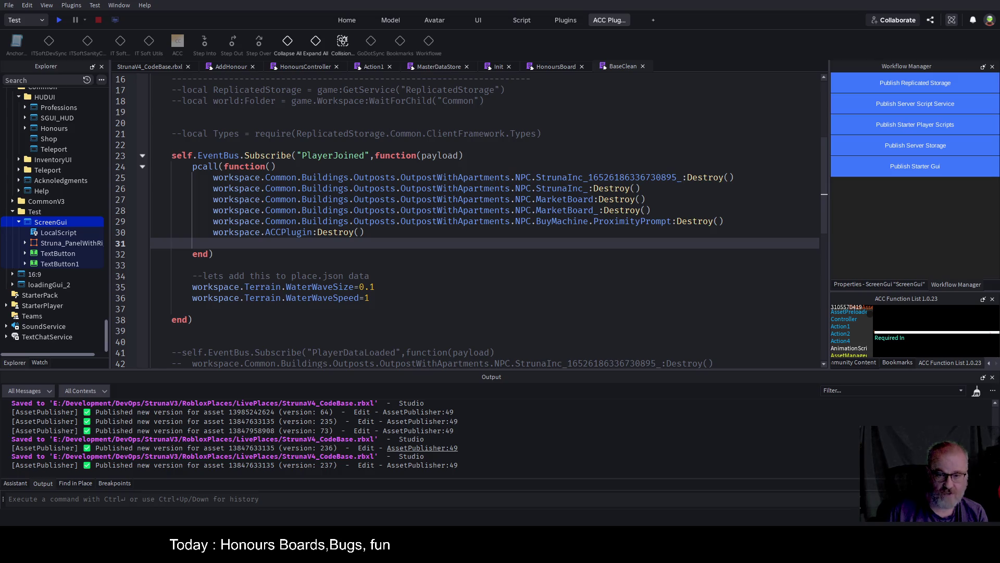
Switch the bottom panel from Output to Find in Place and select the old NewHoF search term.
click(531, 211)
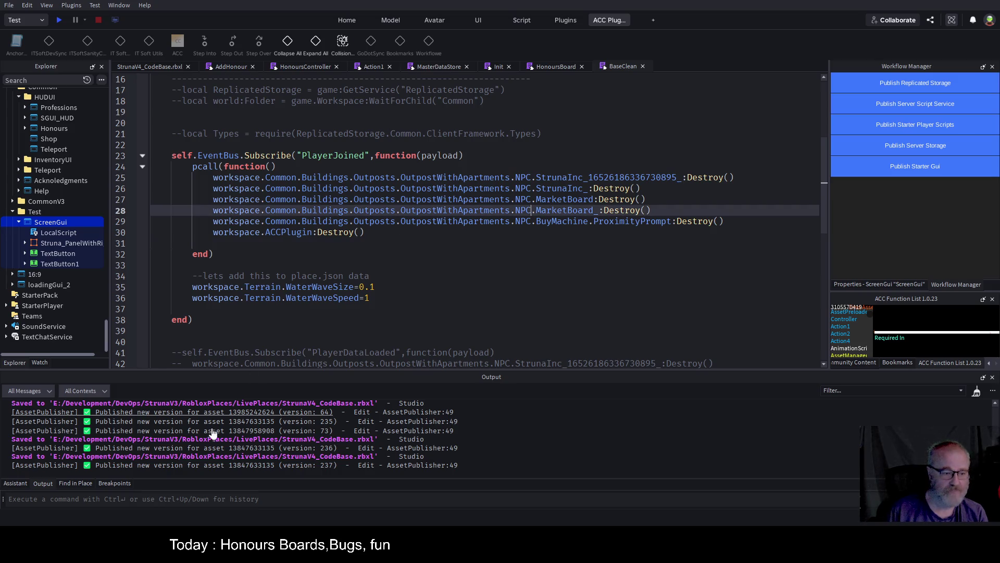
click(75, 484)
click(66, 394)
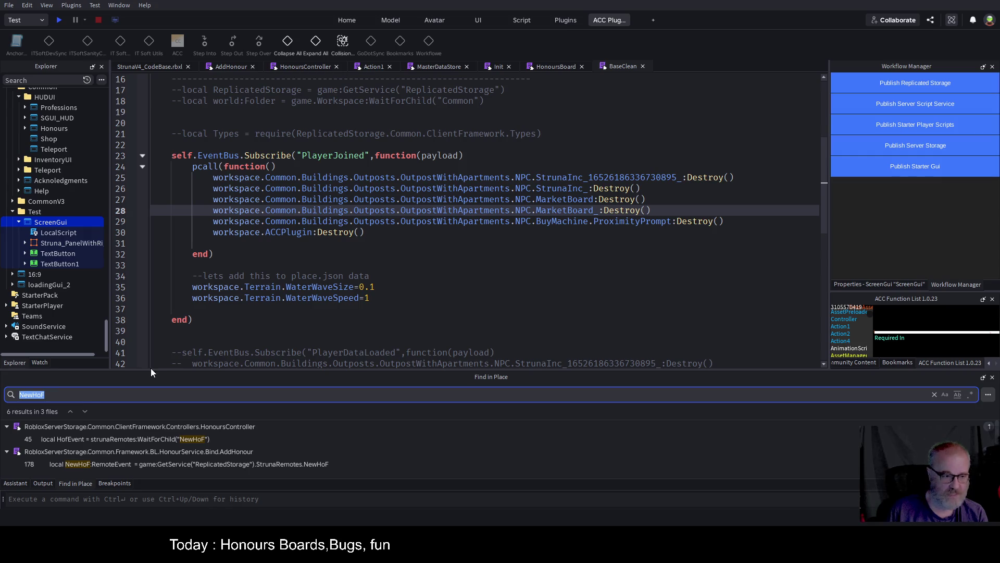
key(Escape)
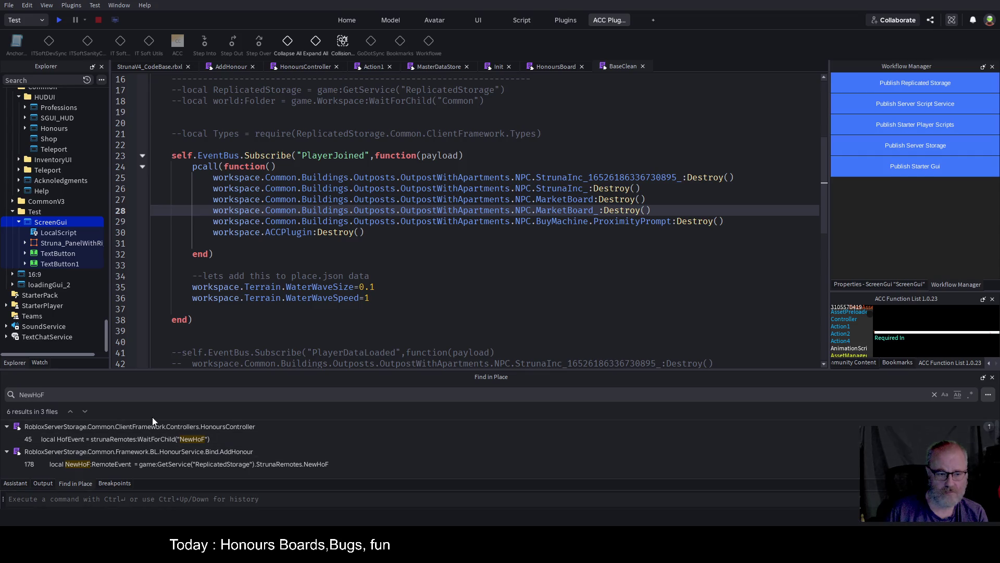
click(11, 397)
Search the place for task.spawn and open the accInventory task.spawn(AutoSave) match.
text(task.spawn)
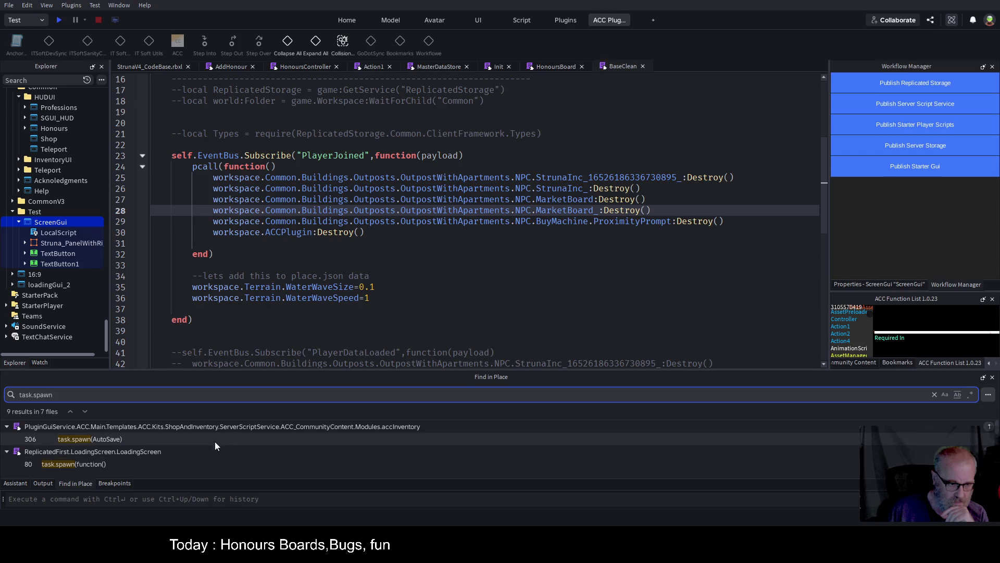
click(367, 438)
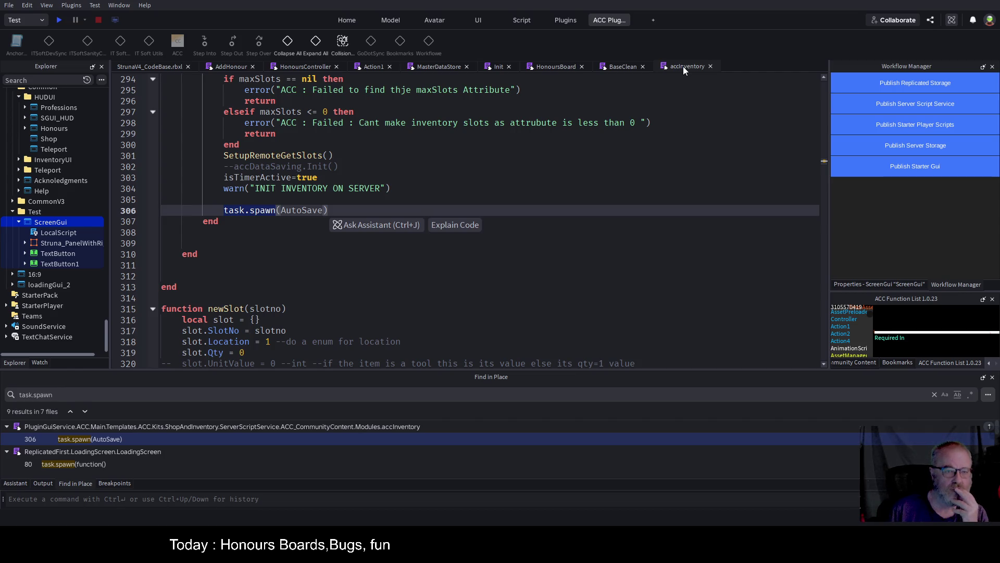
scroll(359, 157, up, 2)
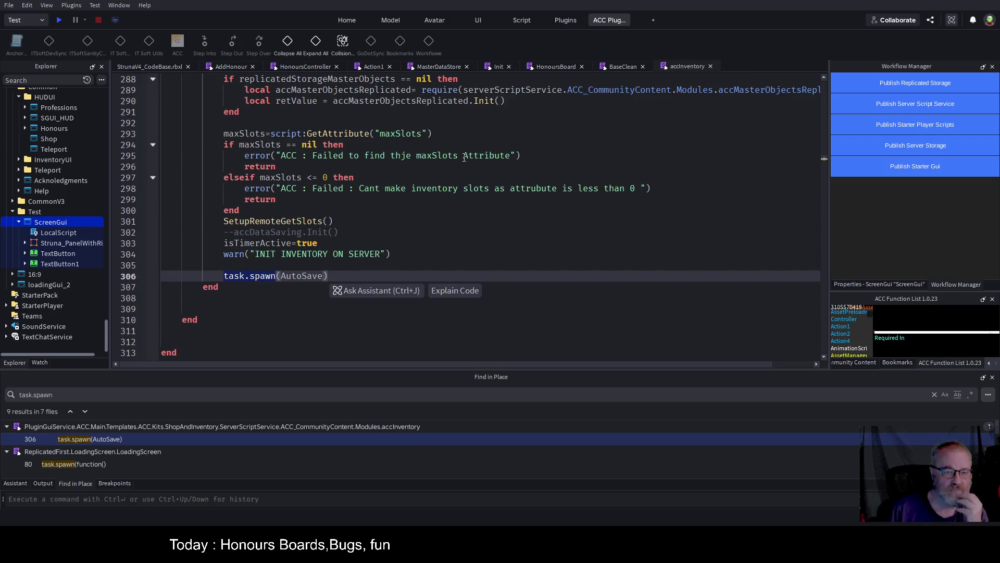
scroll(457, 161, down, 3)
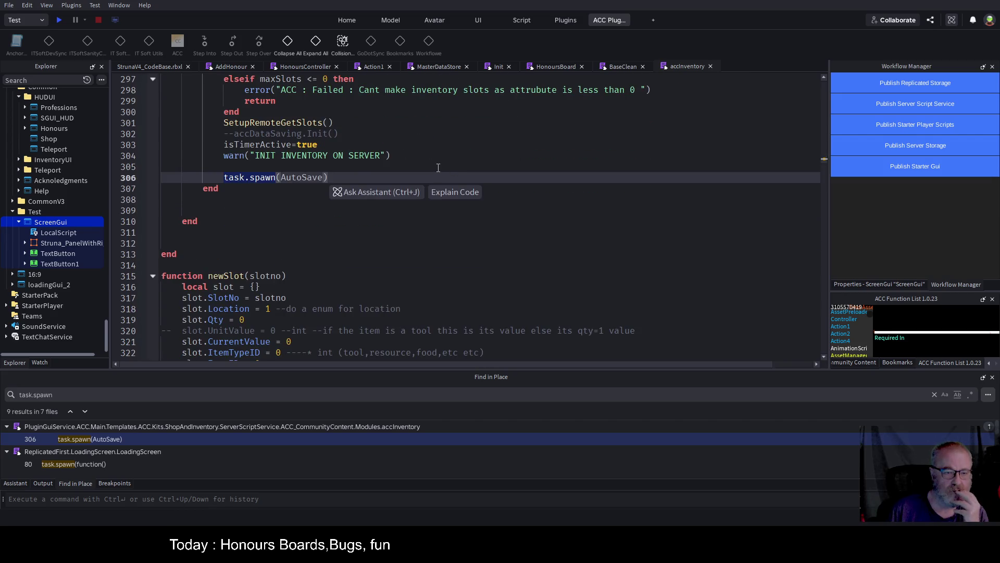
Close accInventory and open the LoadingScreen task.spawn match at line 80.
click(710, 66)
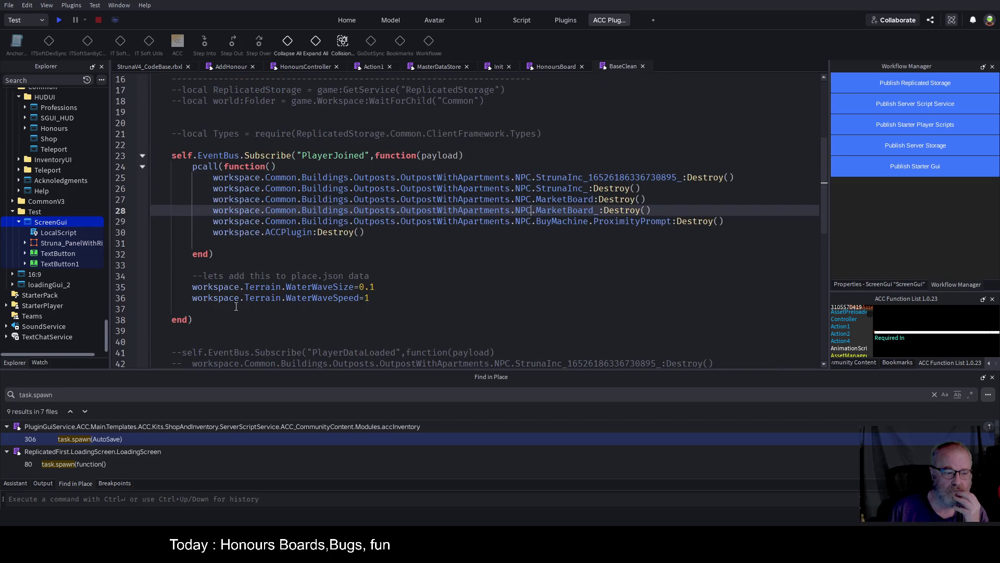
click(101, 466)
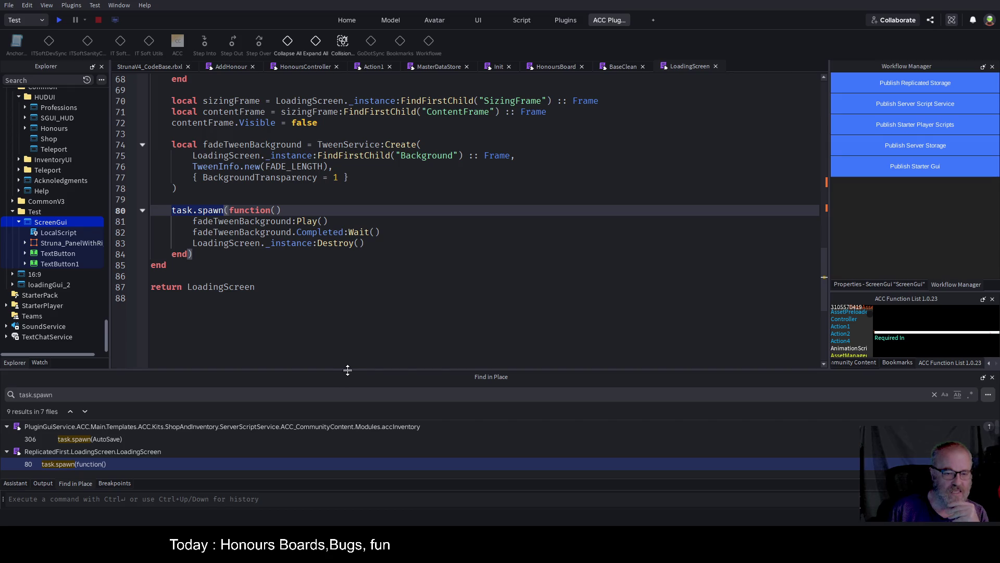
drag(348, 370, 348, 270)
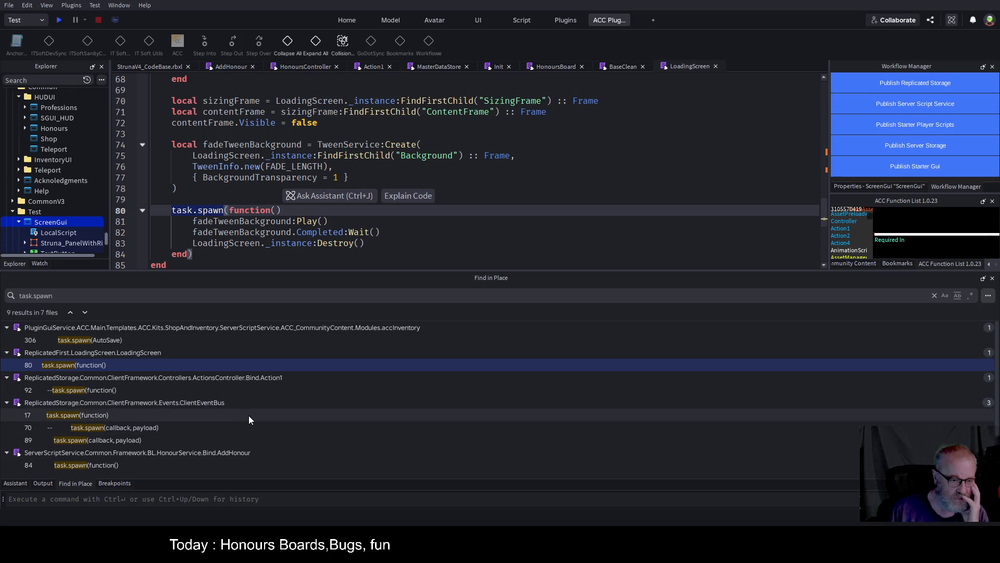
Open the AddHonour task.spawn match at line 84.
scroll(248, 415, down, 2)
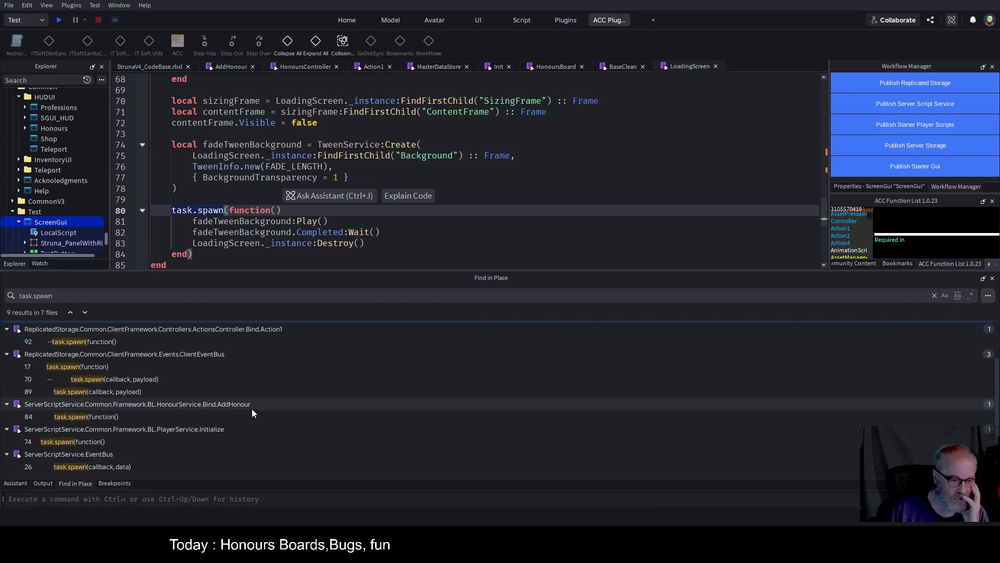
click(98, 421)
click(612, 209)
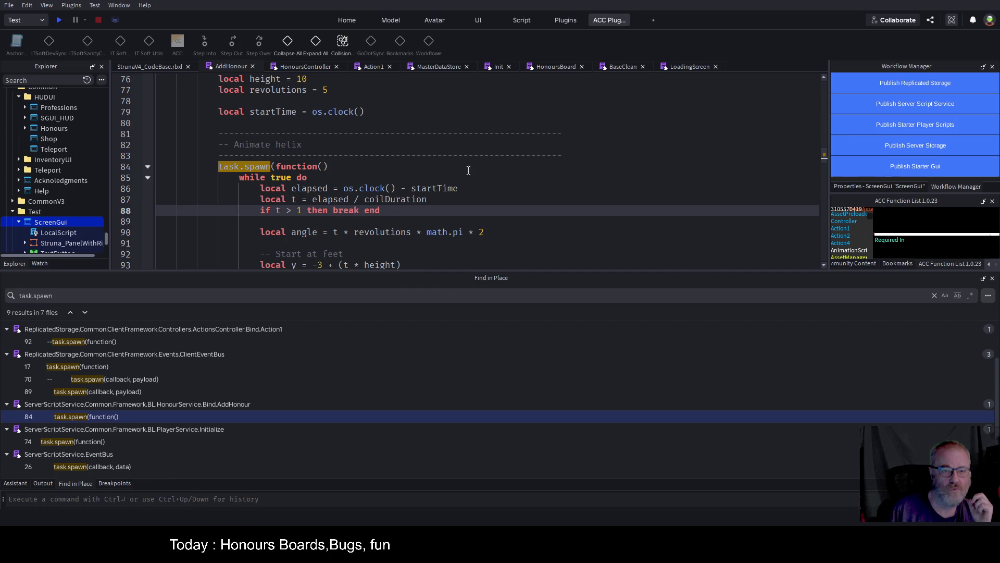
Review the AddHonour helix animation code, then jump to the PlayerService Initialize task.spawn match.
scroll(524, 177, down, 1)
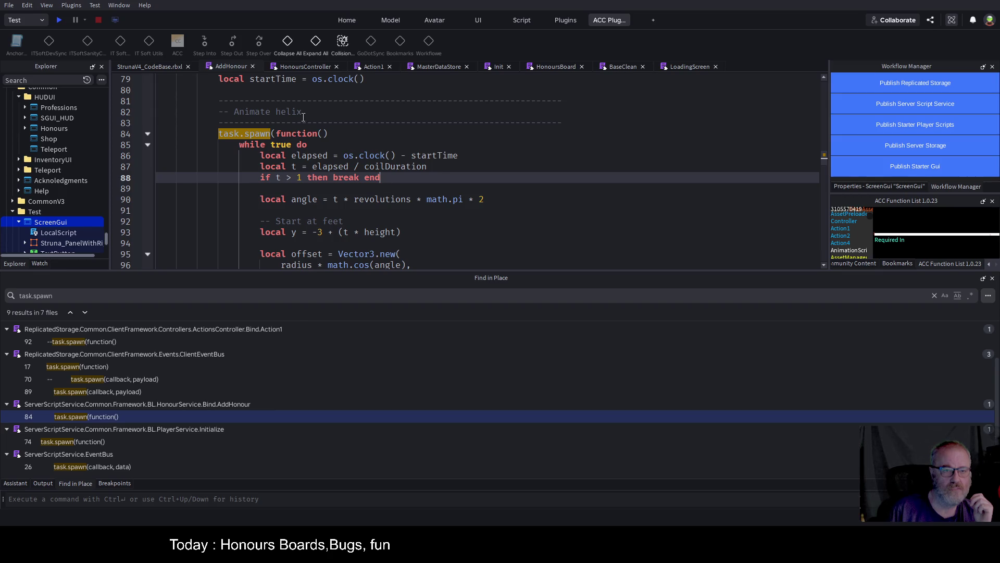
scroll(462, 211, down, 7)
scroll(462, 211, down, 1)
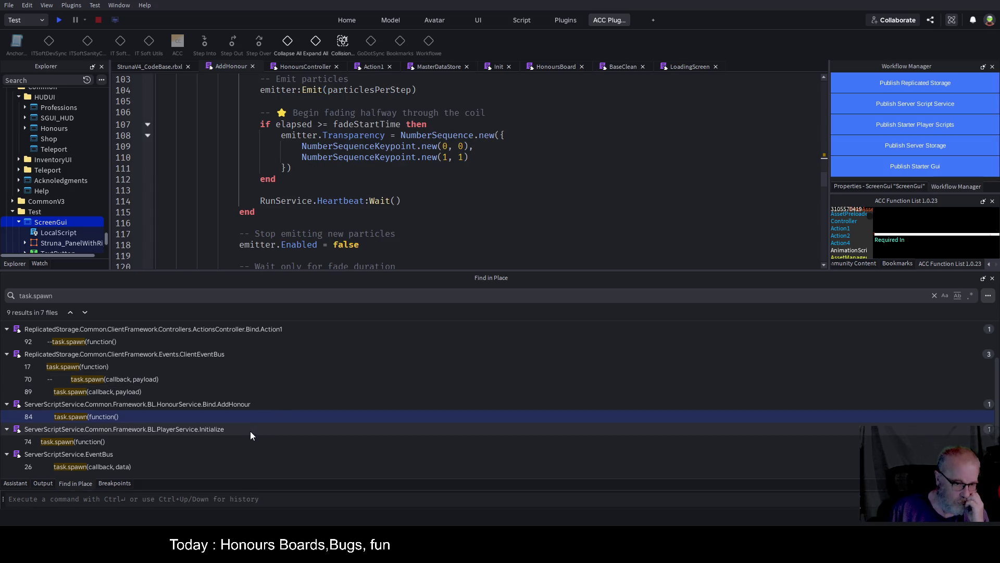
click(100, 441)
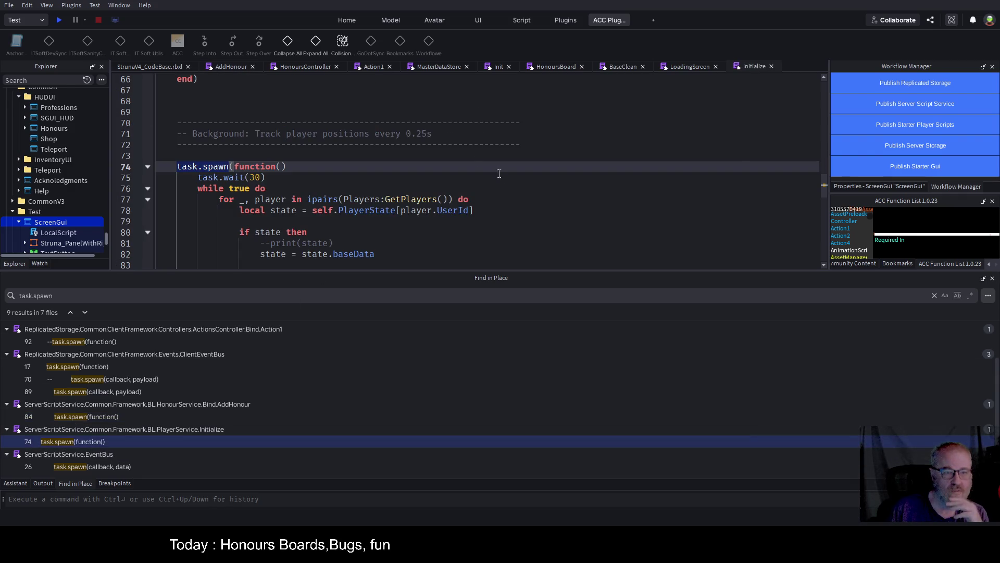
Inspect the Initialize script's line 74 task.spawn position loop and its task.wait(30) line.
click(276, 177)
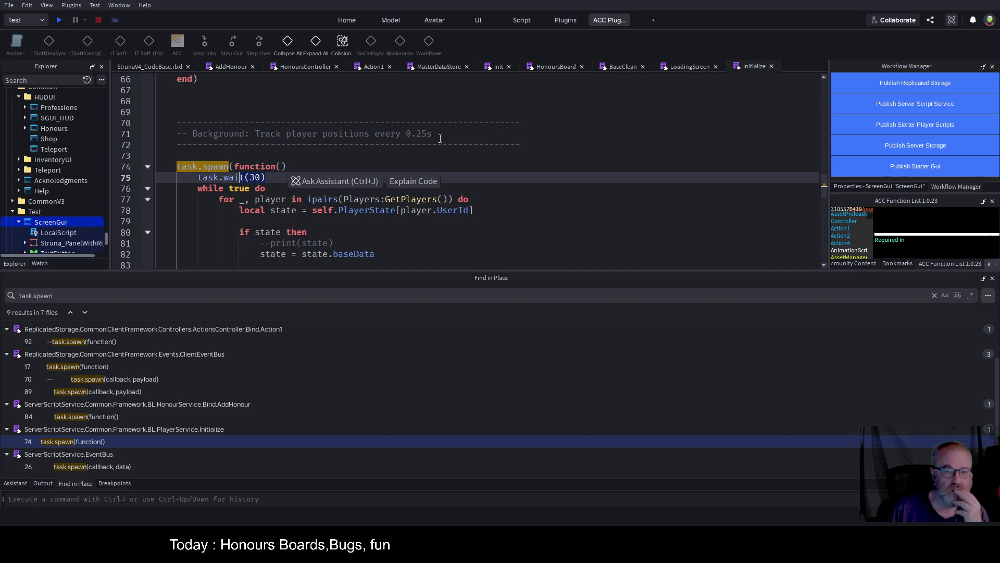
scroll(506, 170, down, 1)
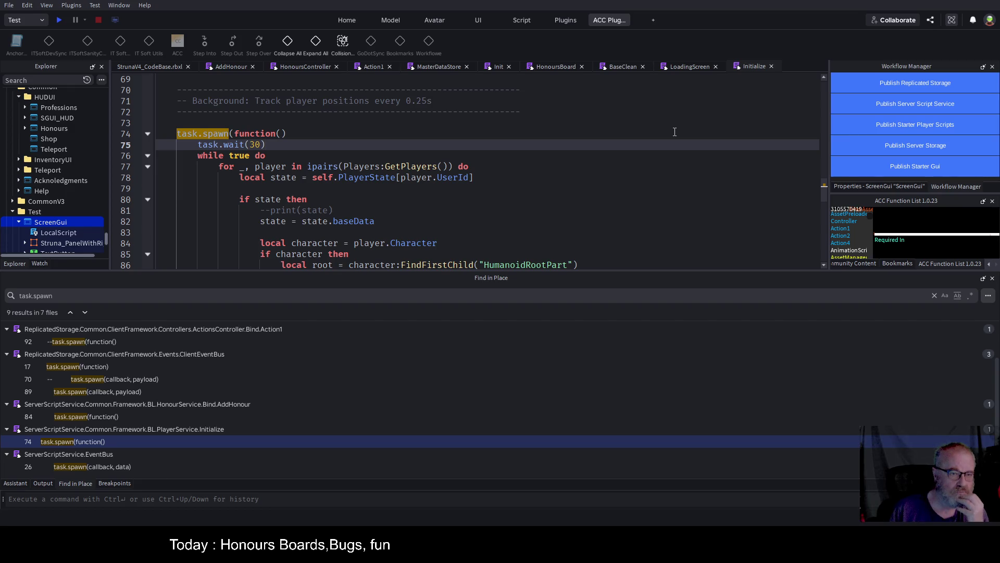
key(Left)
key(Left)
key(Left)
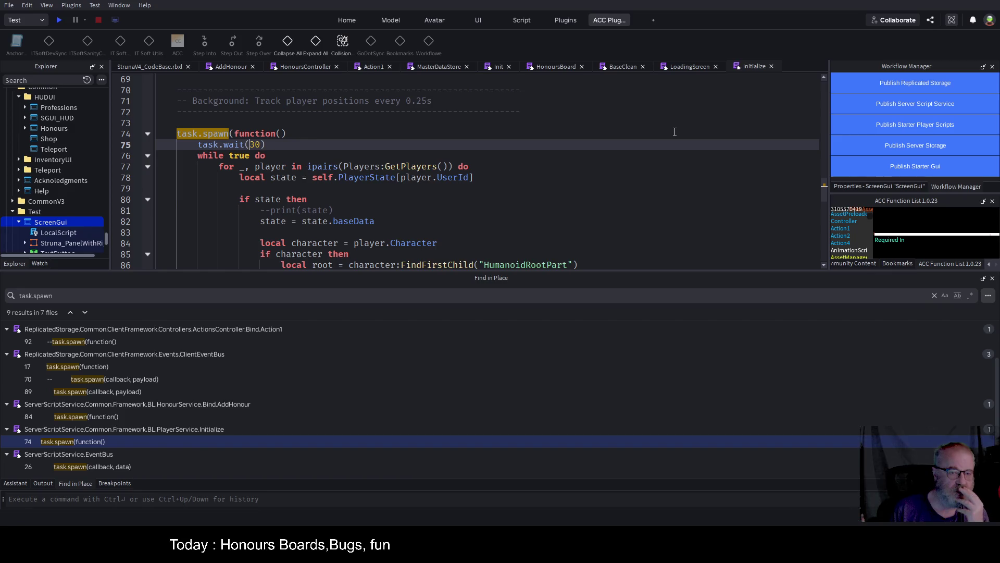
key(Down)
key(Down)
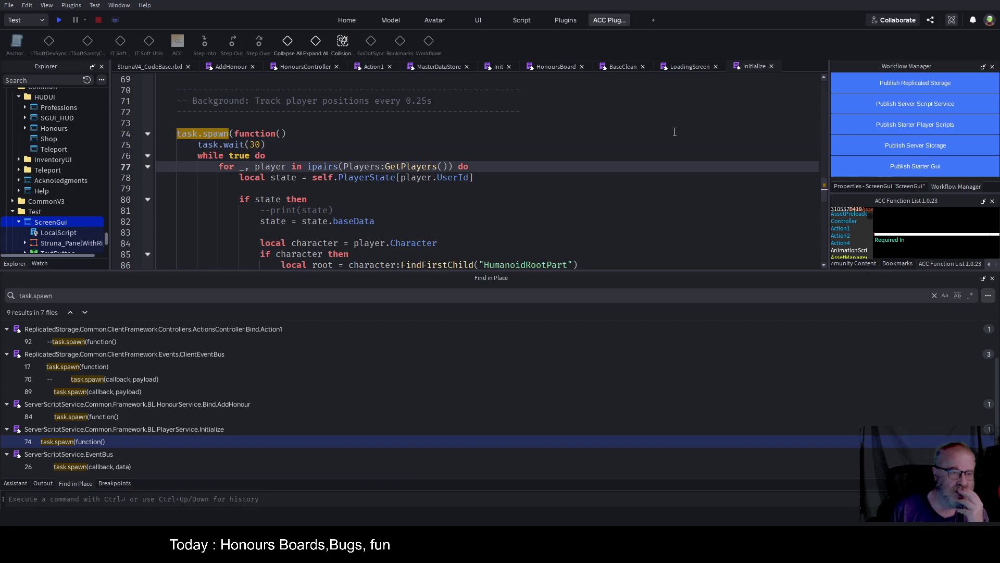
key(Up)
key(Up)
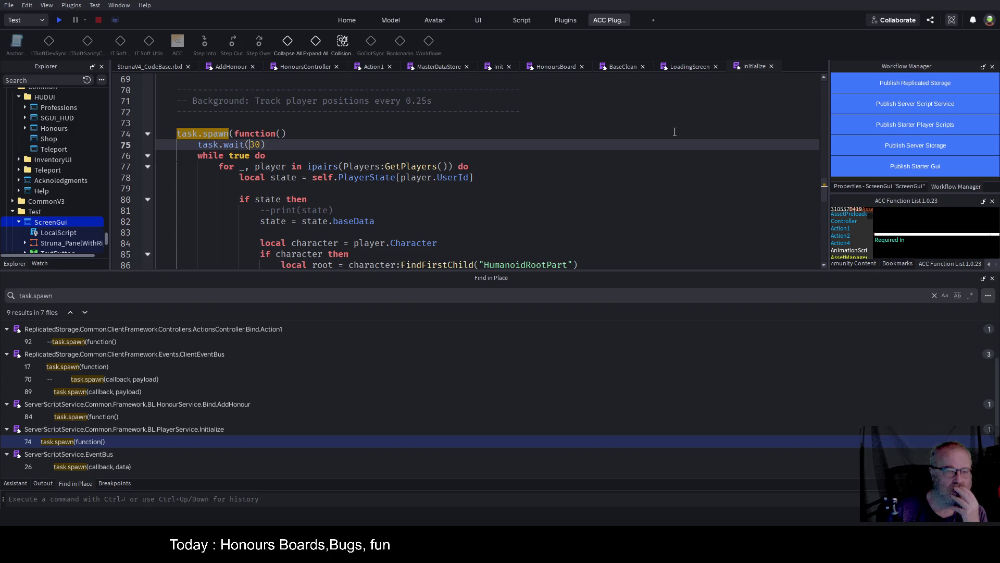
click(675, 132)
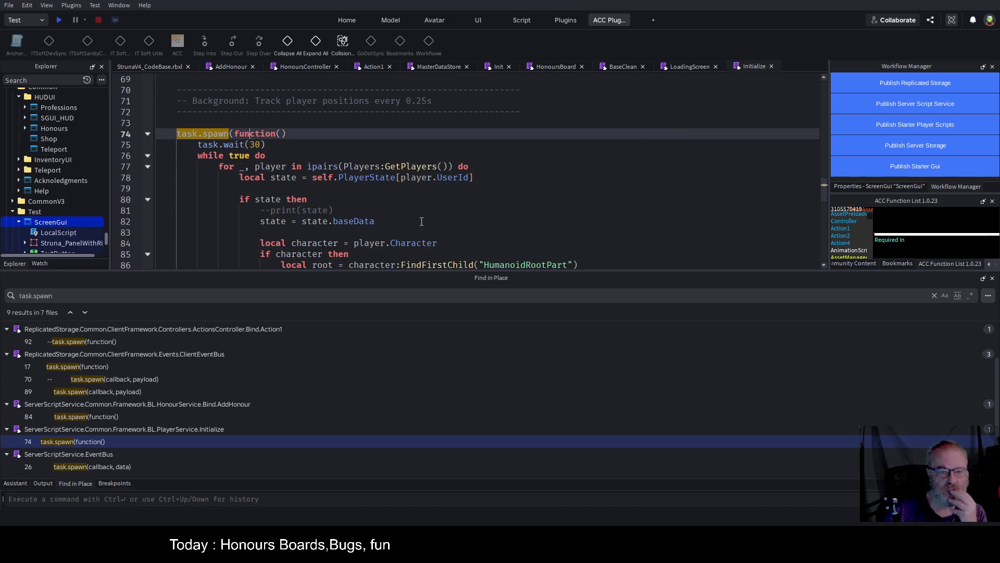
scroll(422, 222, down, 3)
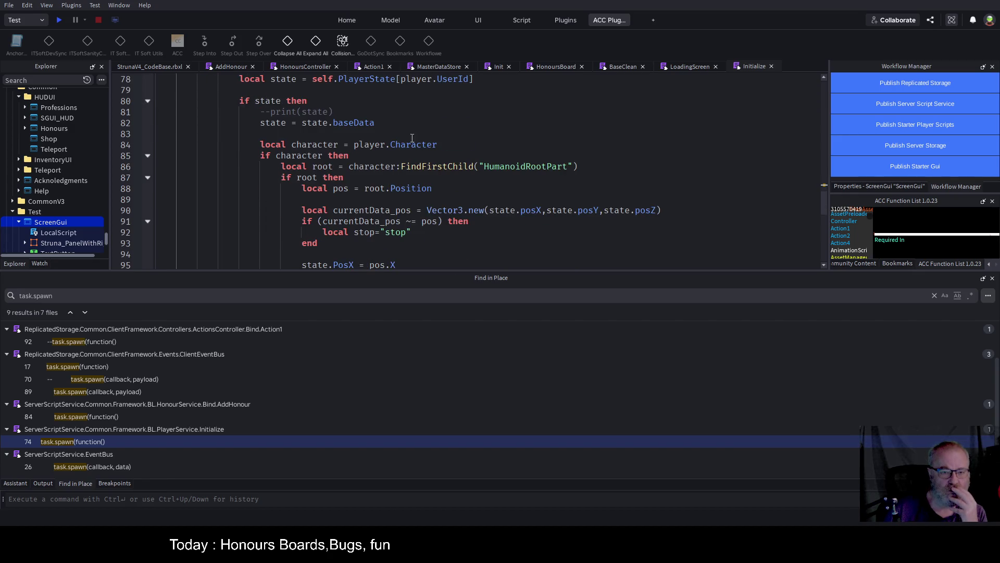
scroll(463, 137, up, 2)
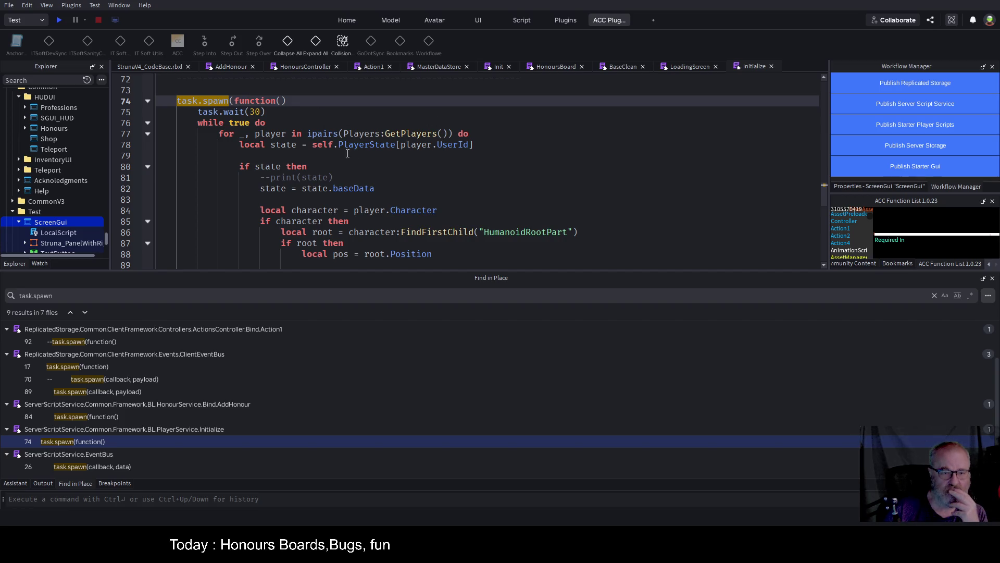
click(147, 134)
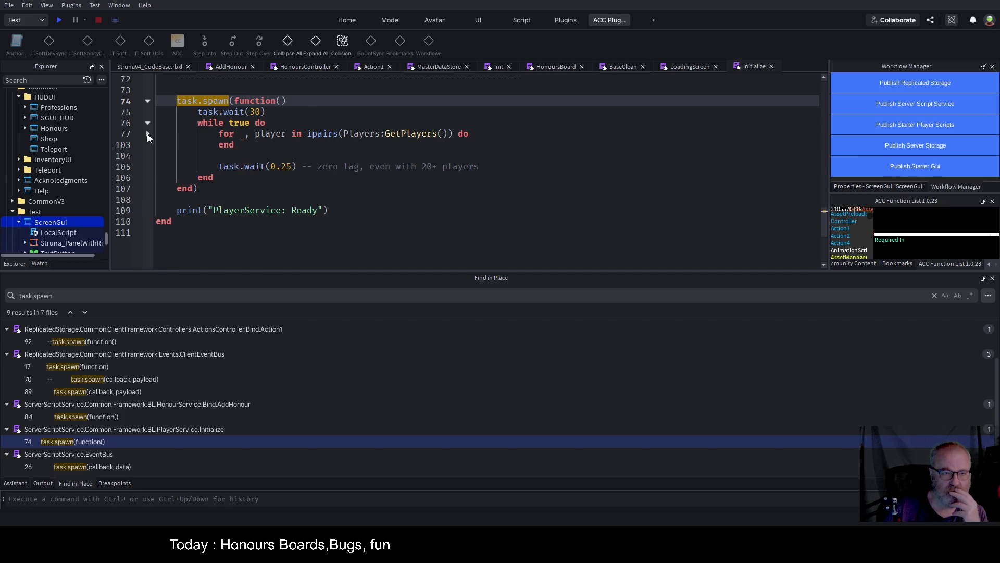
click(147, 135)
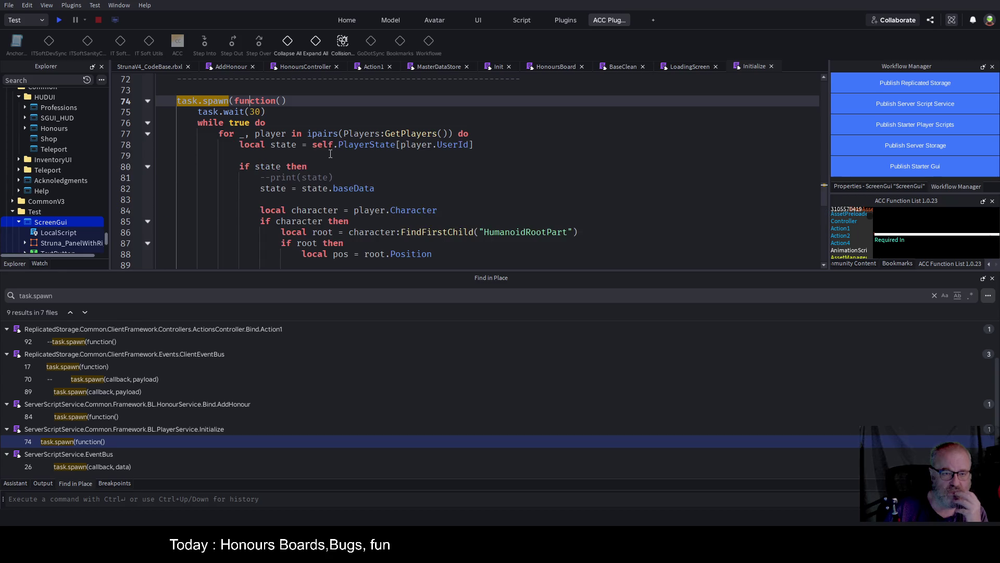
scroll(351, 168, down, 2)
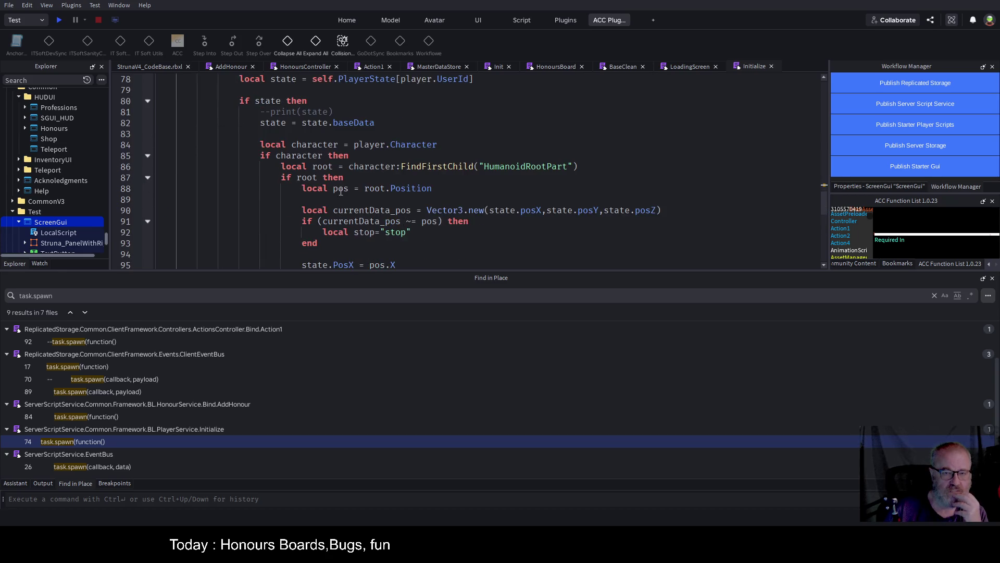
Change line 75 from task.wait(30) to task.wait(3) and start a play test.
double_click(381, 167)
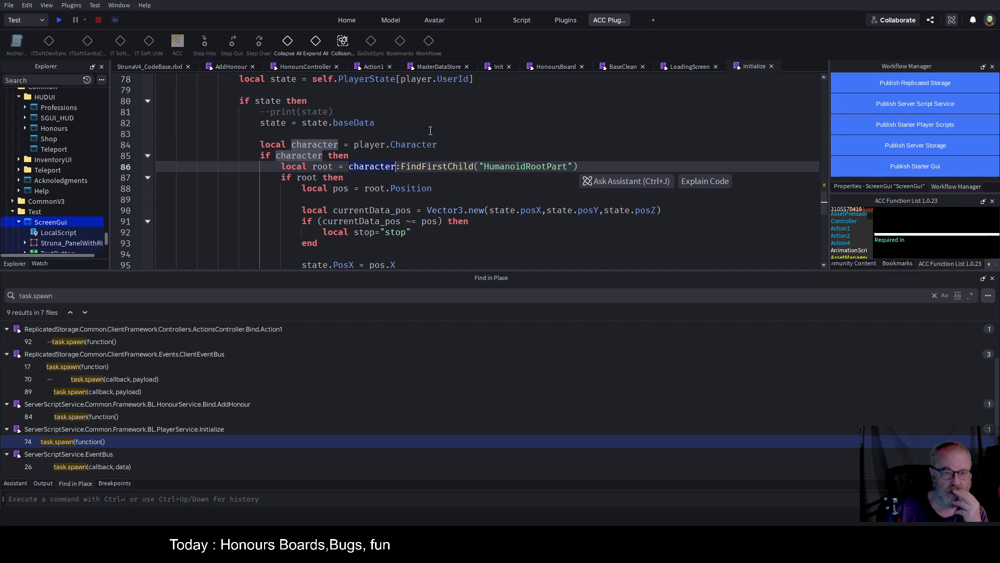
scroll(429, 130, up, 1)
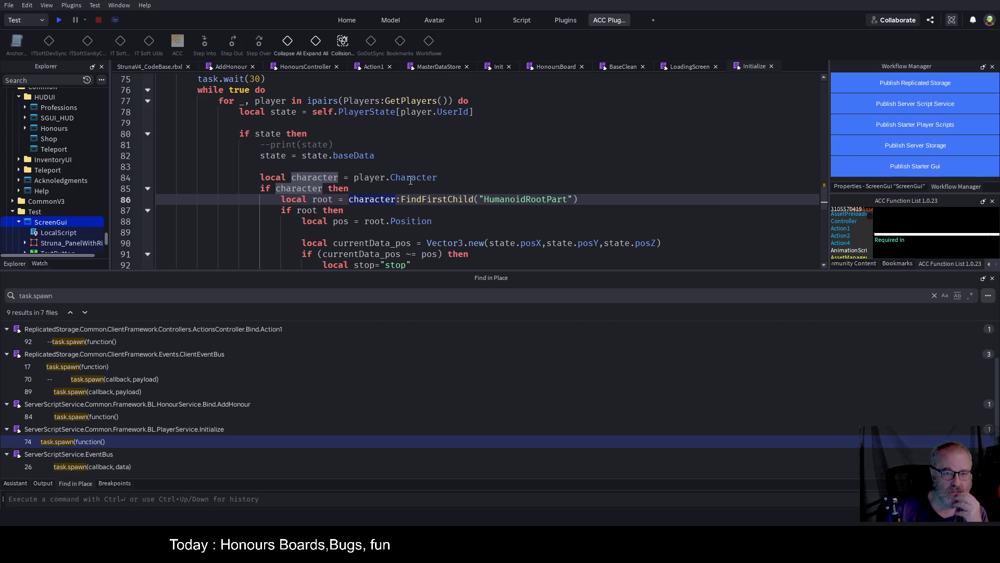
click(290, 79)
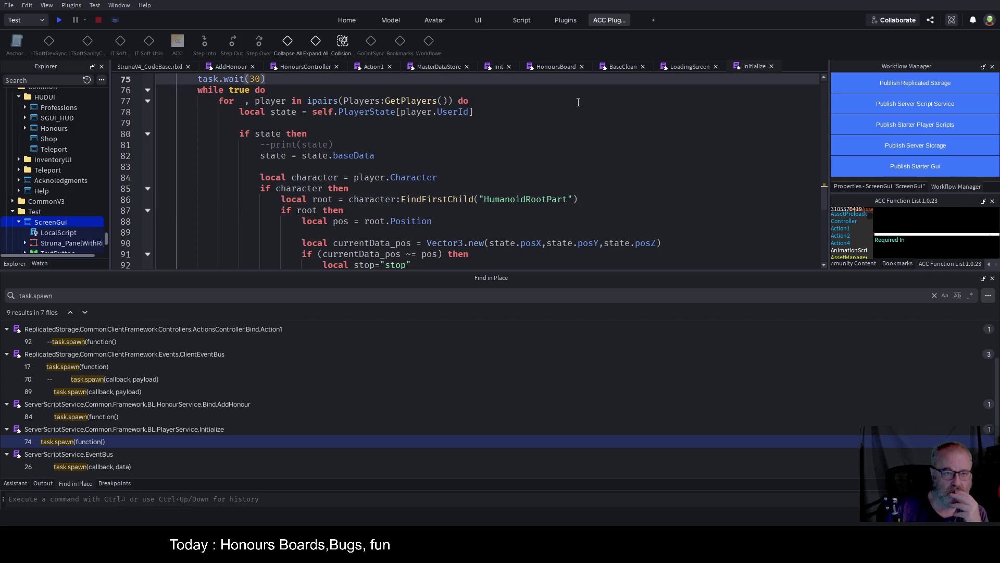
key(BackSpace)
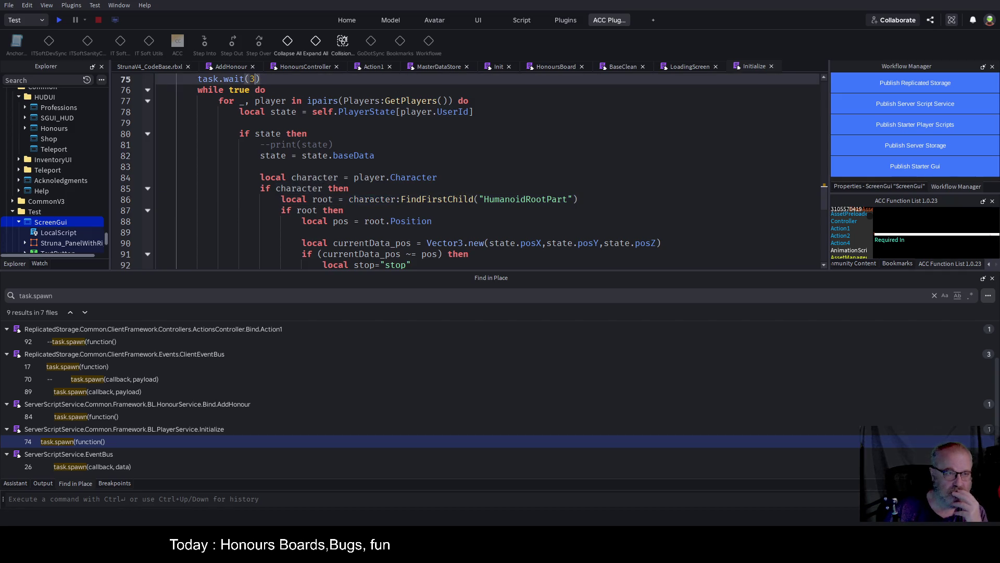
click(59, 21)
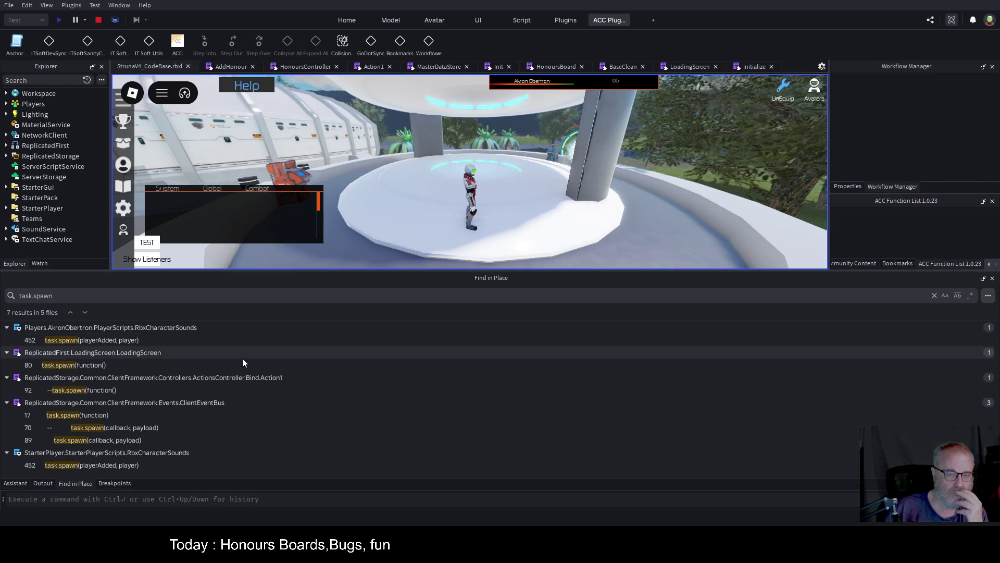
During the play test, view LoadingScreen, scroll the Initialize while loop, and show the Output log.
click(692, 68)
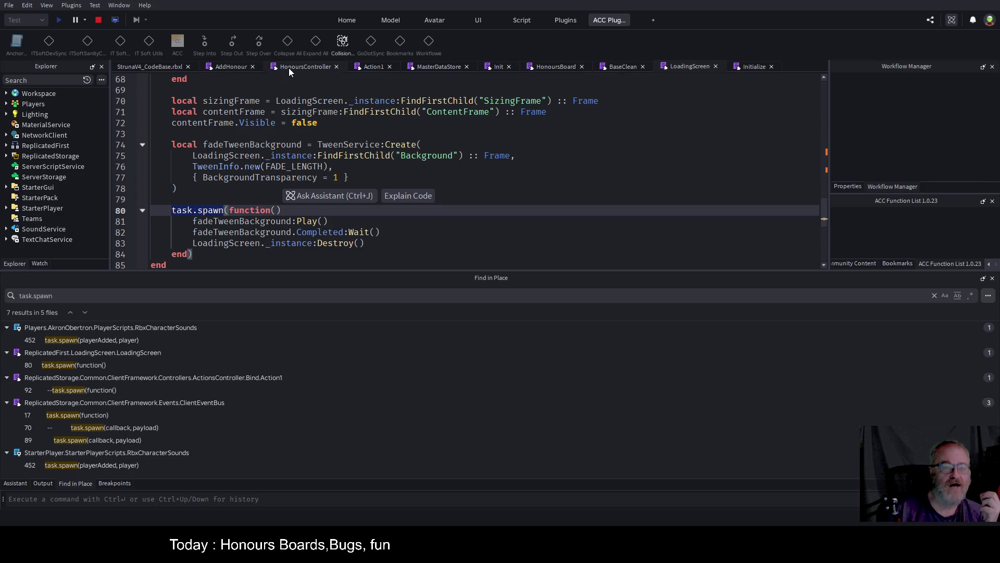
click(747, 67)
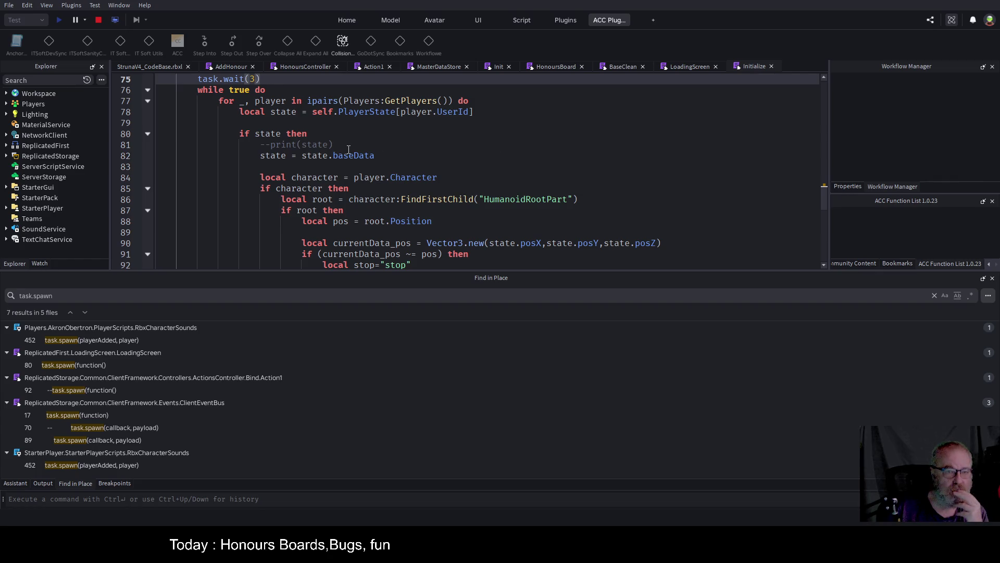
scroll(426, 158, down, 1)
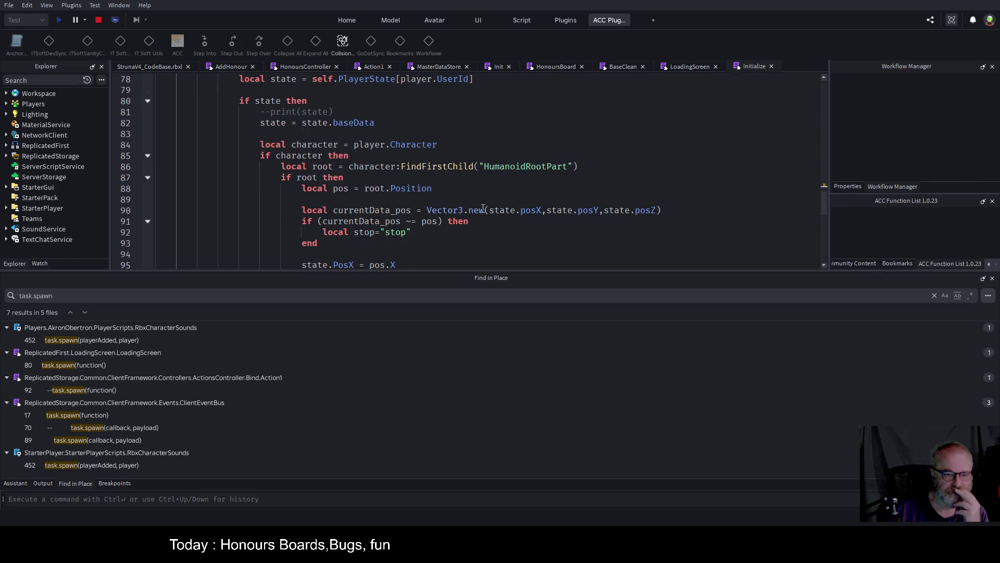
scroll(480, 214, down, 2)
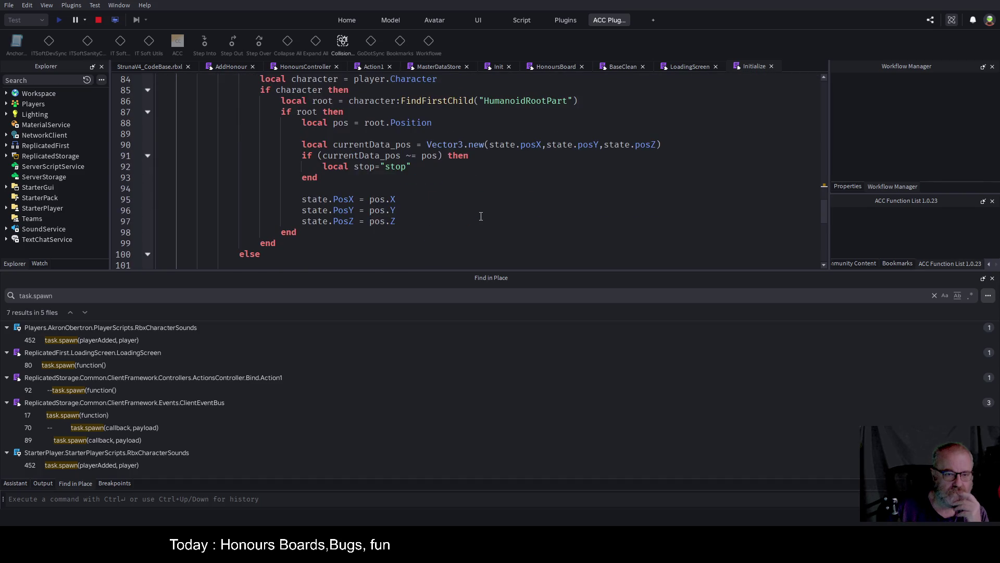
scroll(481, 217, down, 3)
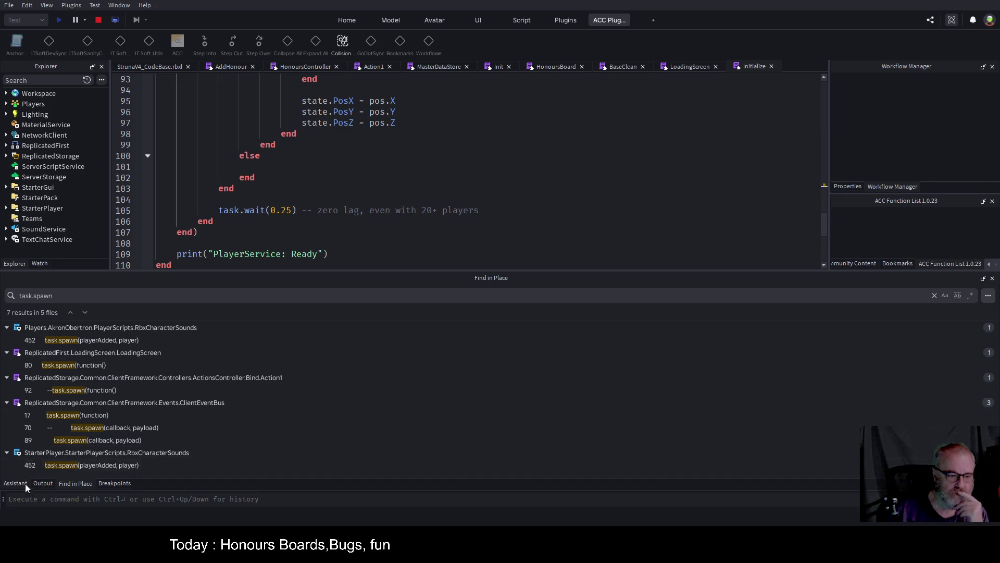
click(46, 483)
Scroll through the playtest's startup log messages in Output.
scroll(443, 374, up, 15)
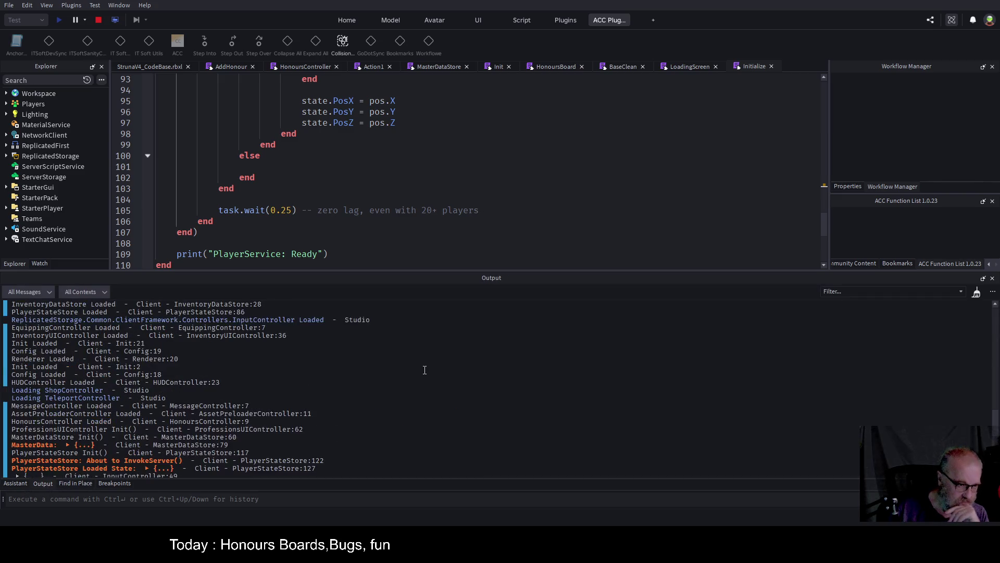
scroll(422, 367, up, 10)
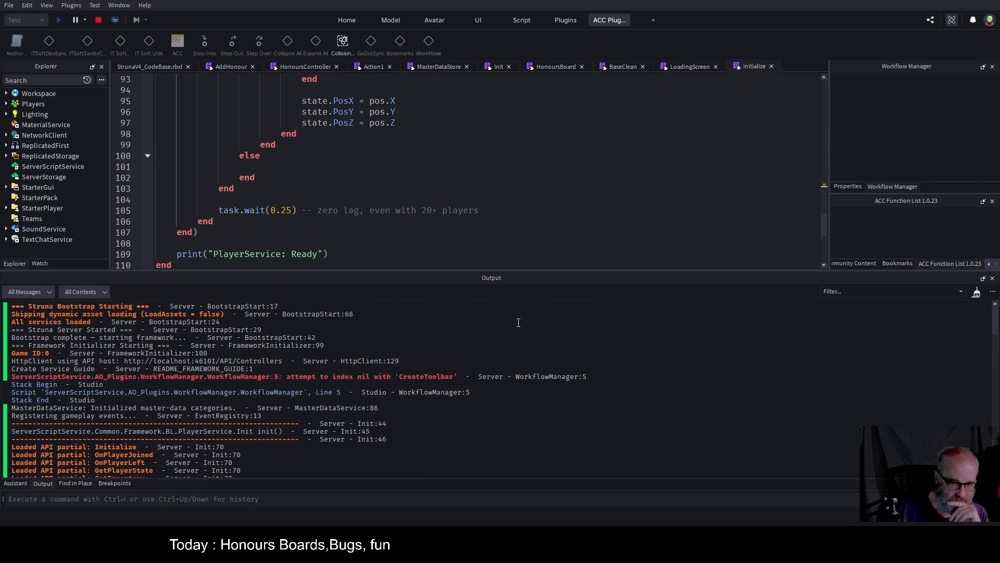
scroll(357, 388, down, 10)
scroll(354, 377, down, 8)
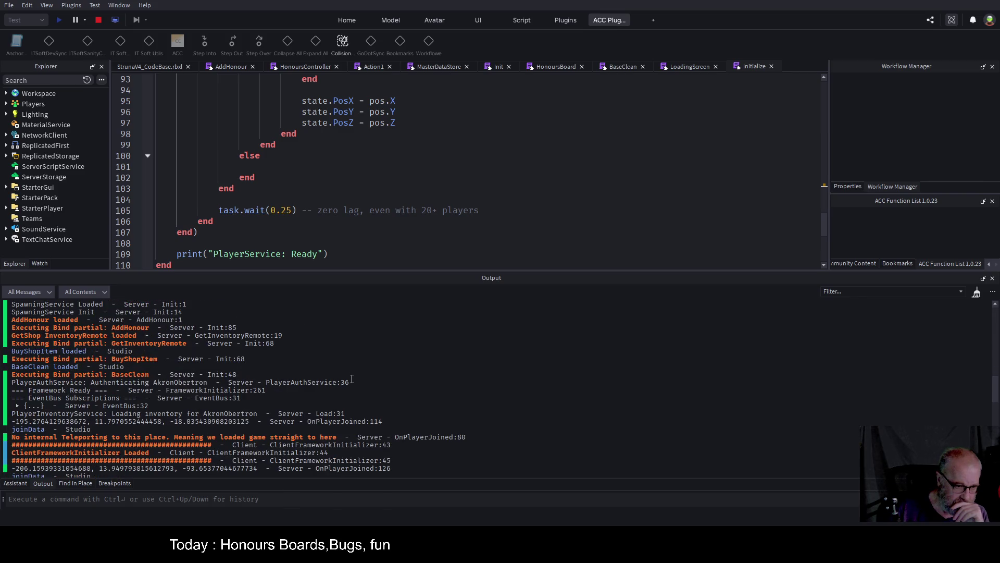
scroll(352, 378, down, 4)
scroll(352, 379, down, 8)
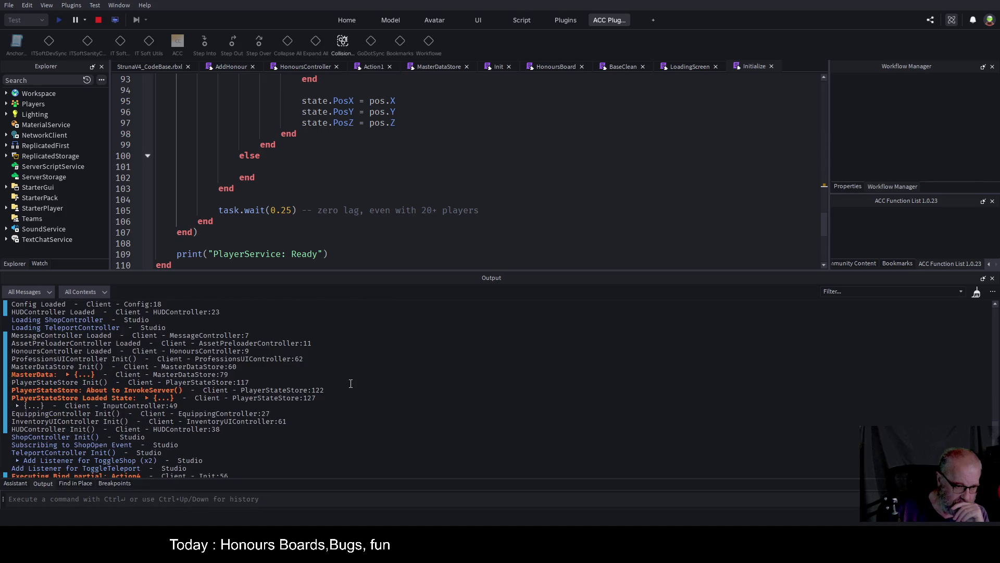
scroll(350, 383, down, 6)
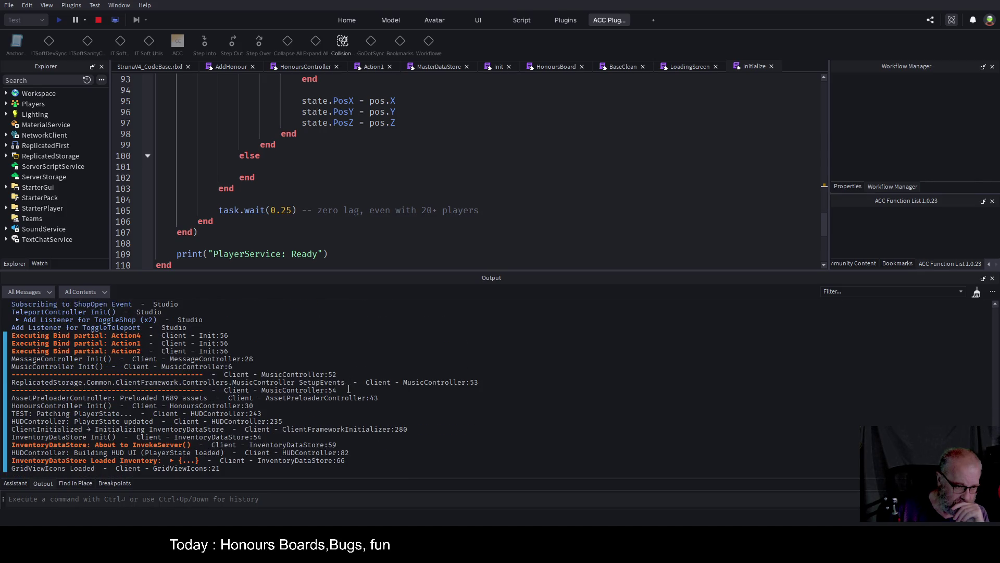
Stop the play test and save the place with Ctrl+S.
click(443, 211)
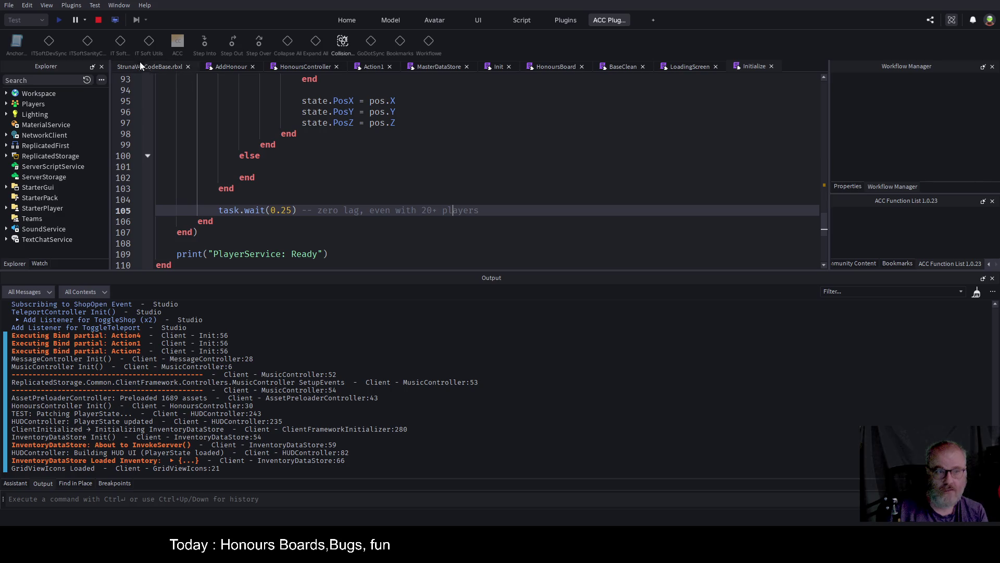
click(101, 21)
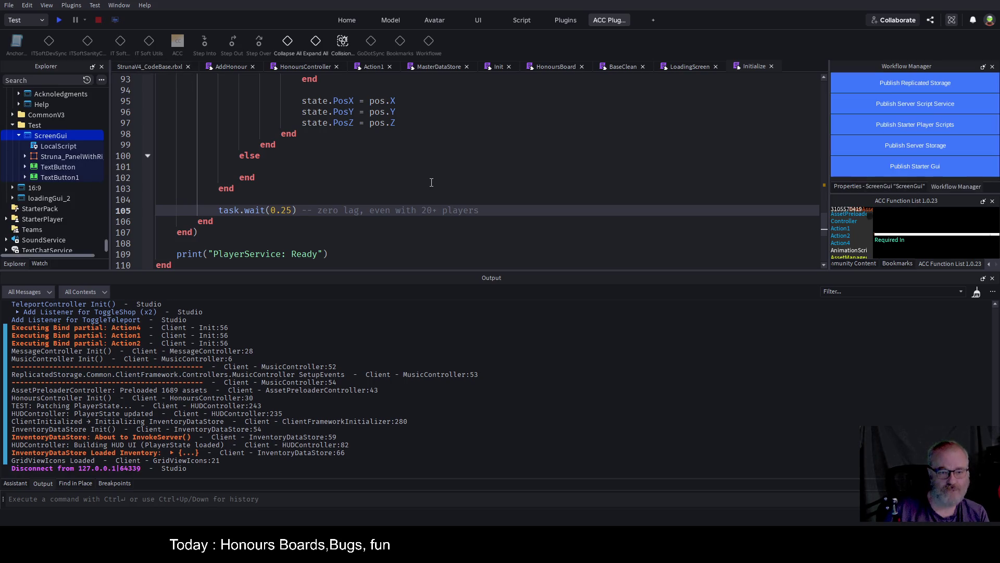
click(414, 176)
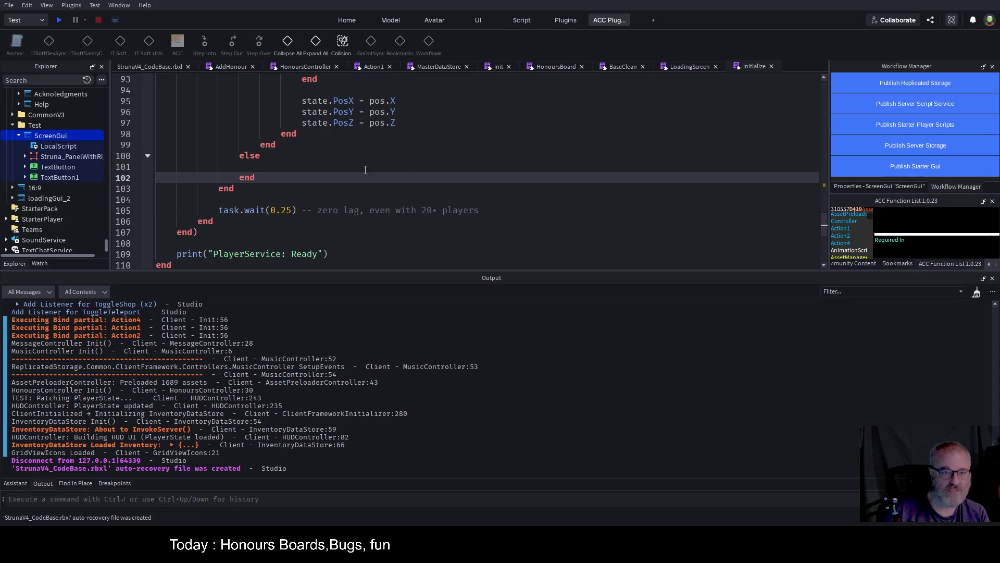
key(ctrl+s)
scroll(365, 169, up, 9)
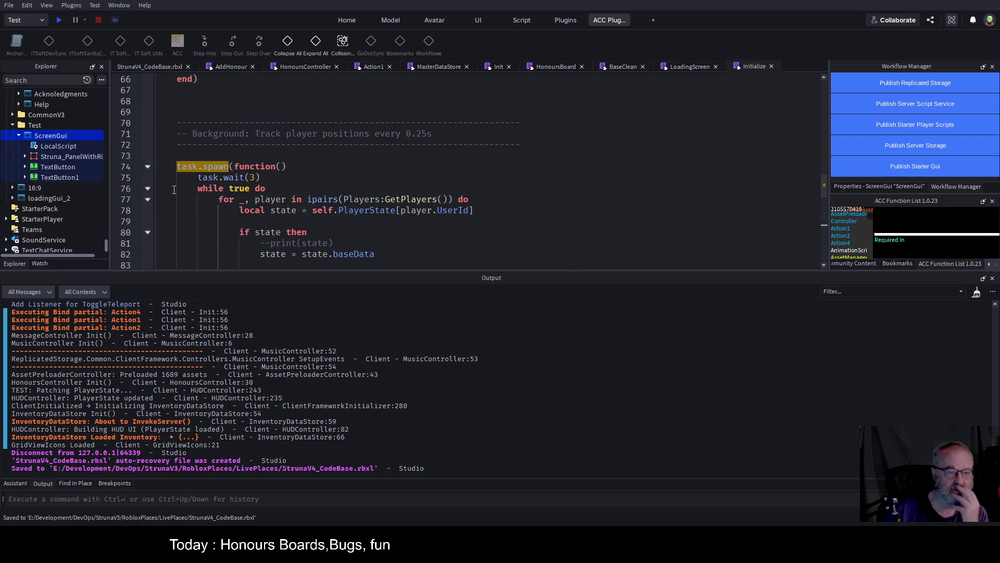
Fold the line 74 task.spawn block after checking its while loop and task.wait(0.25) line.
click(148, 189)
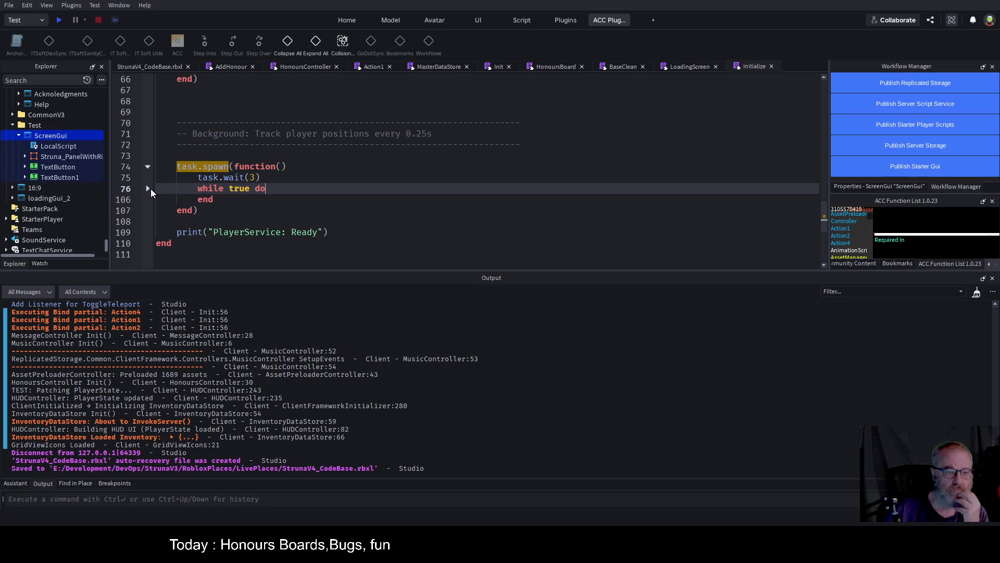
click(148, 189)
scroll(163, 191, down, 8)
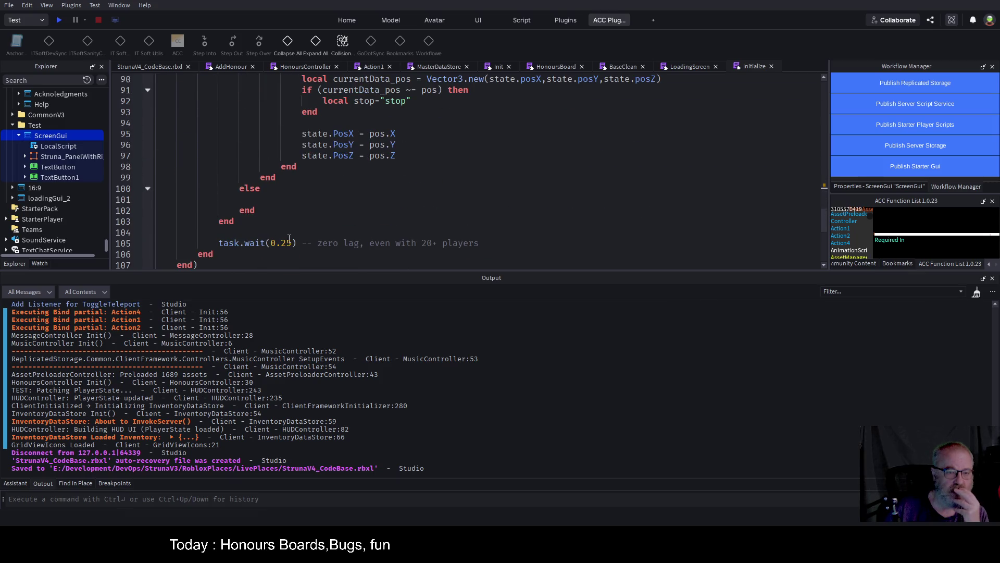
click(262, 243)
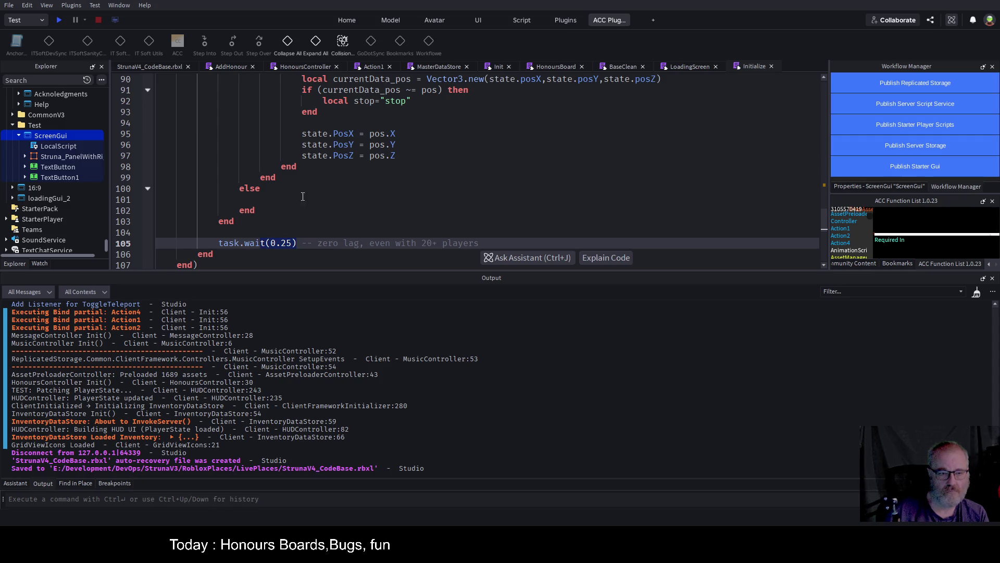
scroll(314, 183, up, 8)
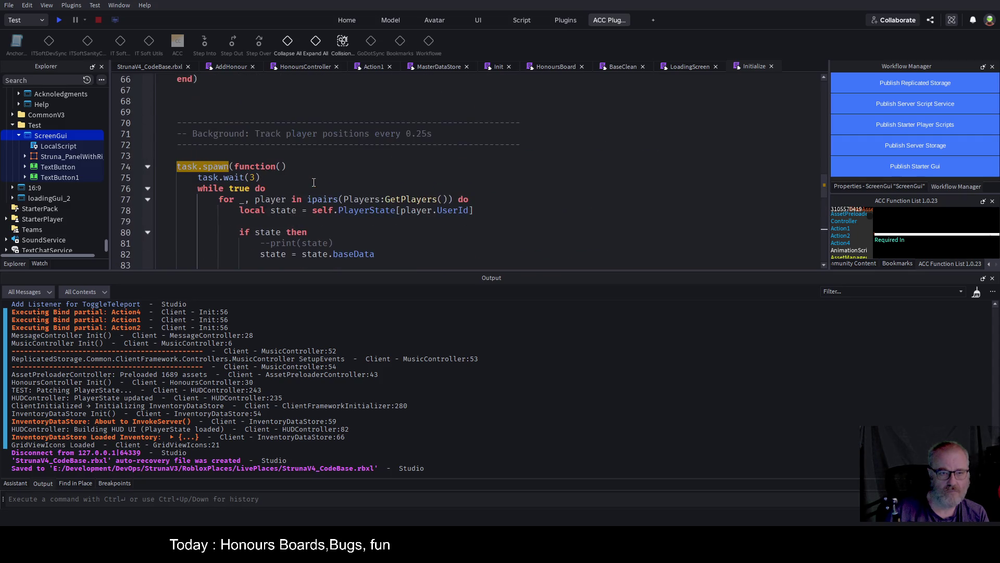
click(148, 166)
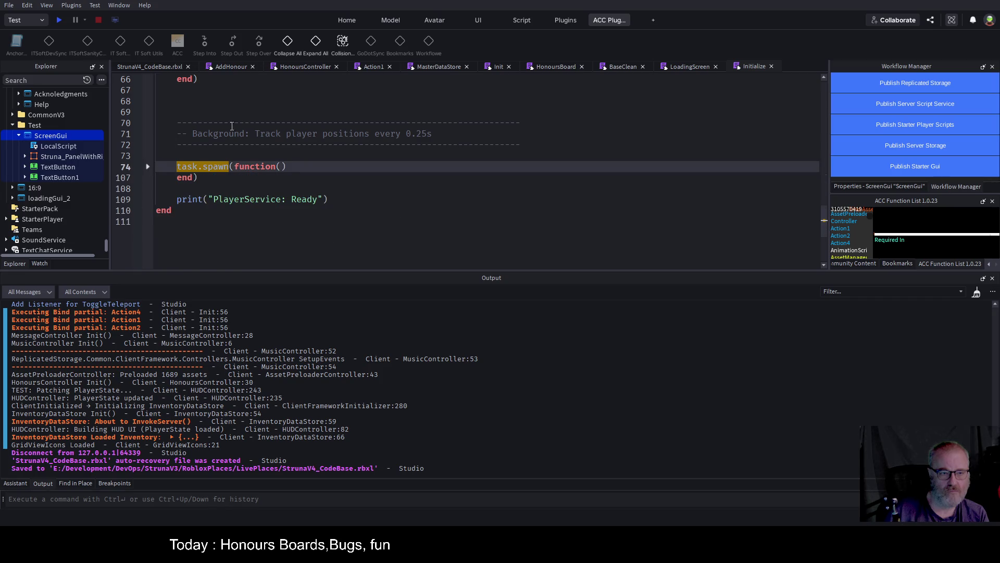
Paste a new task.spawn refresh loop below the collapsed position-tracking block.
click(212, 187)
key(Return)
key(Return)
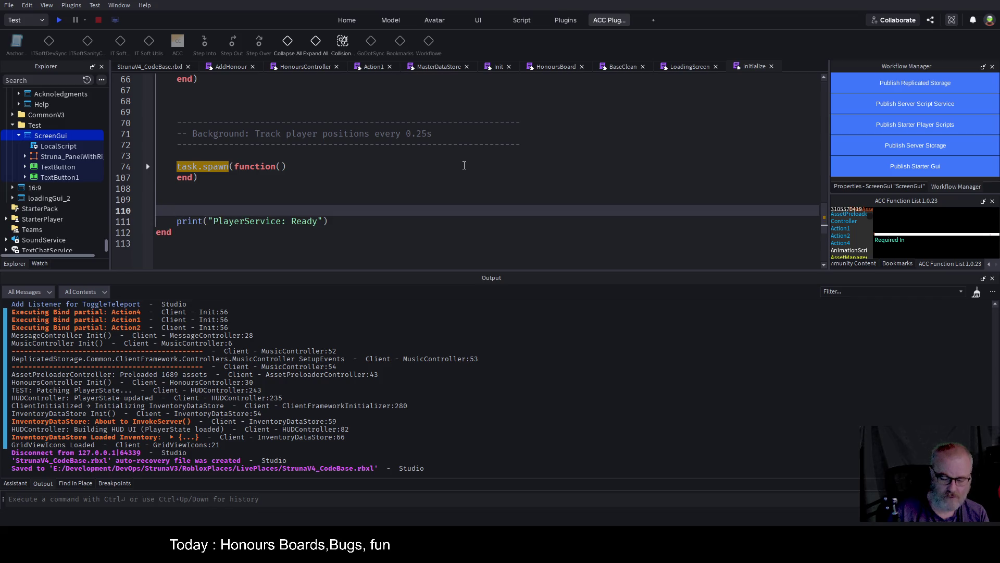
key(ctrl+v)
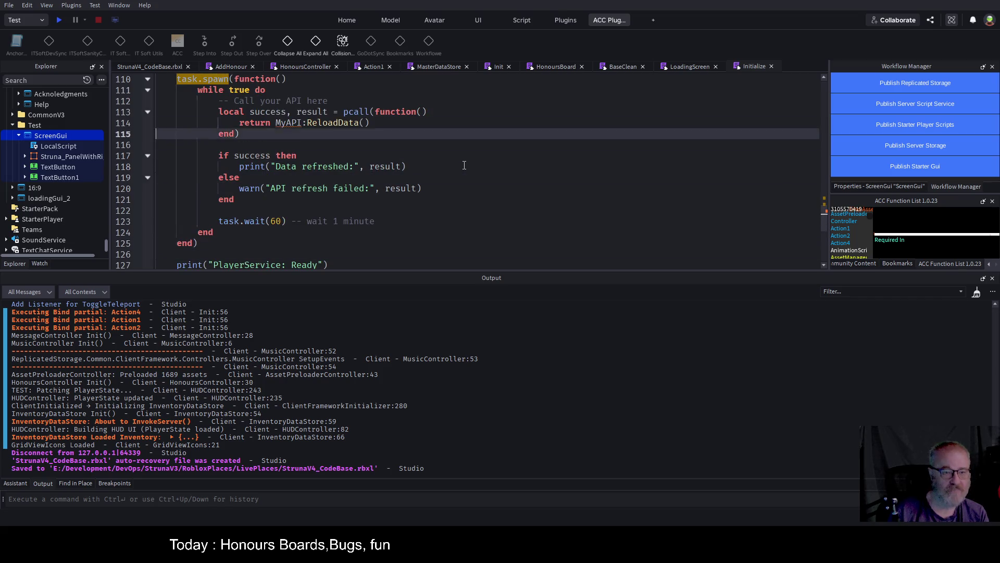
scroll(464, 165, up, 3)
scroll(464, 165, up, 2)
Copy the background comment header and paste it above the new loop.
key(Down)
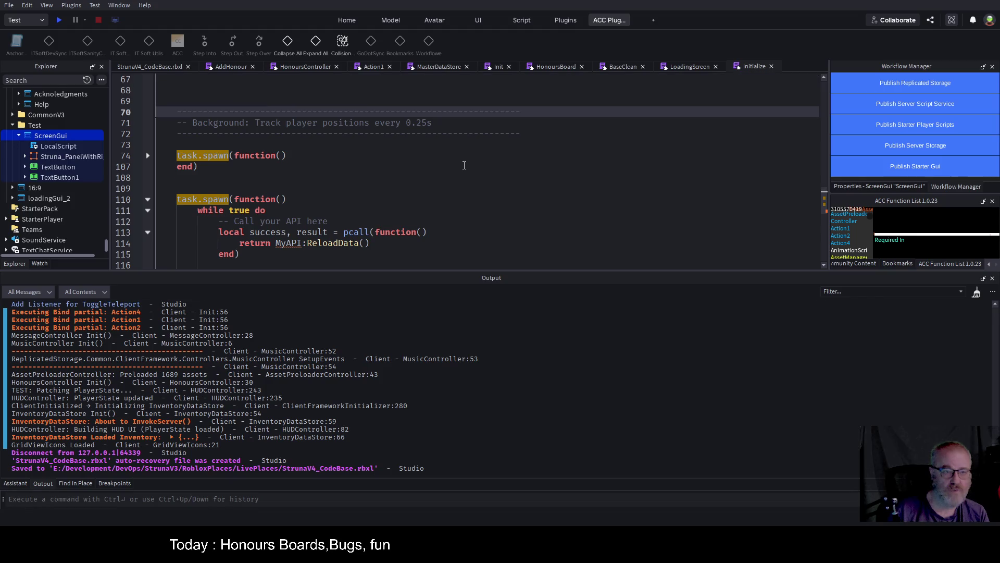
key(shift+Down)
key(shift+Down)
key(Down)
key(Down)
key(Down)
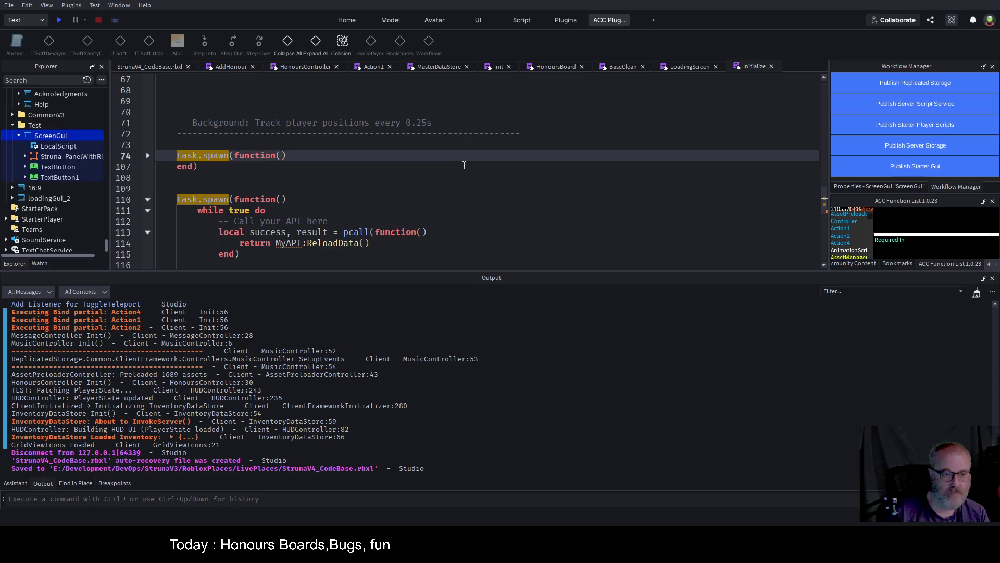
scroll(464, 165, down, 4)
key(Up)
key(Up)
key(Up)
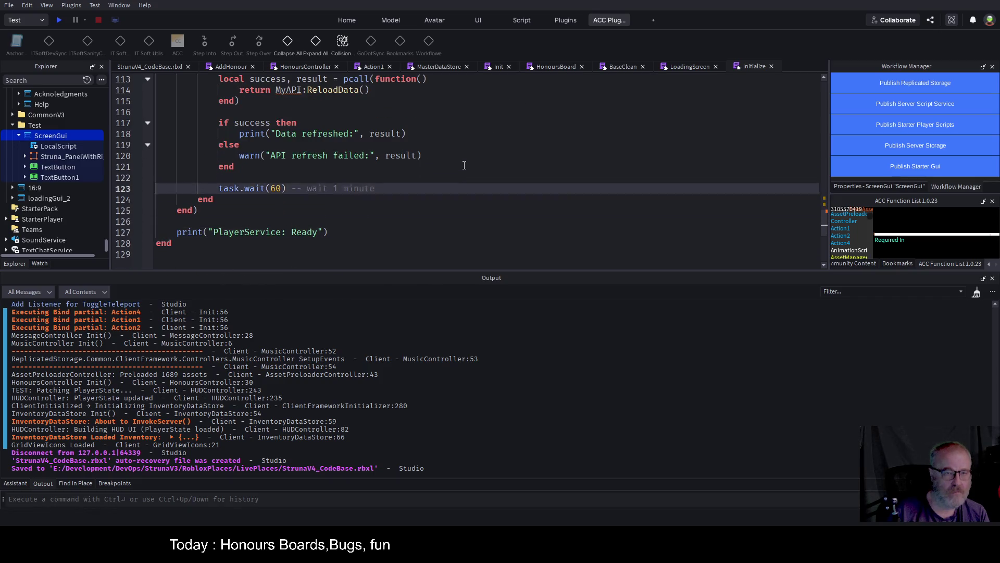
scroll(464, 165, up, 3)
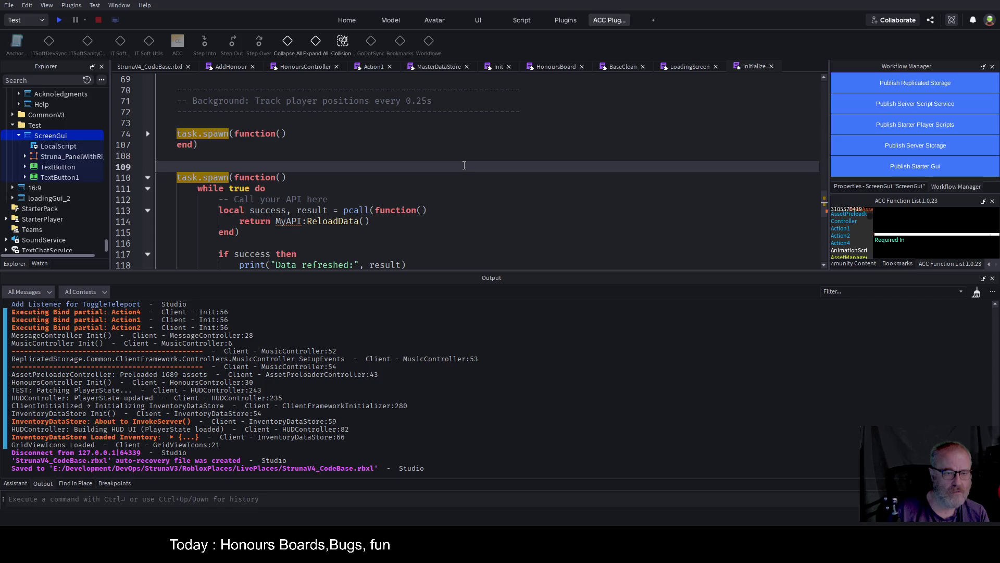
key(ctrl+v)
Change the pasted comment's description to 'Refetch Honours Data every 60seconds'.
key(Up)
key(Up)
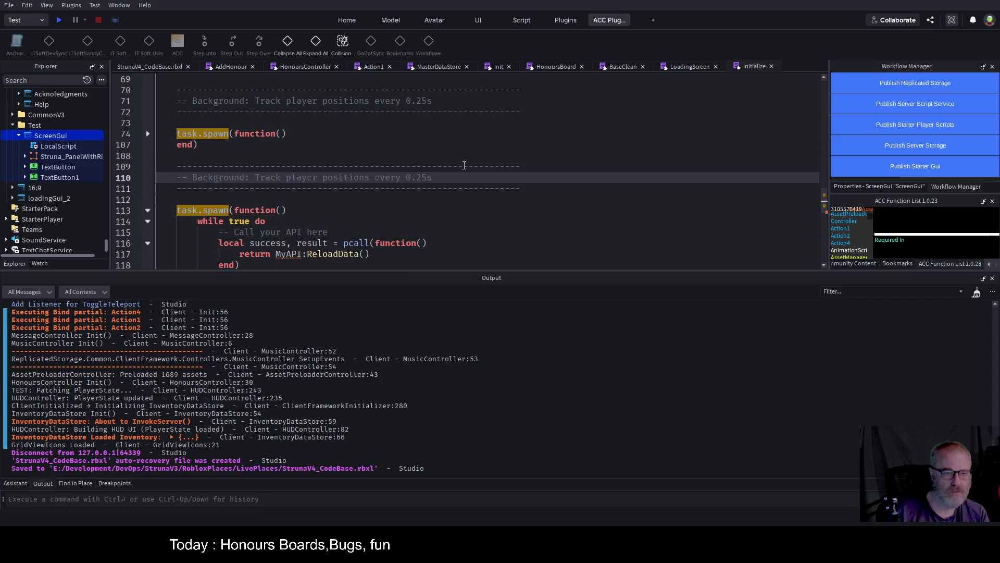
key(shift+End)
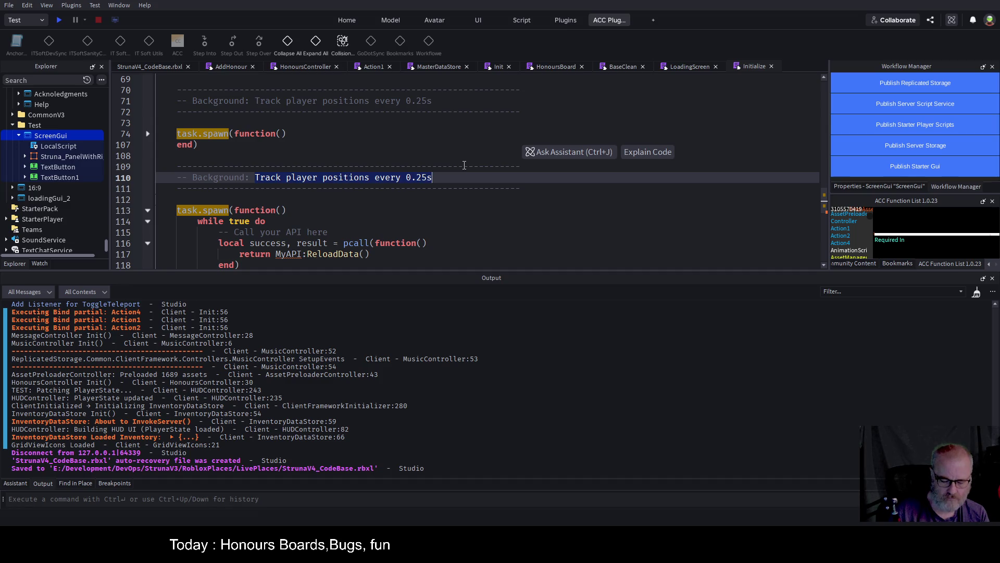
text(Refe)
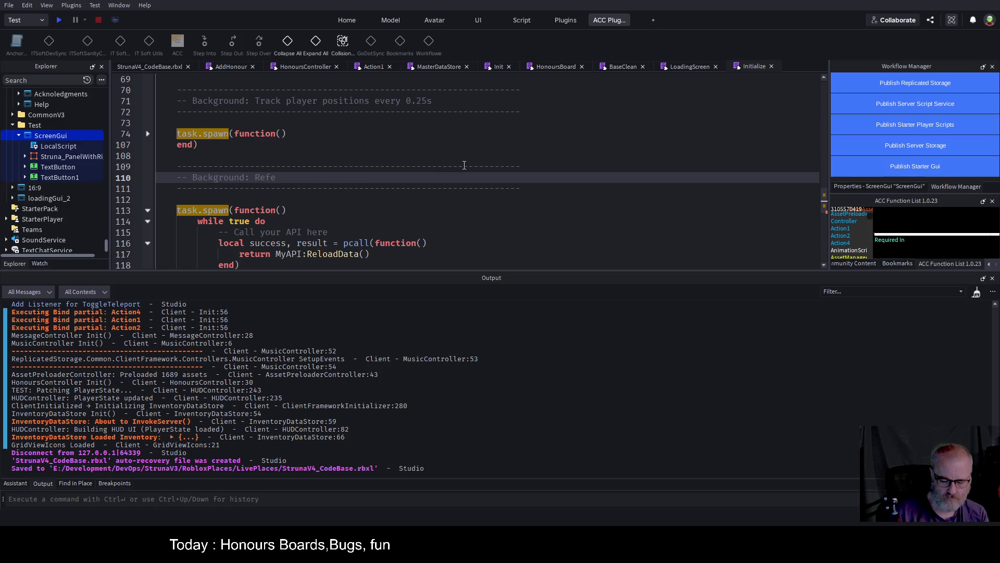
text(tch Honours )
text(Data every)
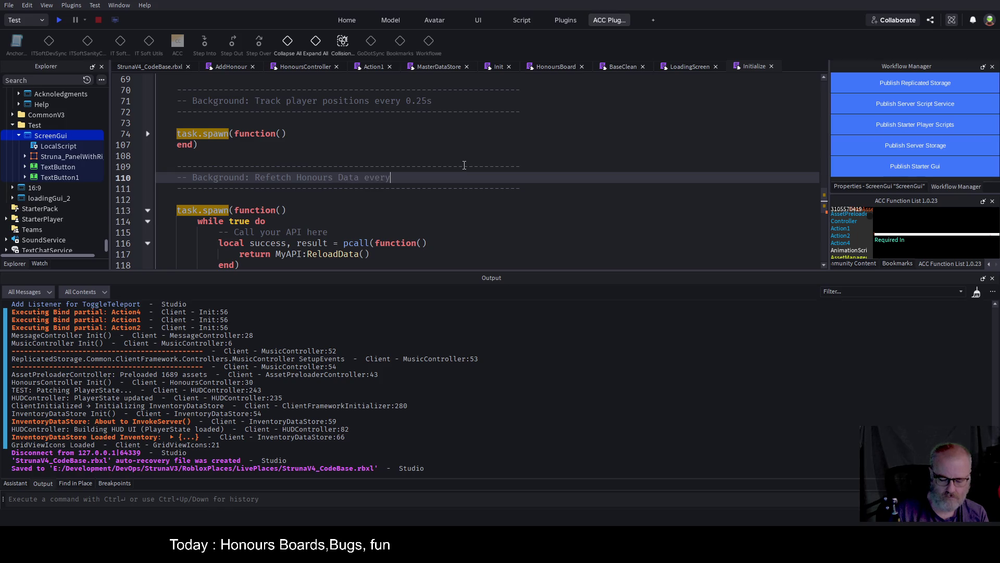
text( 60seconds)
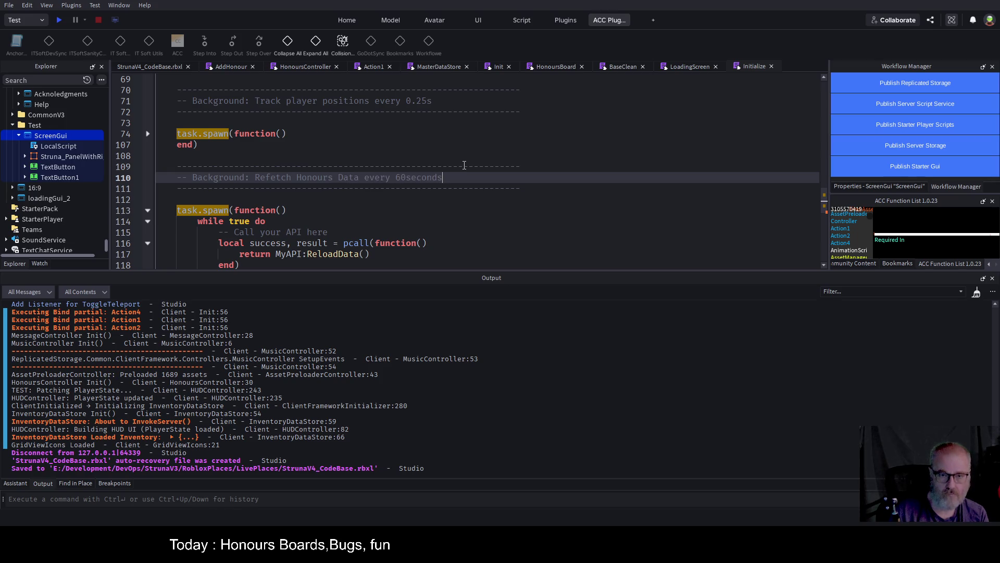
key(Down)
key(Down)
key(Down)
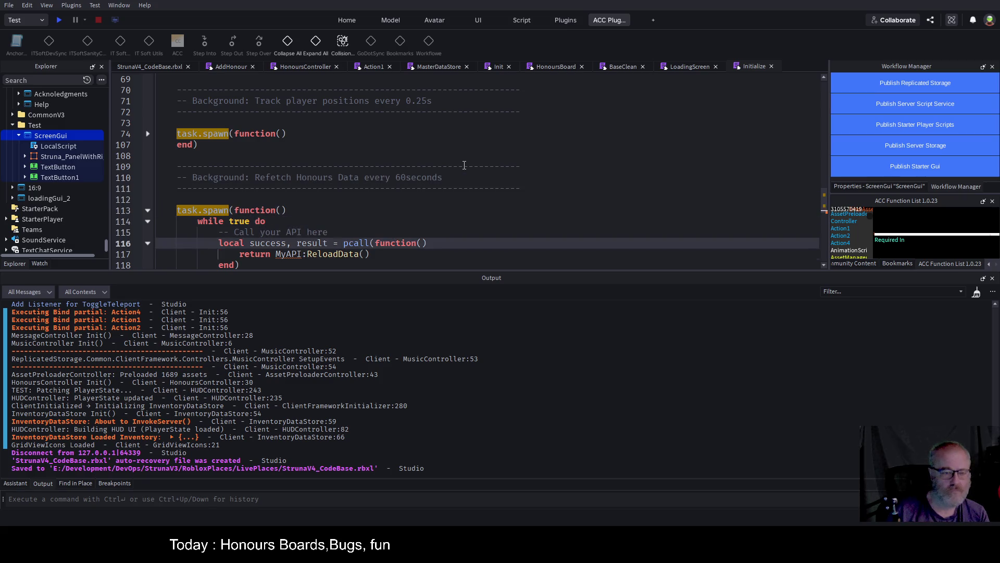
key(Down)
key(Down)
key(Down)
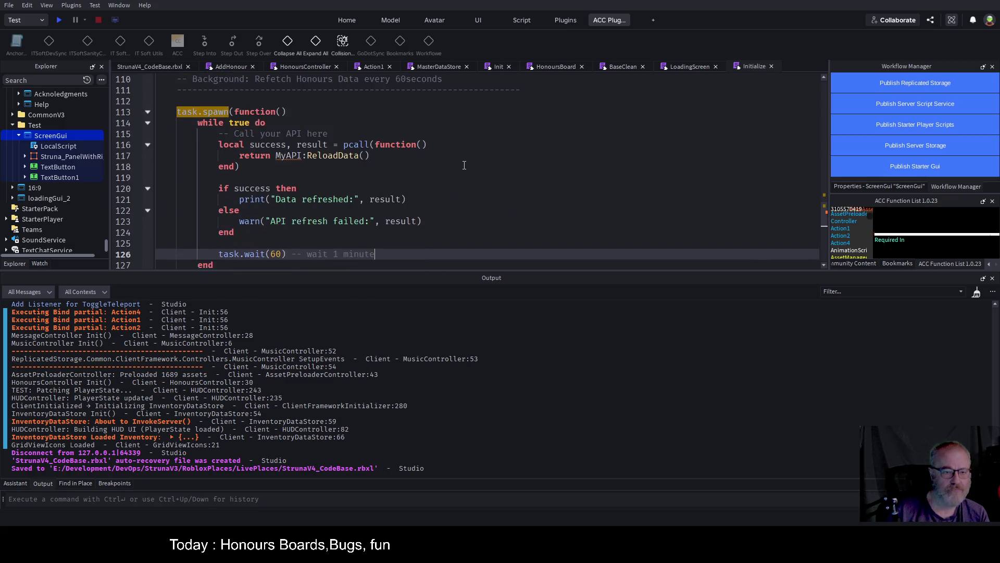
key(Up)
key(Up)
key(Up)
key(End)
key(Down)
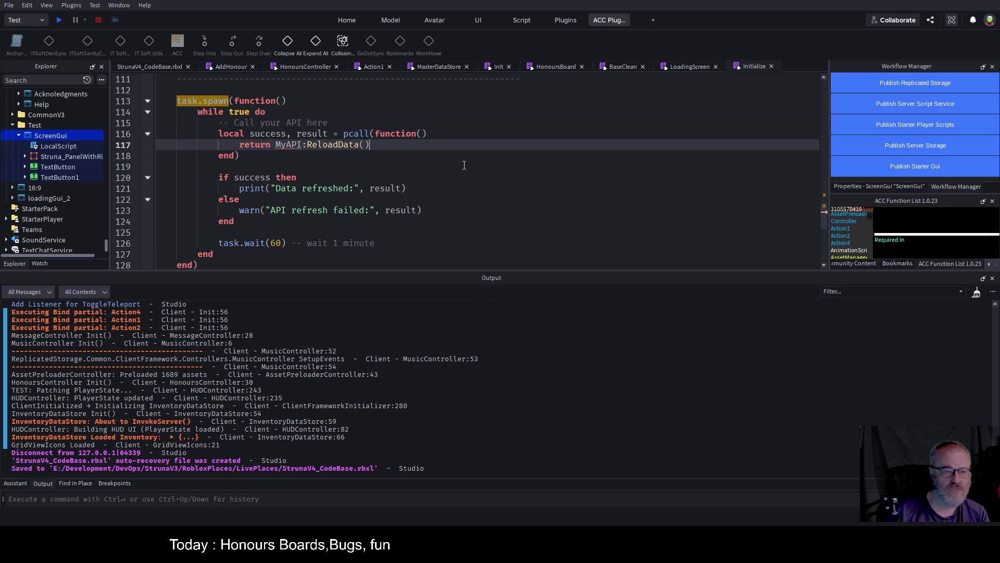
key(Down)
key(Down)
key(Down)
key(End)
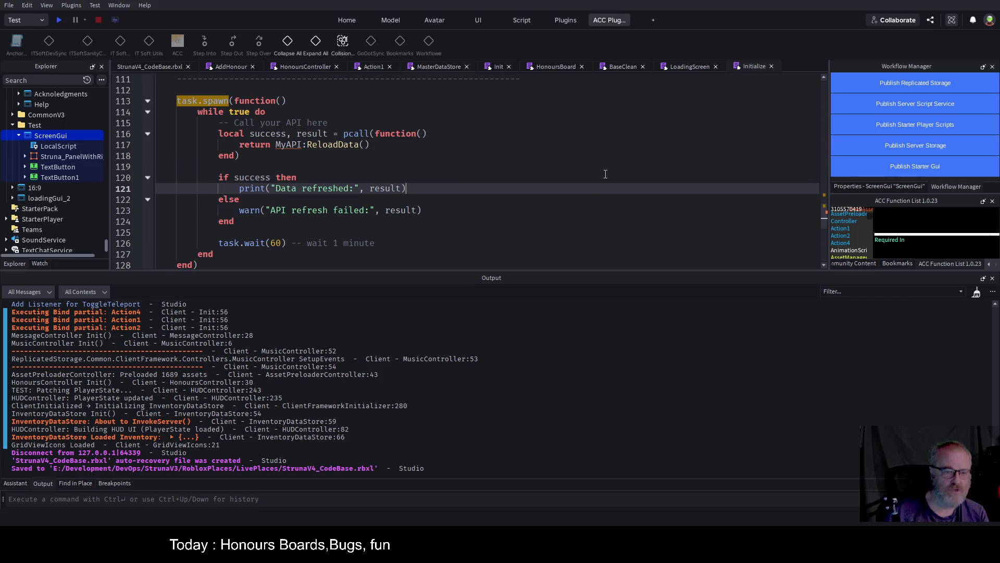
key(Up)
key(Up)
key(Up)
key(ctrl+Left)
key(ctrl+Left)
key(ctrl+Left)
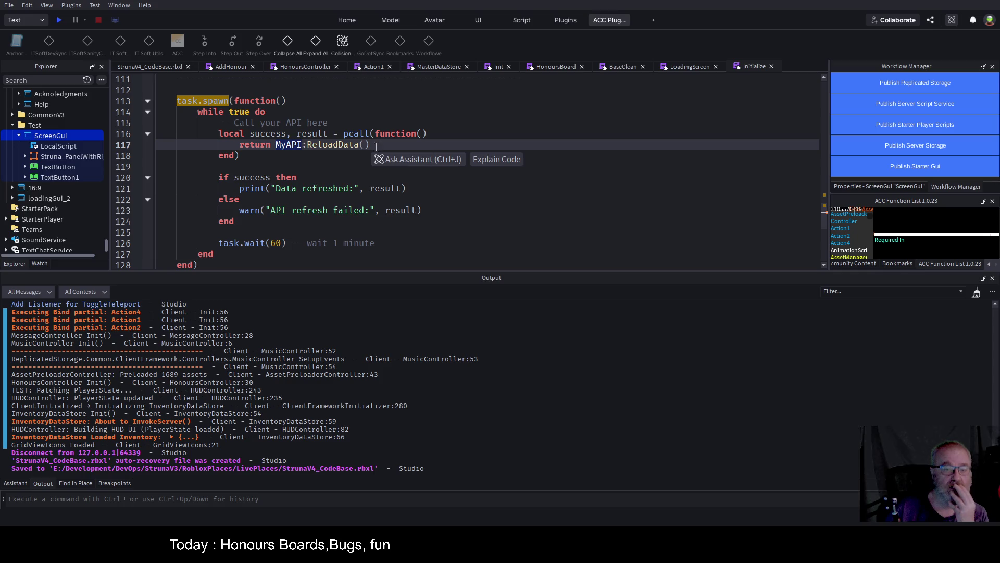
scroll(376, 147, up, 2)
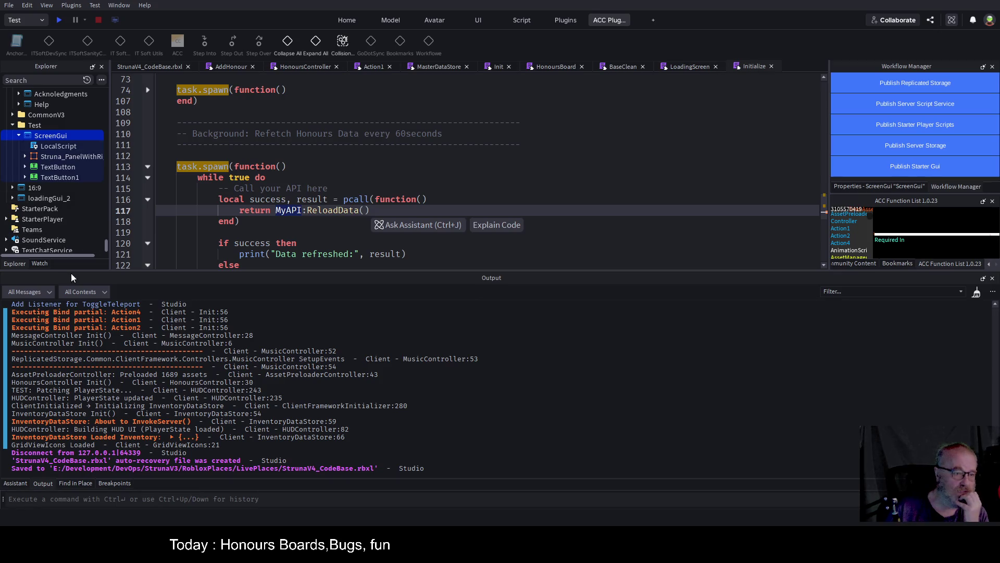
Shrink Output to enlarge the editor and collapse the CleaningService and HonourService folders.
mouse_move(67, 273)
mouse_down()
mouse_move(162, 312)
mouse_move(156, 414)
mouse_up()
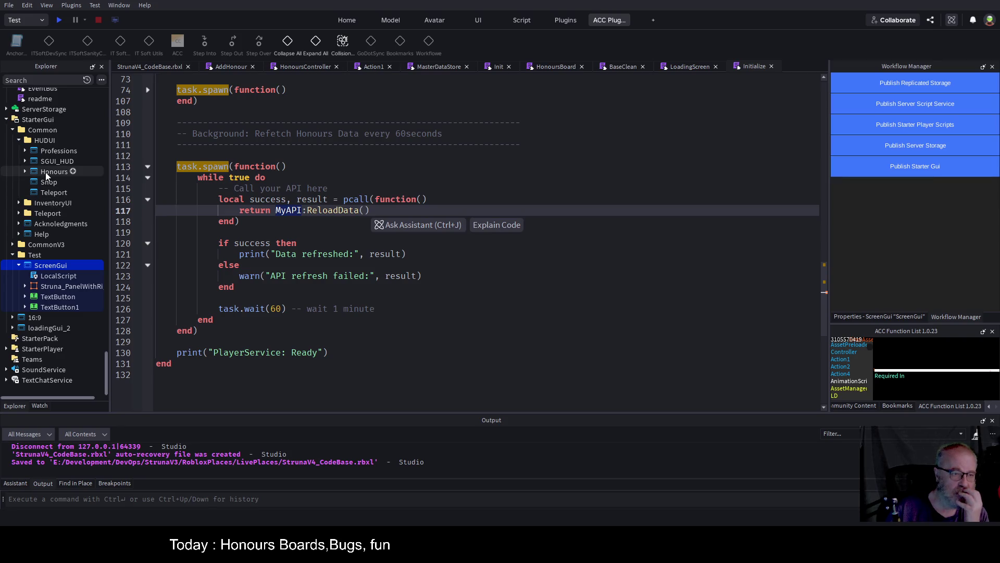
scroll(46, 168, up, 10)
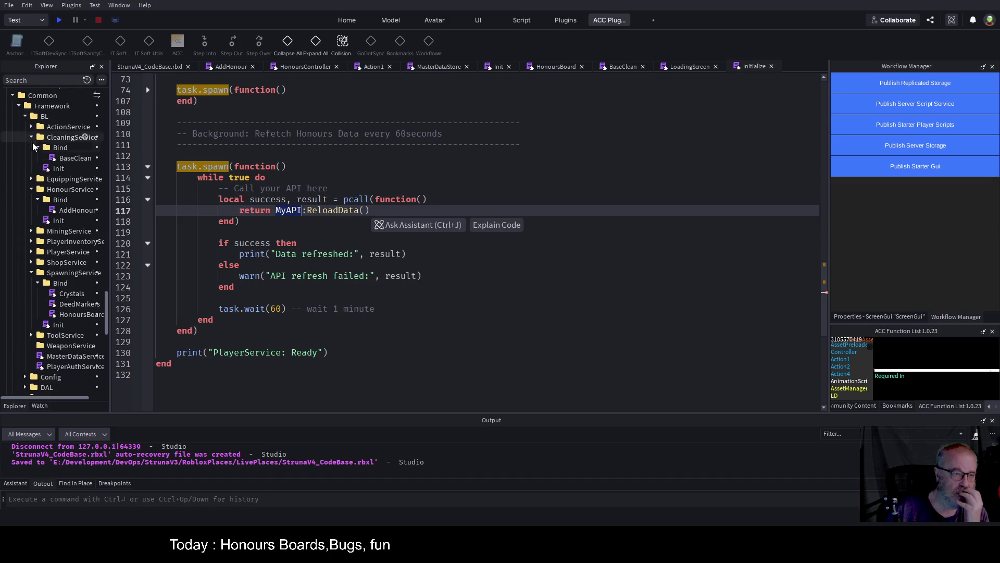
click(31, 137)
click(31, 158)
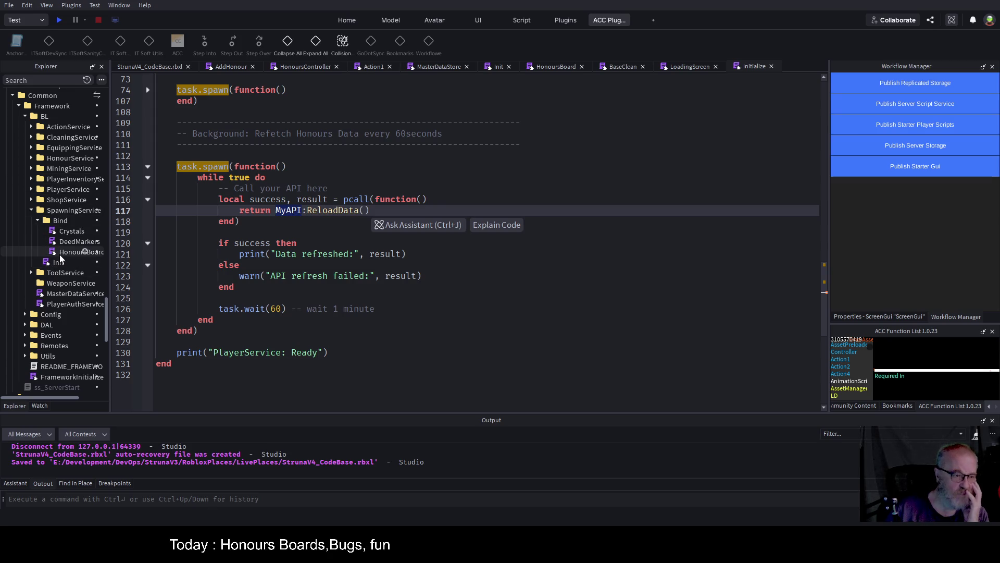
Delete the refetch block on lines 108–128, save, and open the HonoursBoard script.
mouse_move(184, 117)
mouse_down()
mouse_move(240, 221)
mouse_move(256, 329)
mouse_up()
key(ctrl+c)
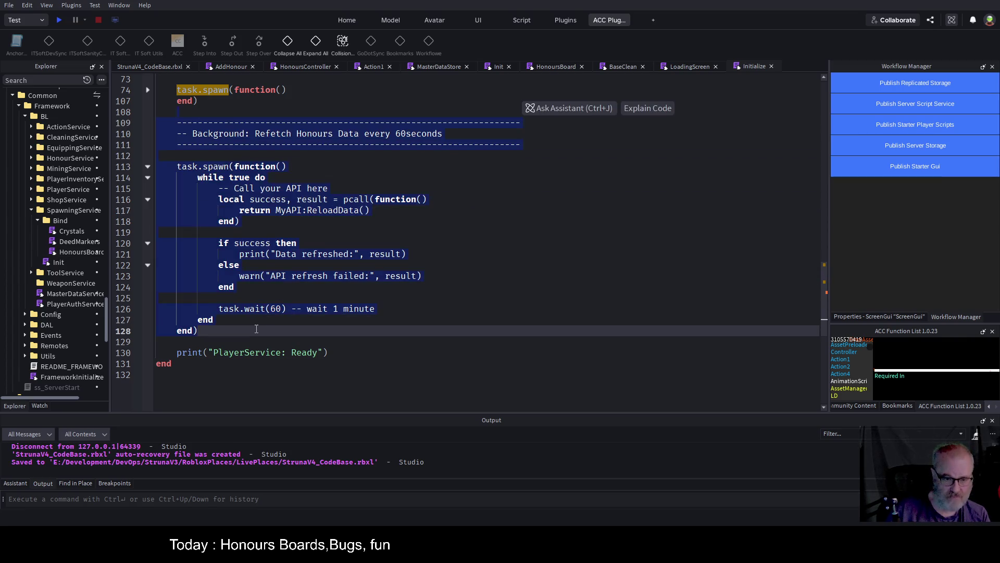
key(BackSpace)
key(ctrl+s)
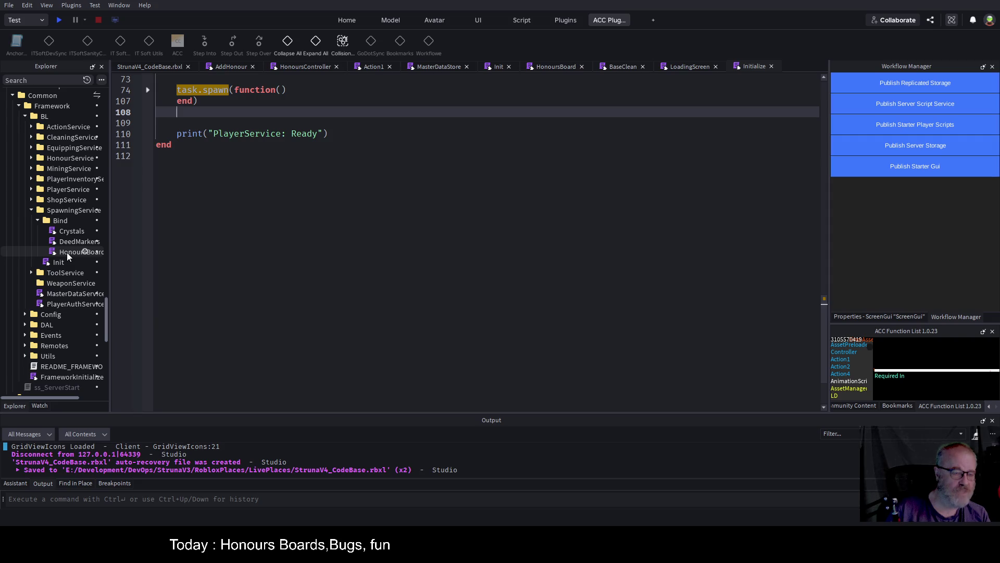
double_click(67, 252)
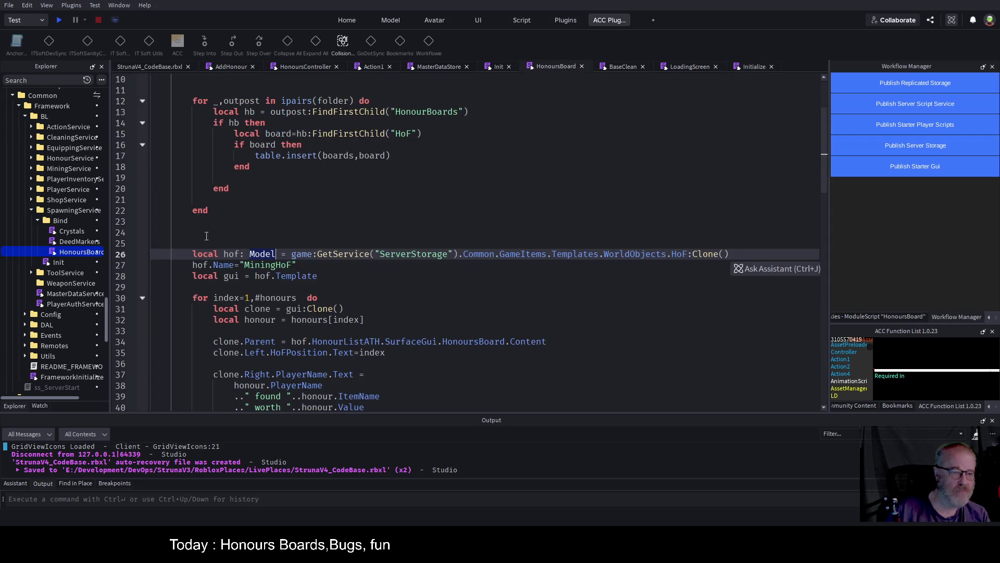
Fold the HonoursDataLoaded subscription and paste the refetch loop at line 73.
scroll(363, 225, up, 3)
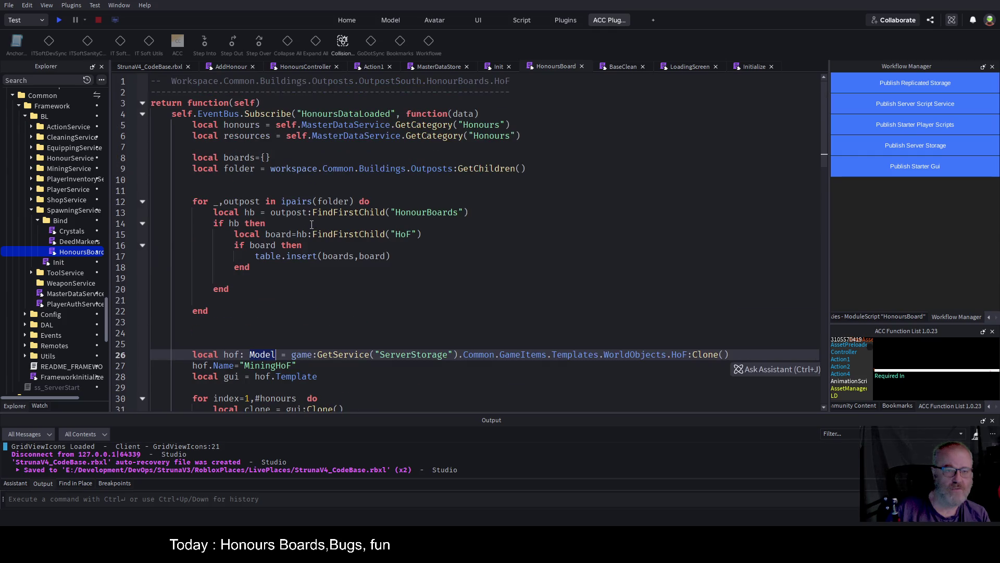
click(143, 115)
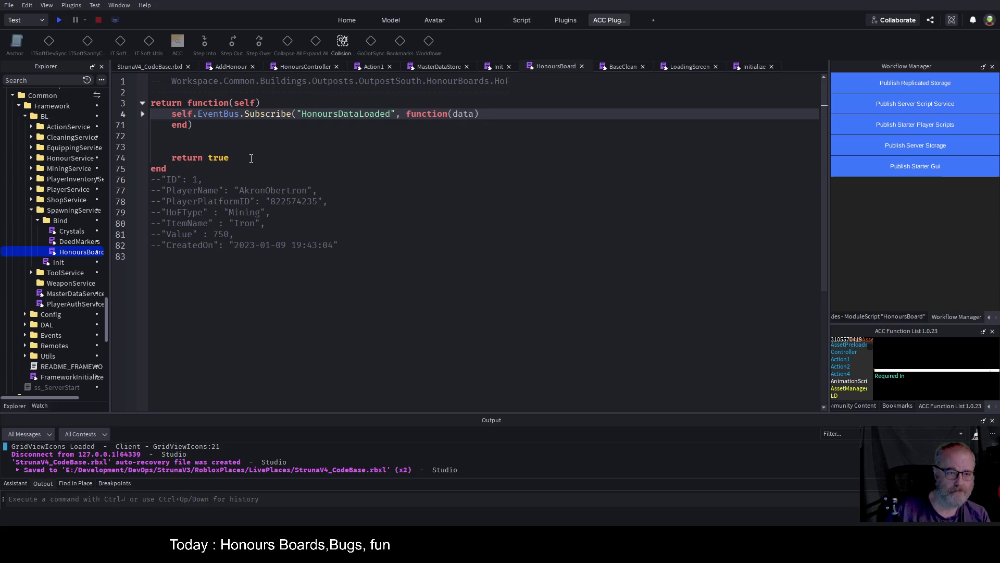
click(186, 146)
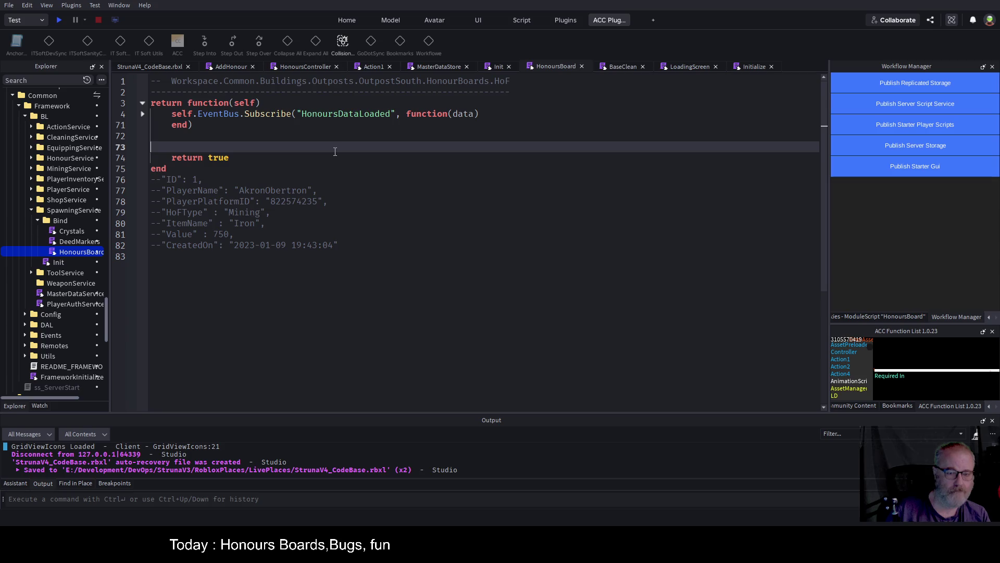
key(Return)
key(Return)
key(ctrl+v)
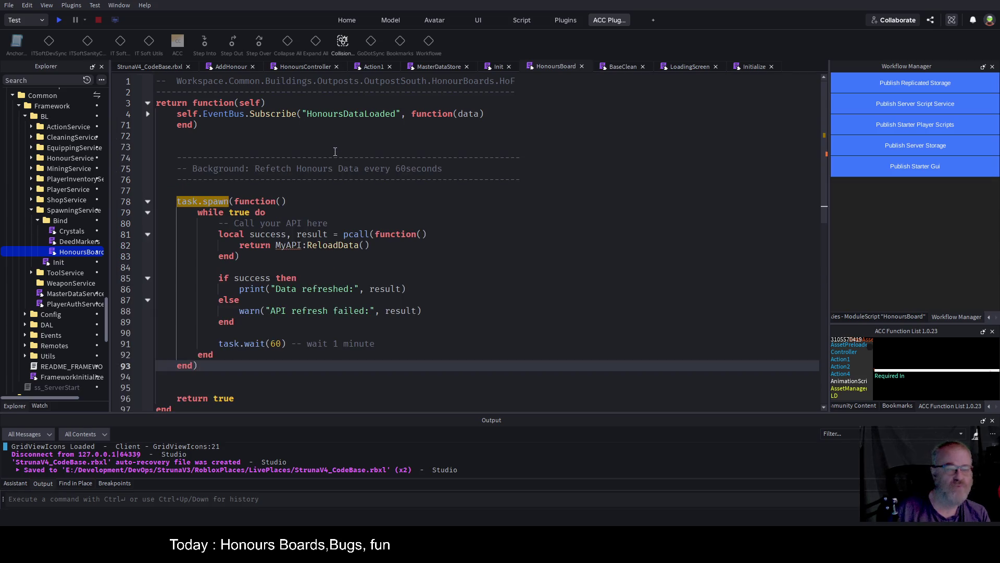
Review the pasted loop and select its MyAPI reference on line 82.
scroll(335, 151, down, 2)
scroll(314, 148, up, 2)
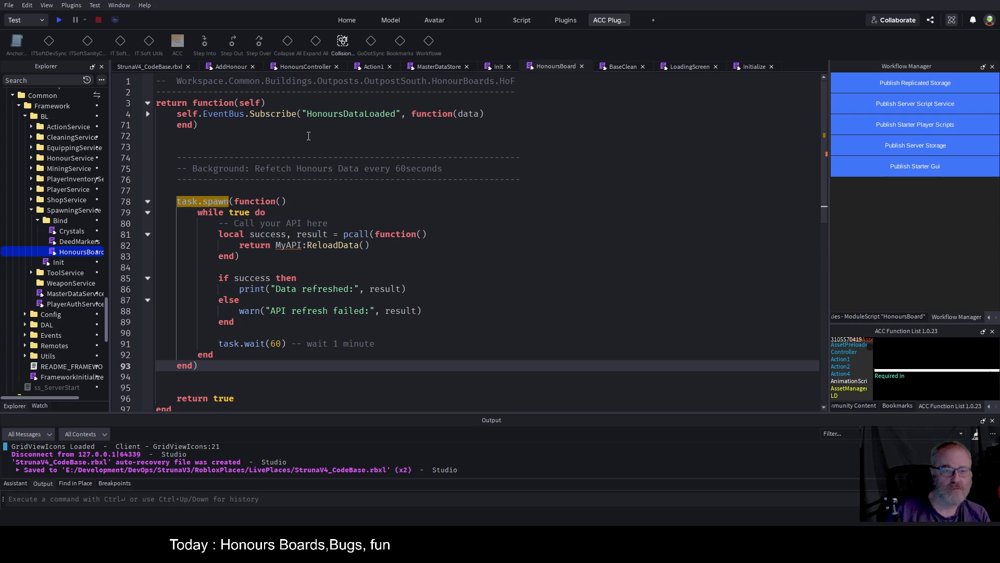
drag(180, 114, 485, 114)
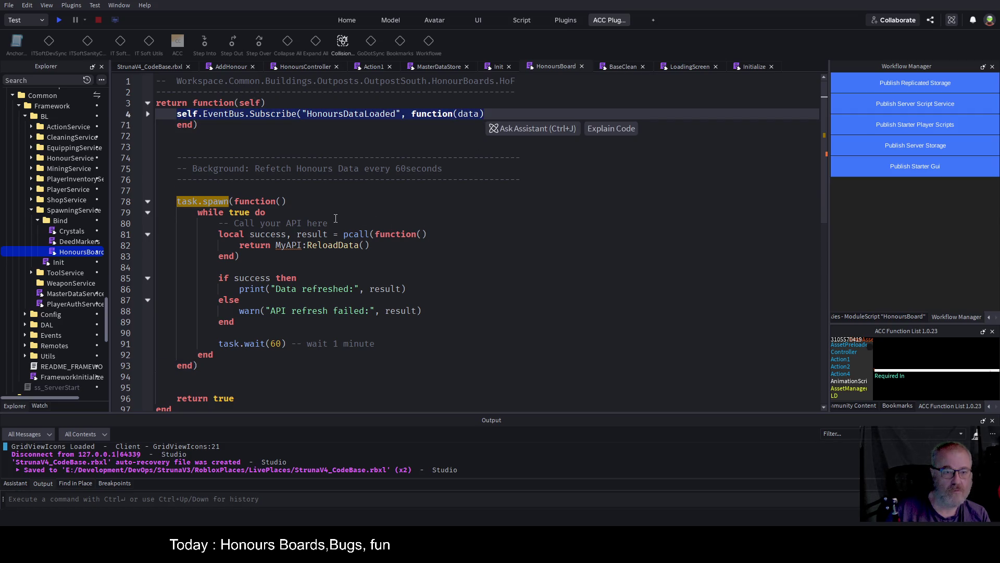
click(429, 191)
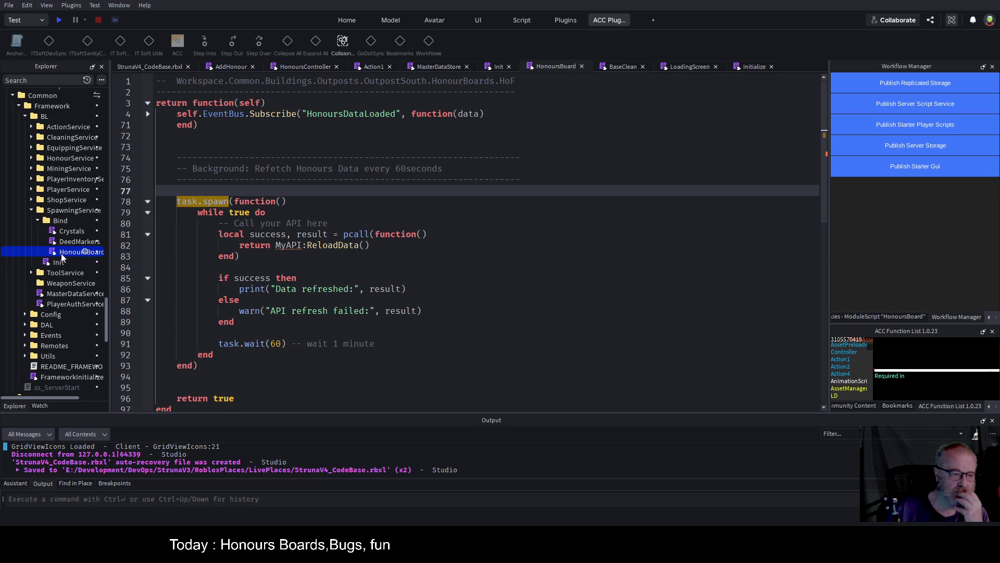
double_click(289, 245)
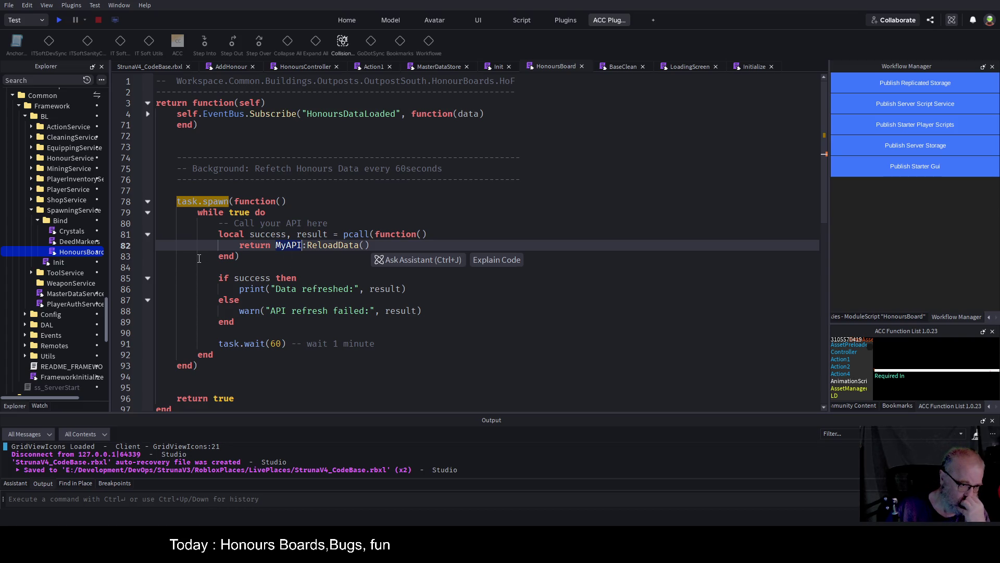
double_click(72, 293)
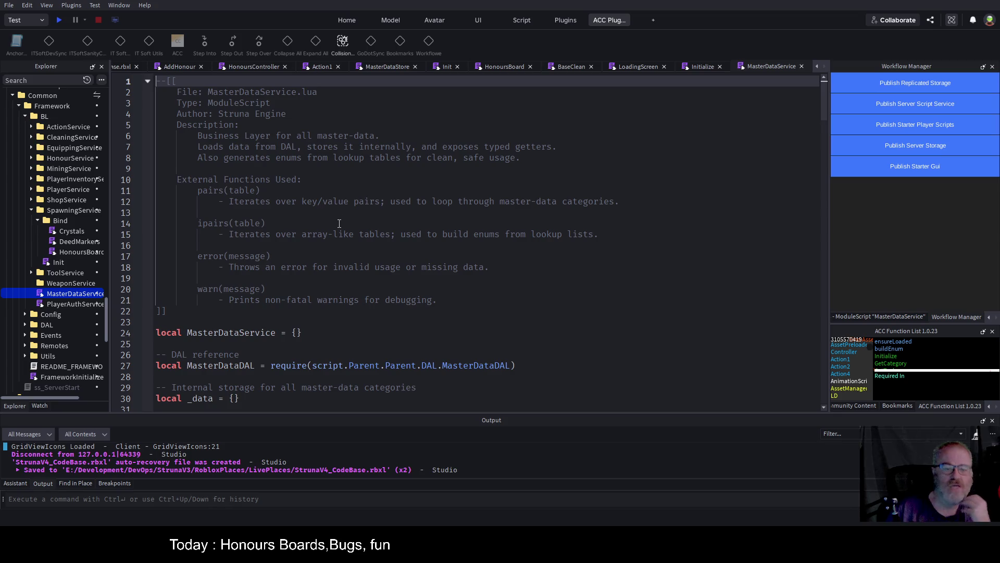
scroll(336, 210, down, 5)
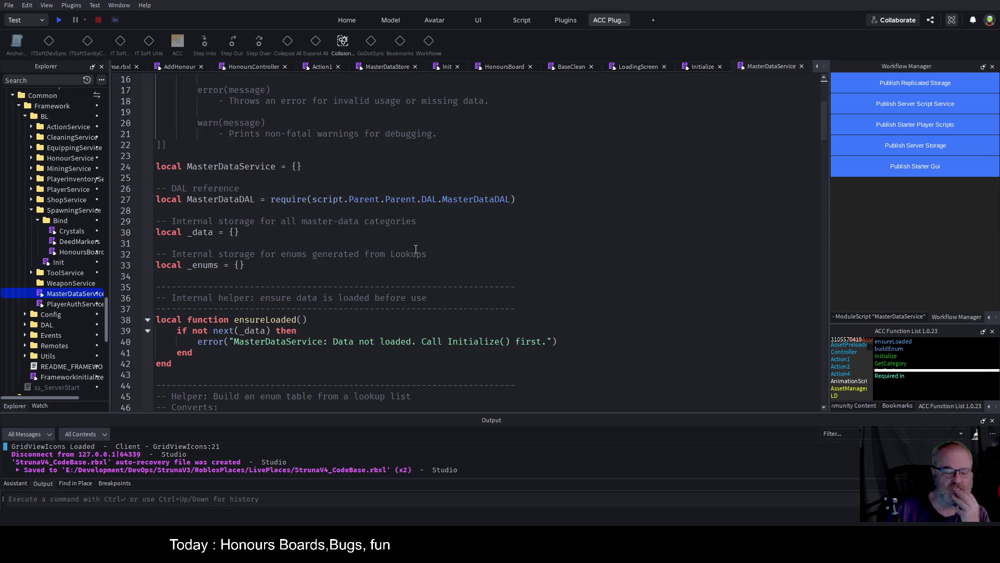
scroll(396, 264, down, 8)
scroll(396, 264, down, 15)
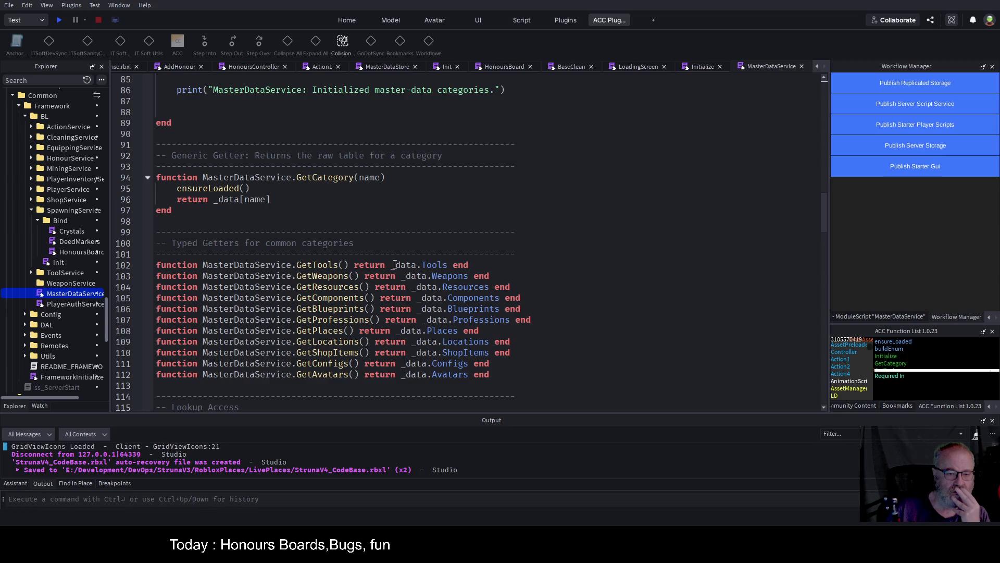
scroll(326, 293, down, 2)
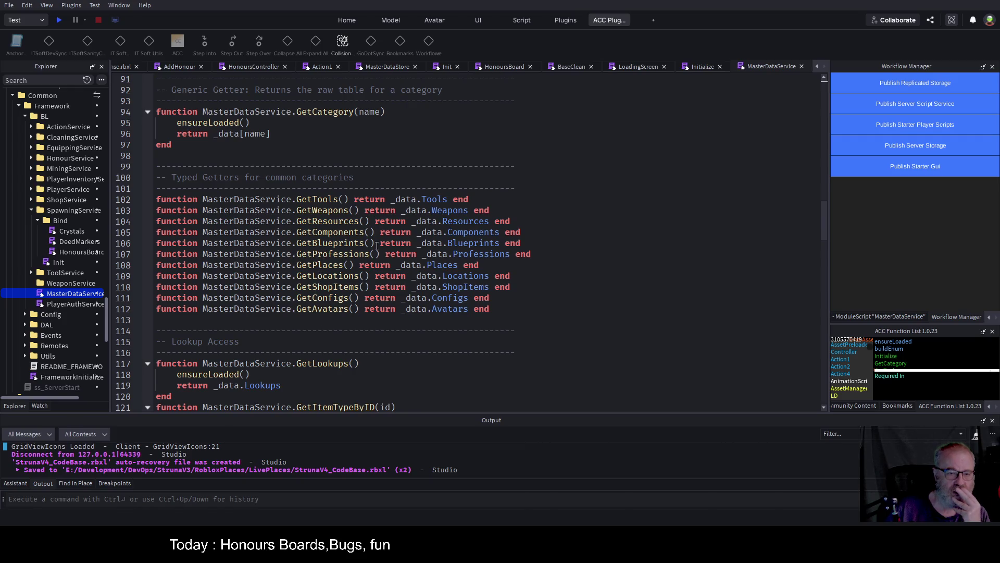
scroll(379, 248, down, 1)
scroll(380, 249, down, 9)
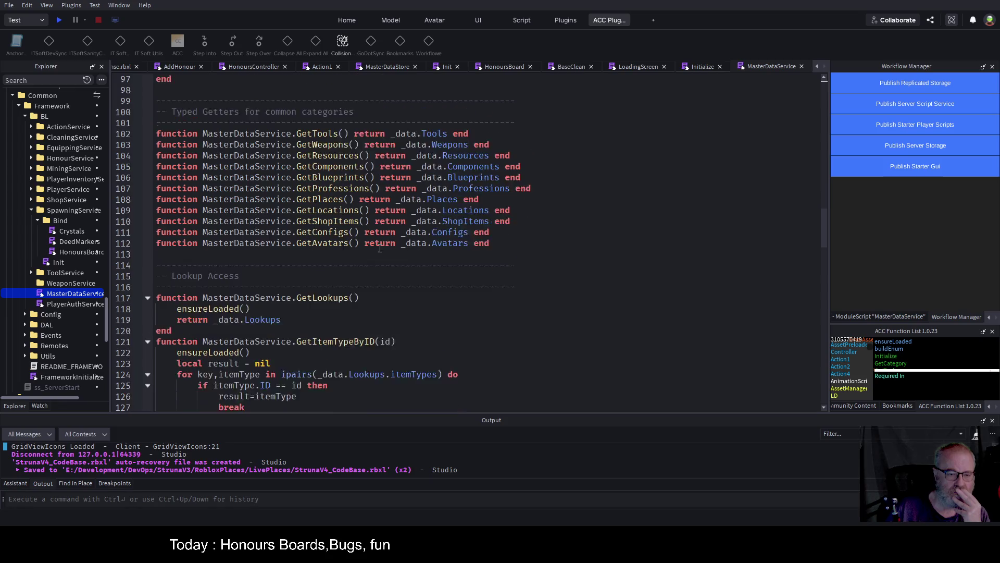
scroll(371, 256, down, 7)
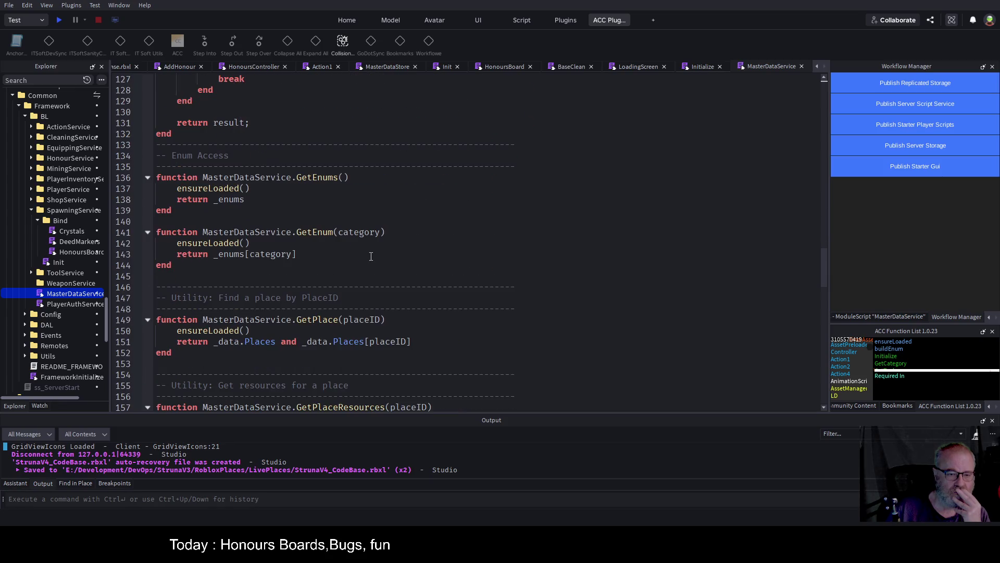
scroll(371, 257, down, 3)
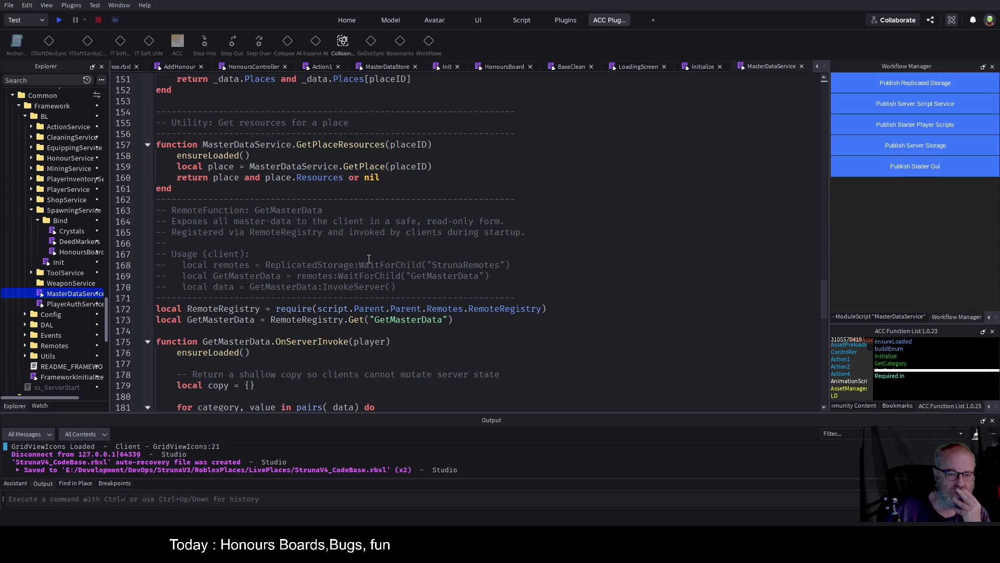
scroll(347, 260, down, 3)
scroll(347, 265, down, 14)
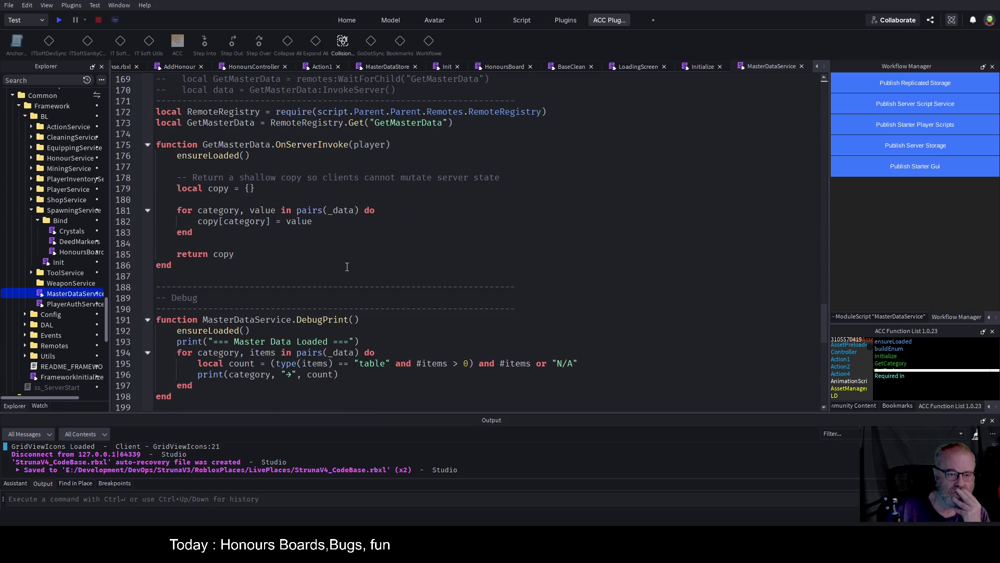
scroll(358, 270, up, 14)
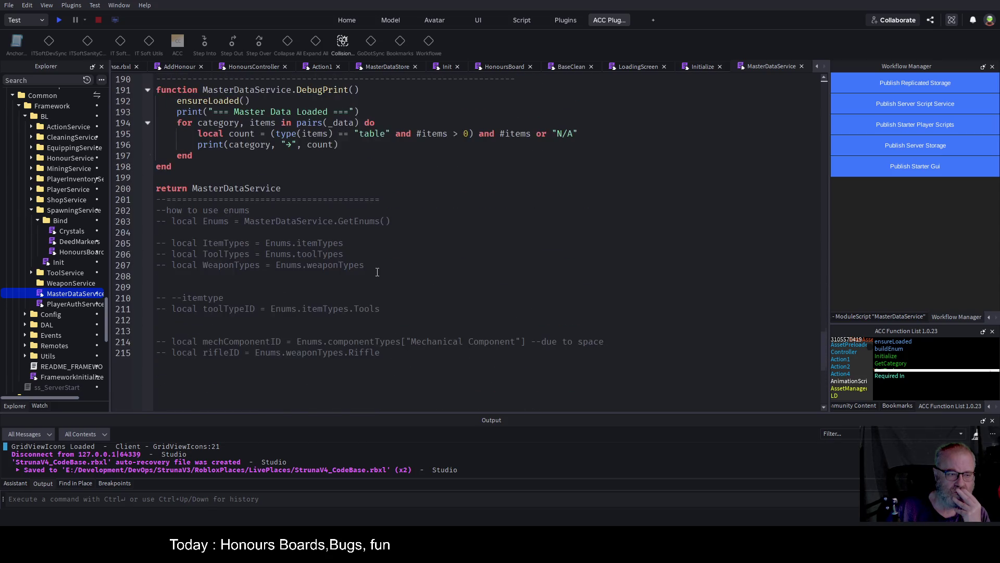
scroll(377, 272, up, 5)
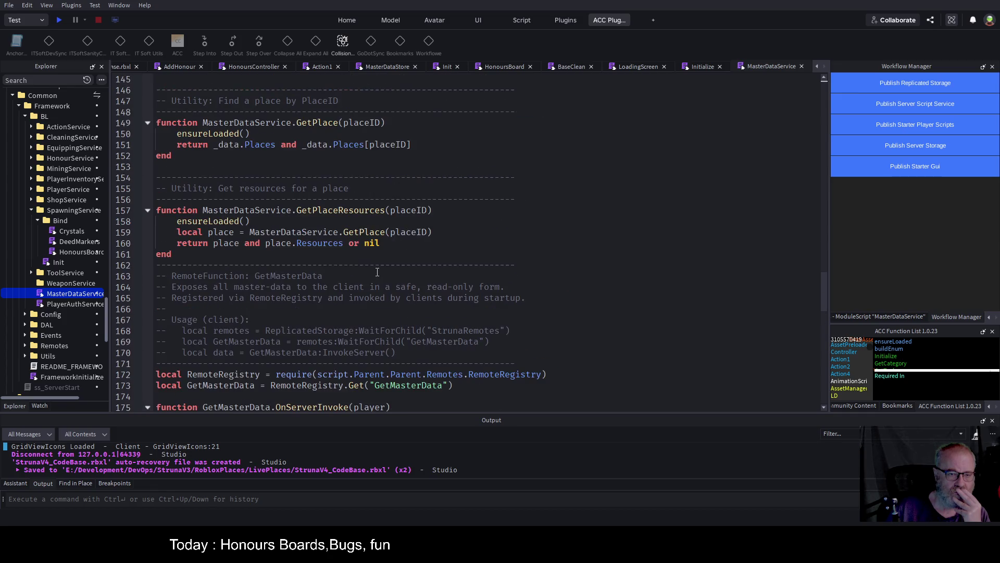
scroll(377, 272, up, 5)
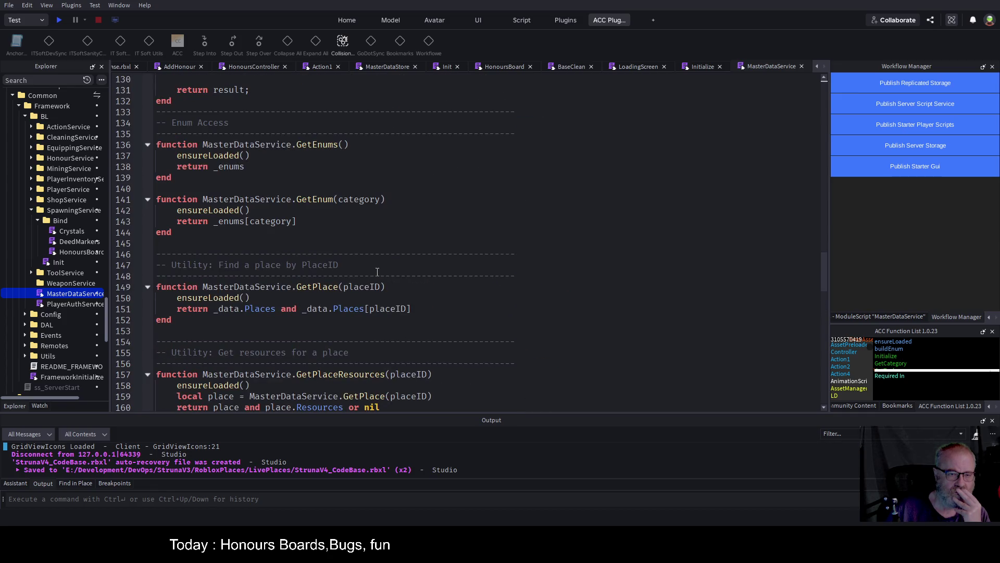
scroll(378, 272, up, 10)
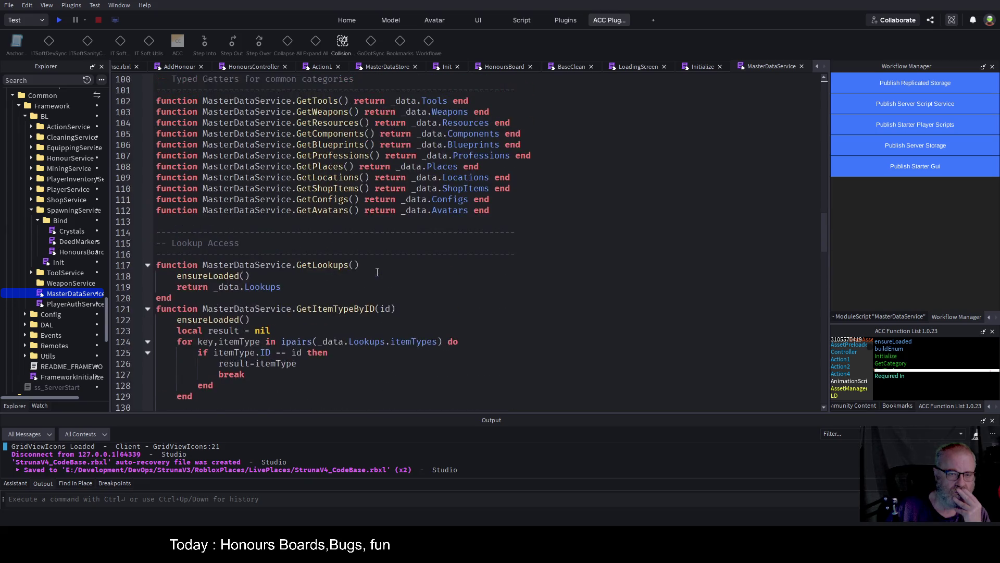
scroll(378, 272, up, 14)
scroll(377, 272, up, 14)
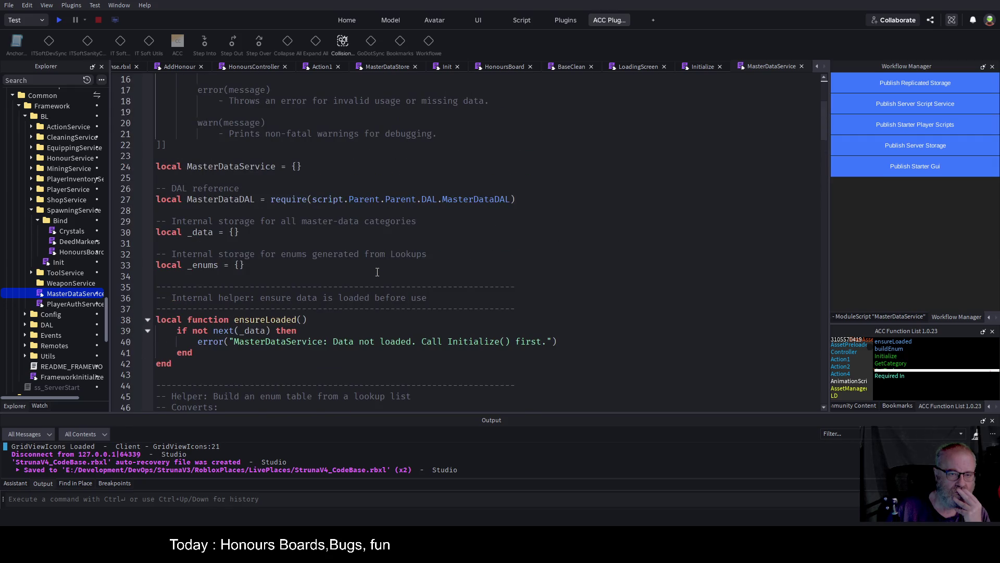
scroll(377, 272, down, 14)
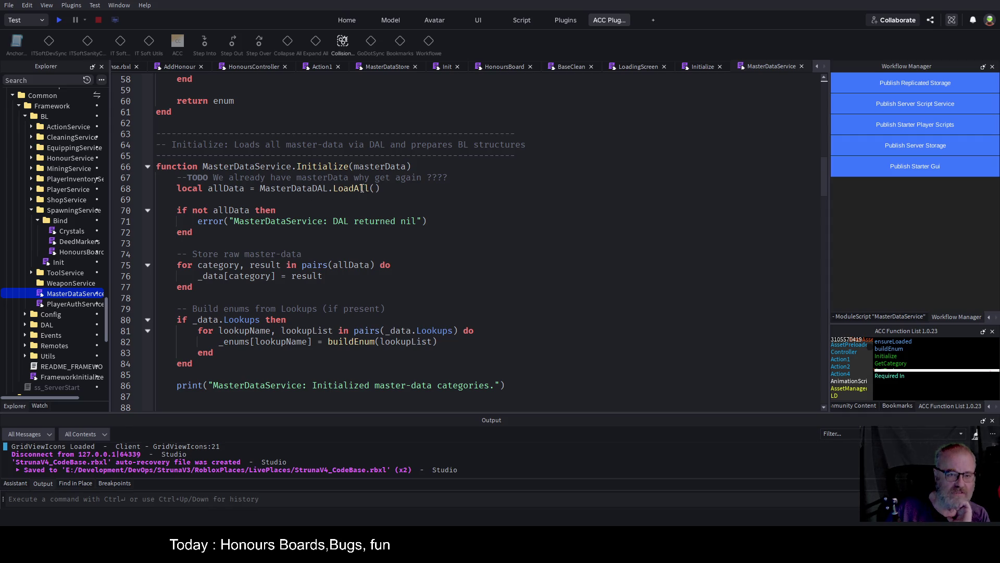
click(364, 189)
key(F12)
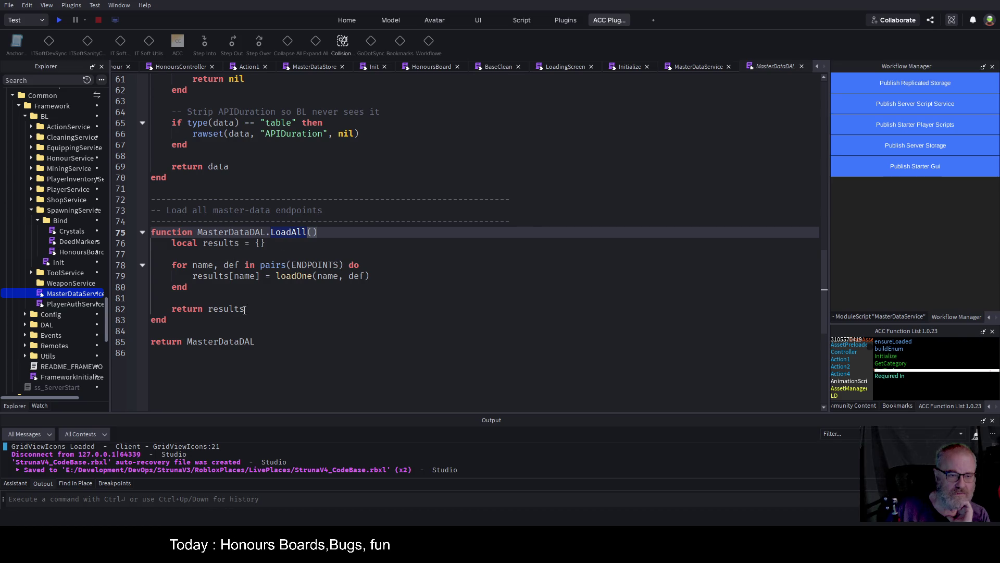
In MasterDataDAL, review the Honours entry in ENDPOINTS and the loadOne function, then go back to the LoadAll call.
scroll(500, 295, up, 10)
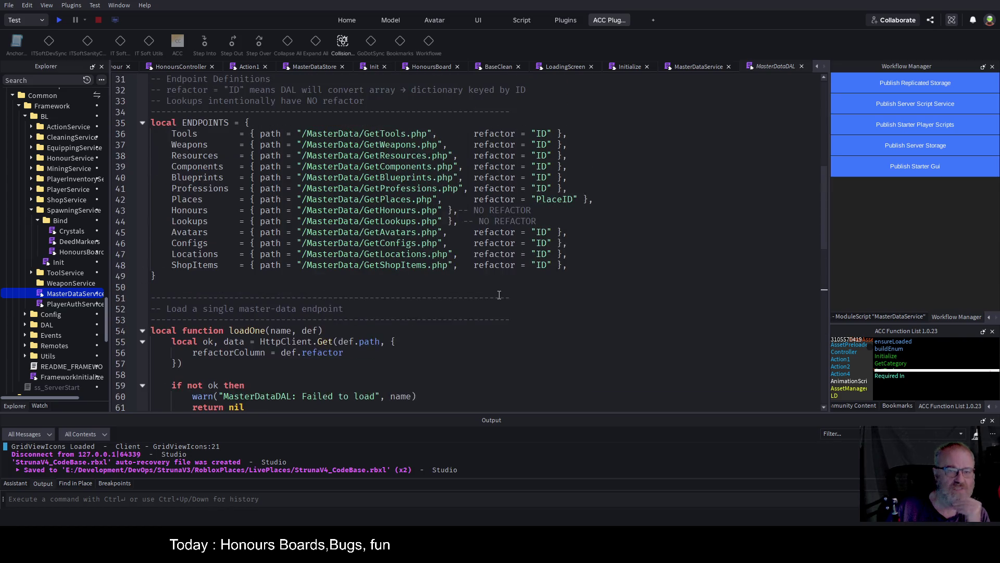
key(F3)
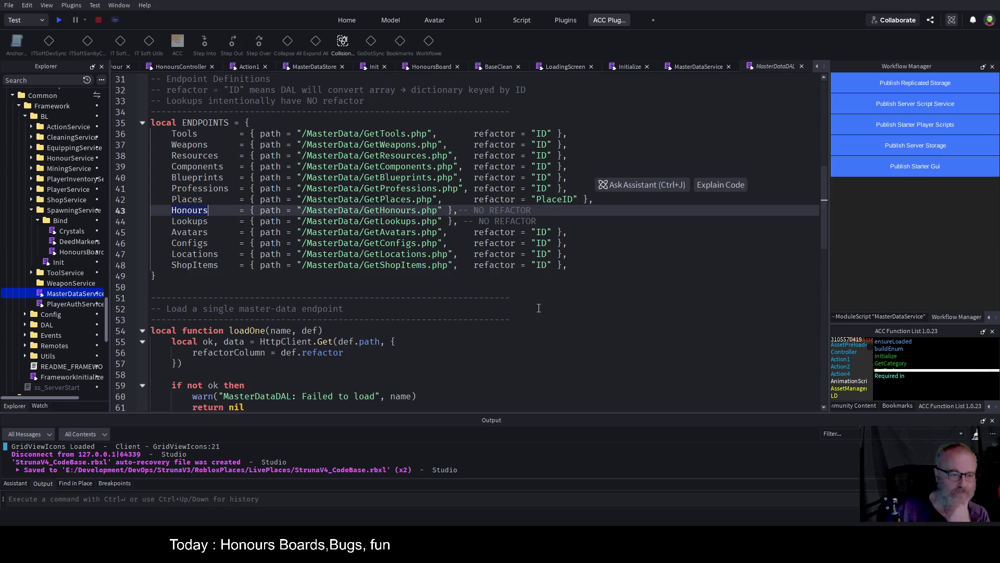
scroll(380, 279, down, 8)
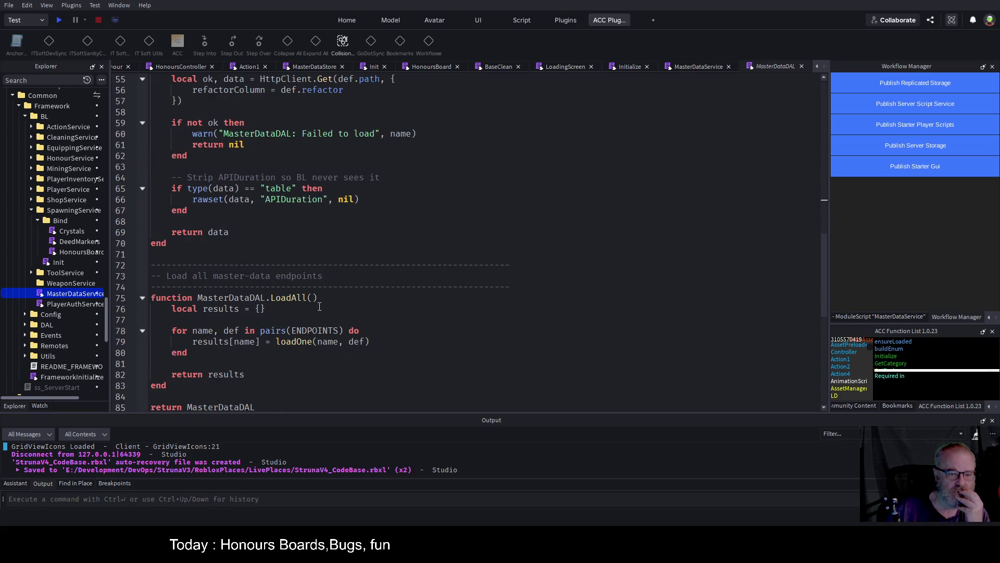
scroll(379, 269, up, 3)
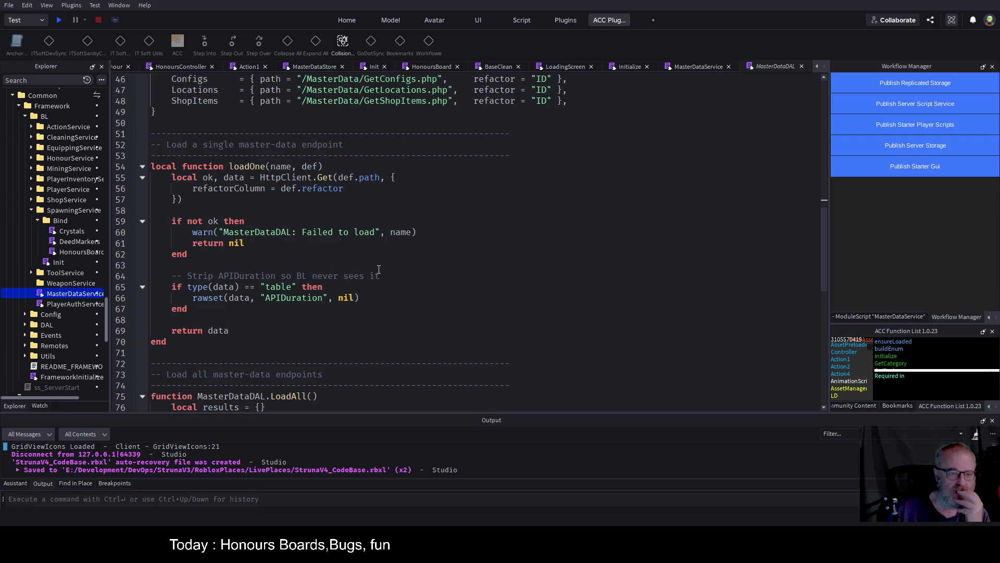
double_click(249, 167)
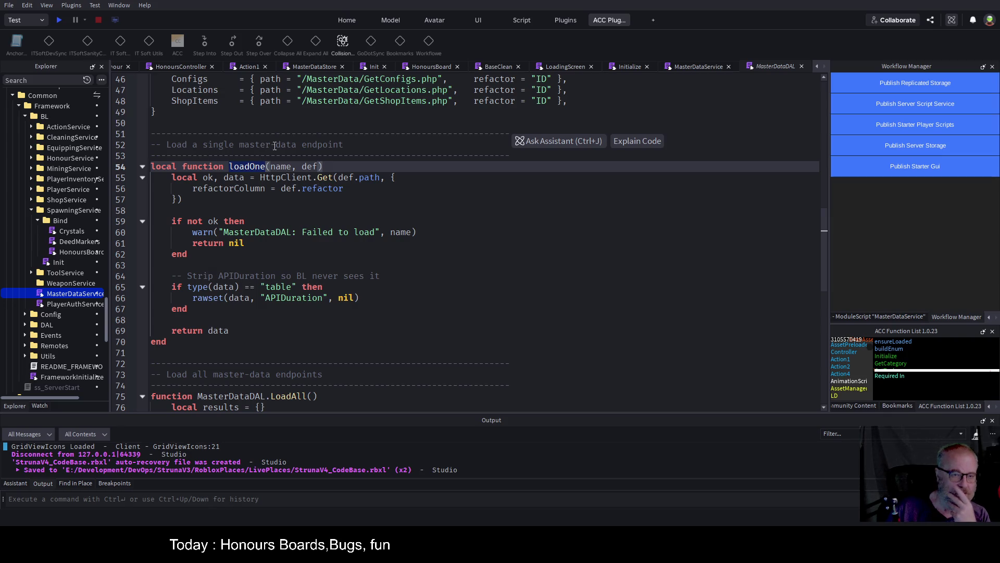
scroll(245, 261, up, 3)
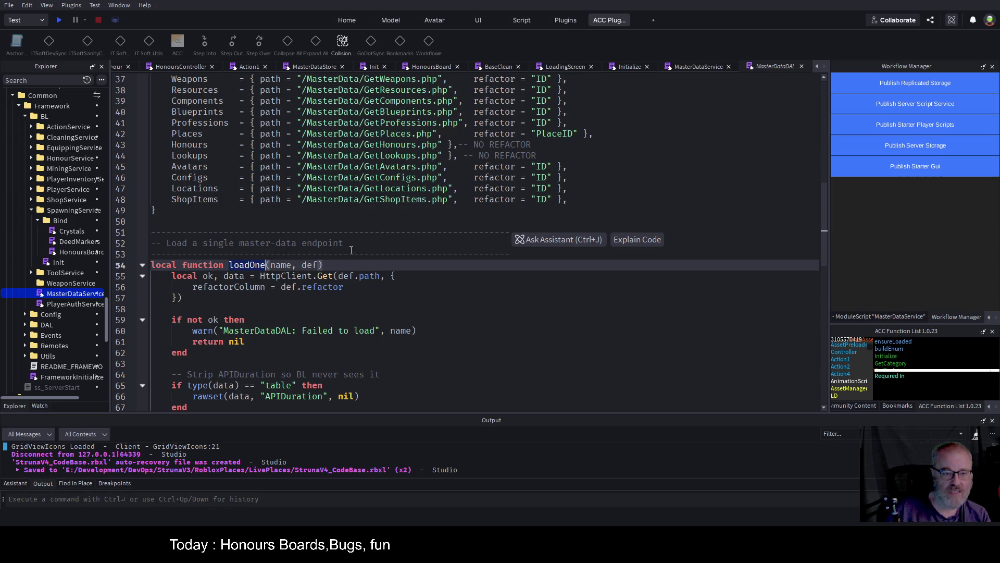
key(ctrl+Left)
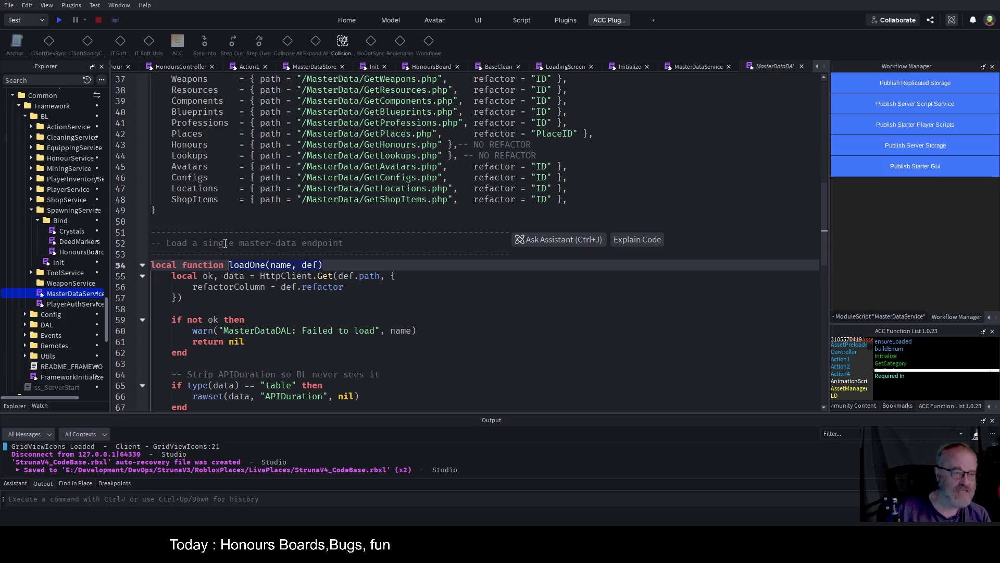
double_click(62, 293)
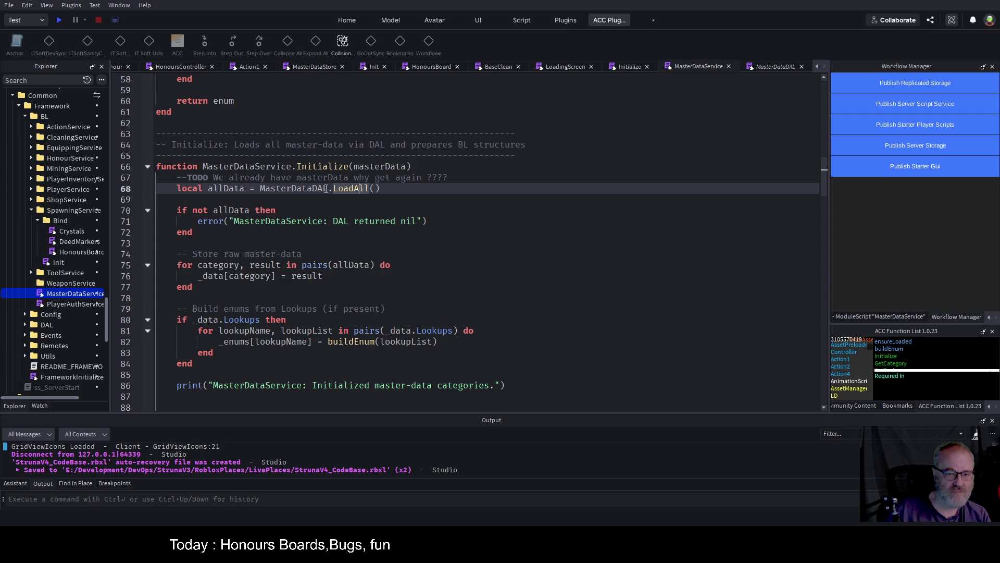
scroll(300, 287, down, 4)
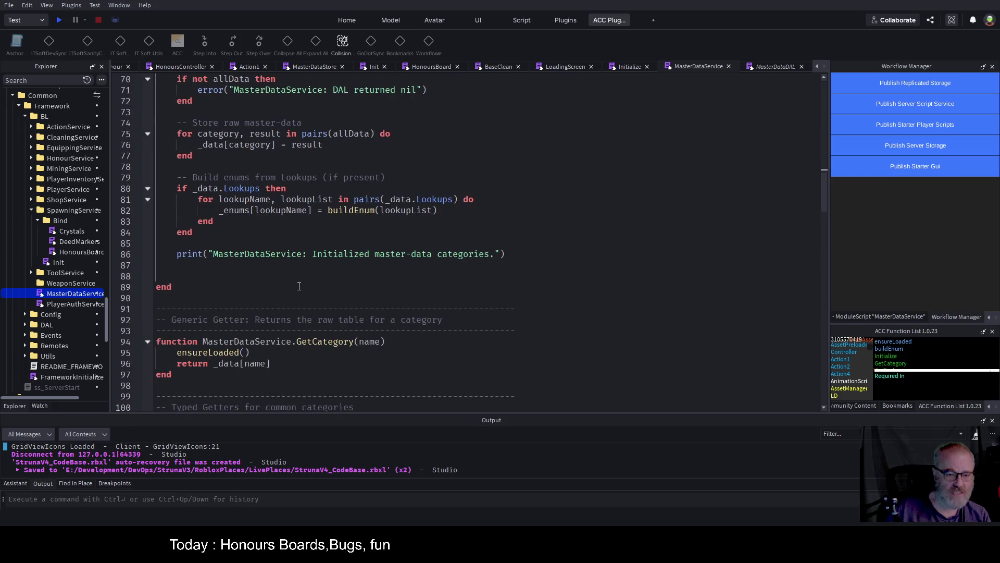
scroll(300, 286, down, 2)
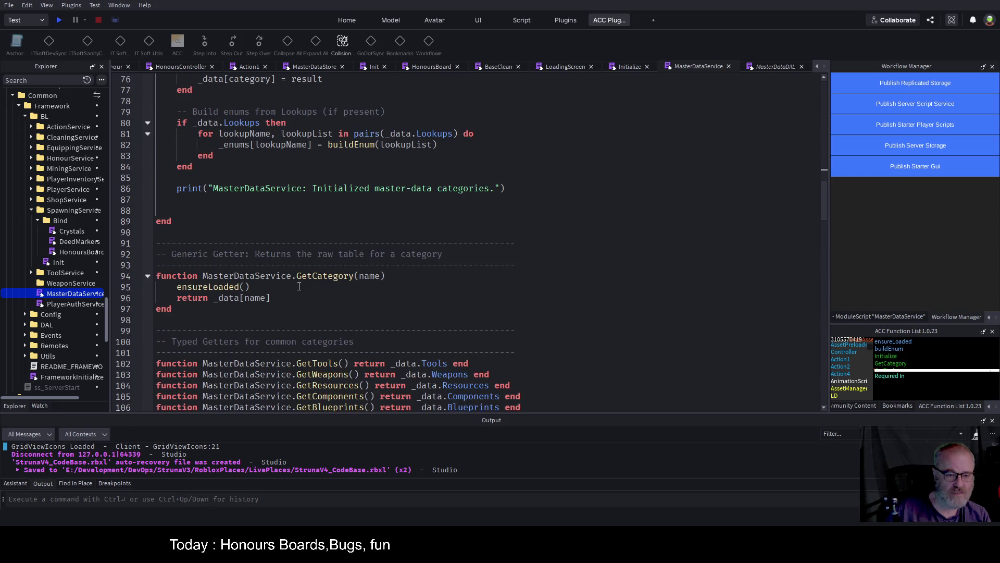
scroll(300, 286, down, 2)
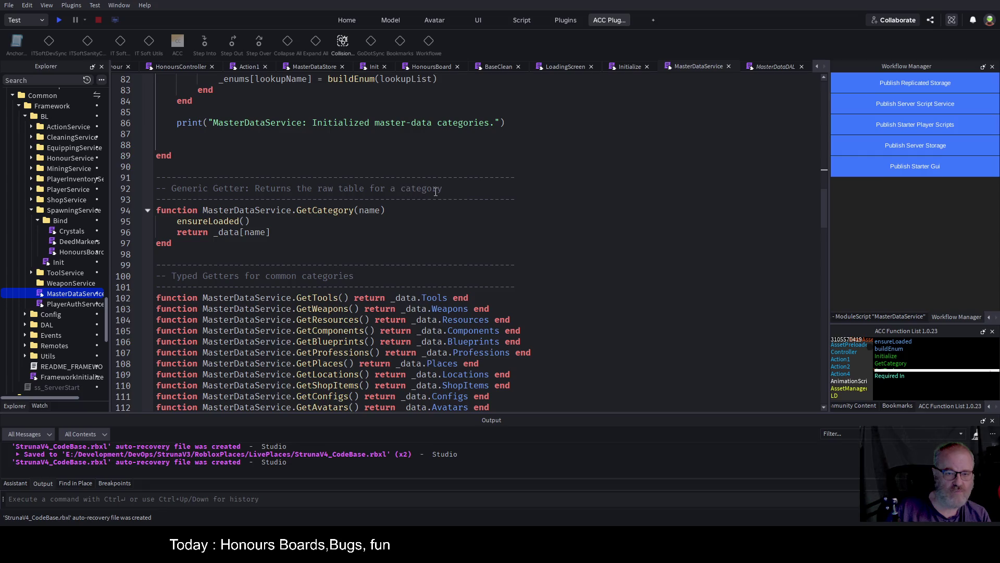
click(342, 210)
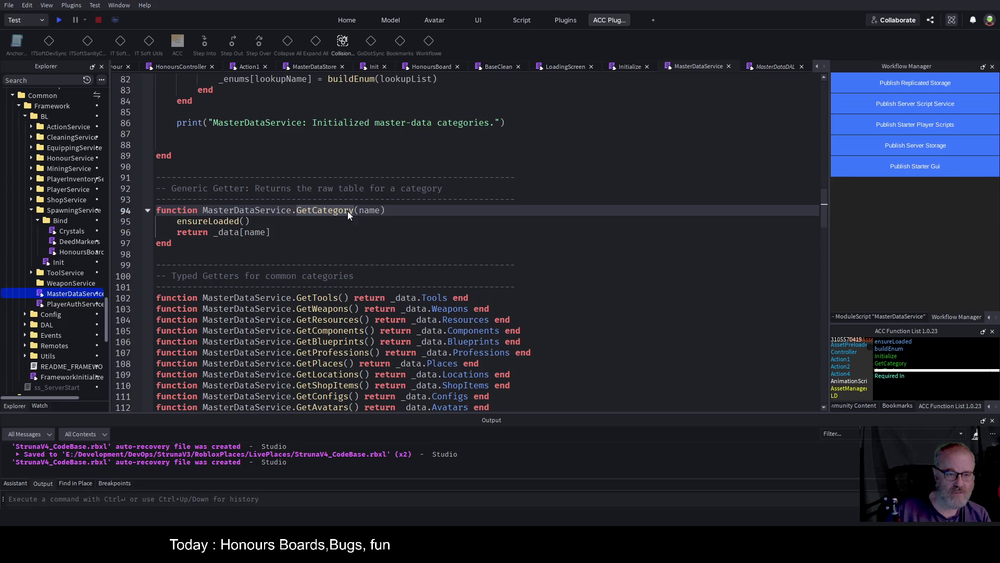
scroll(384, 334, up, 1)
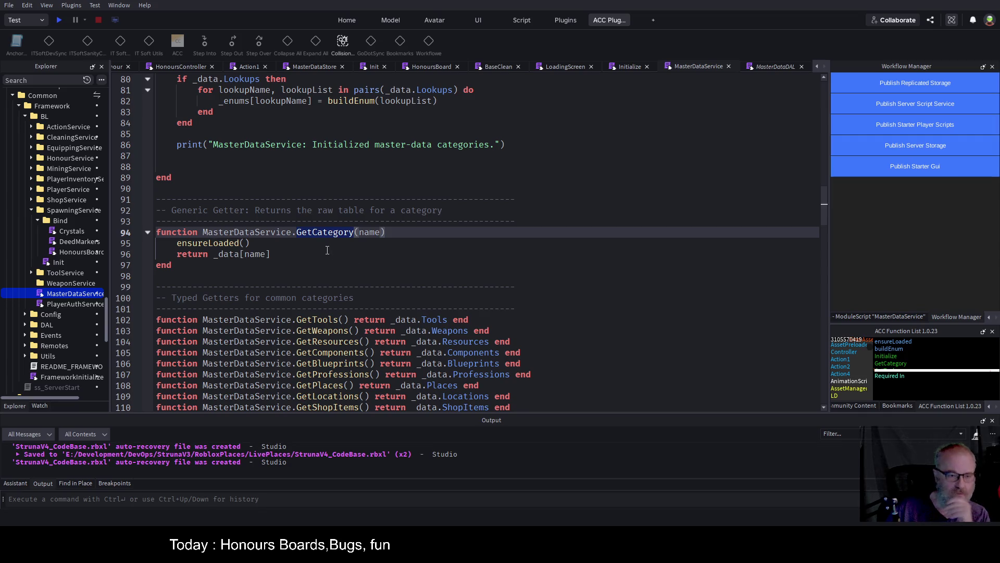
double_click(214, 243)
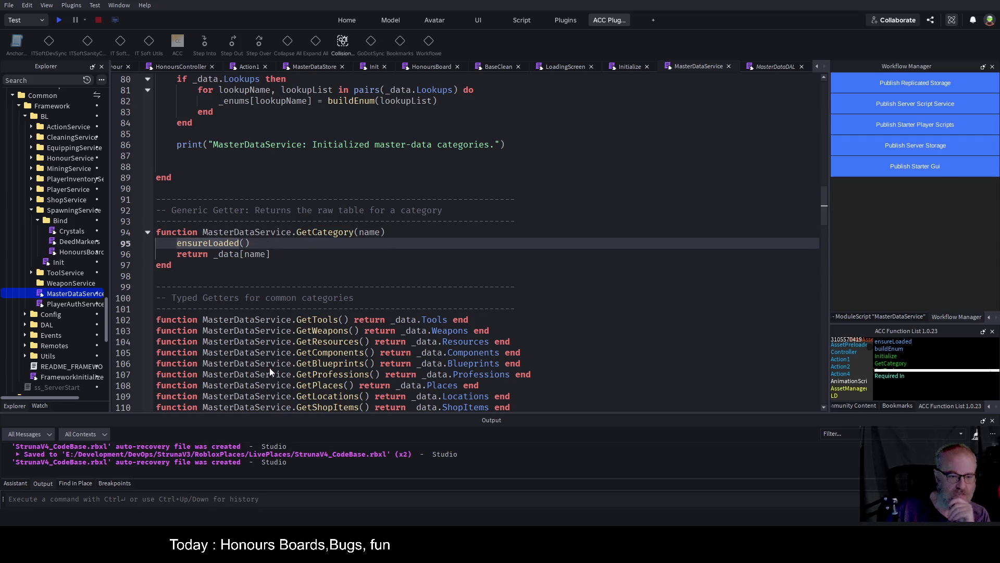
key(F12)
click(453, 282)
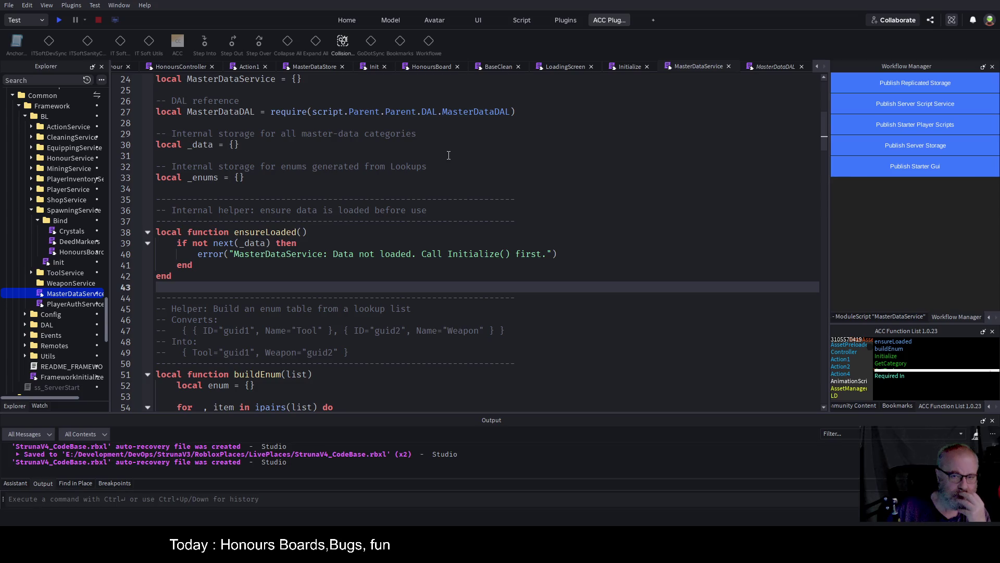
Read through MasterDataService from the ensureLoaded header on line 38 down to the GetAvatars getter on line 112.
click(324, 232)
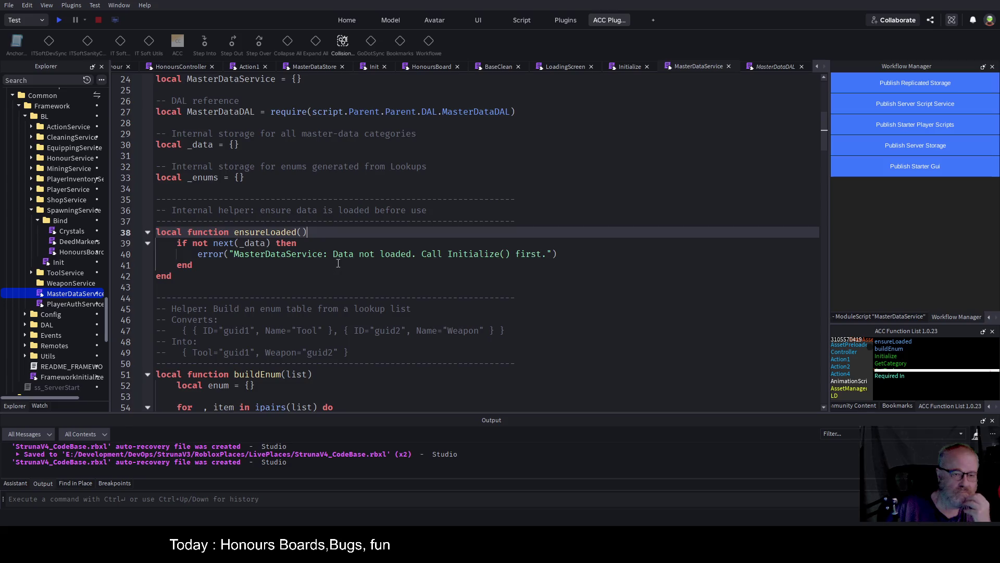
scroll(334, 255, down, 15)
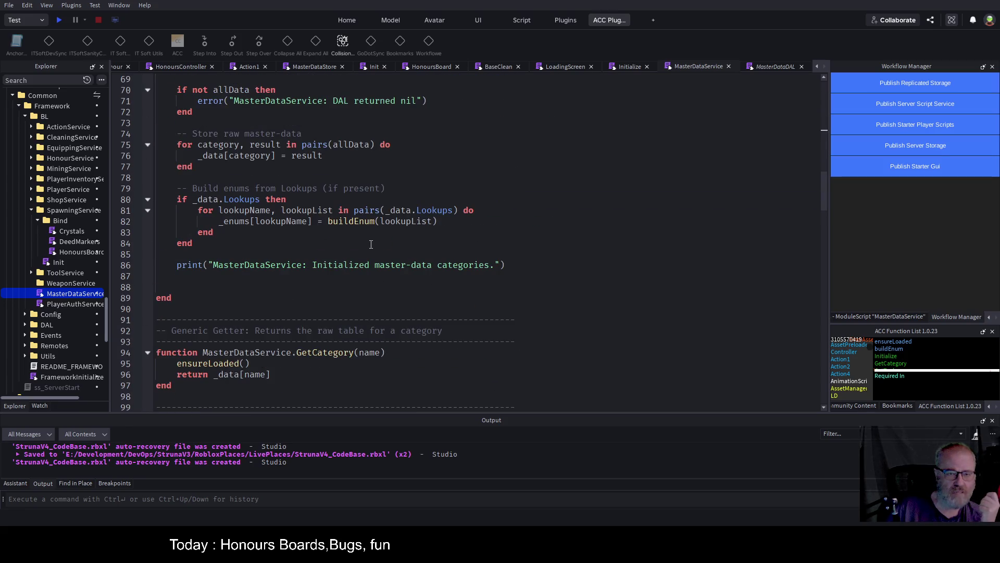
scroll(371, 244, up, 2)
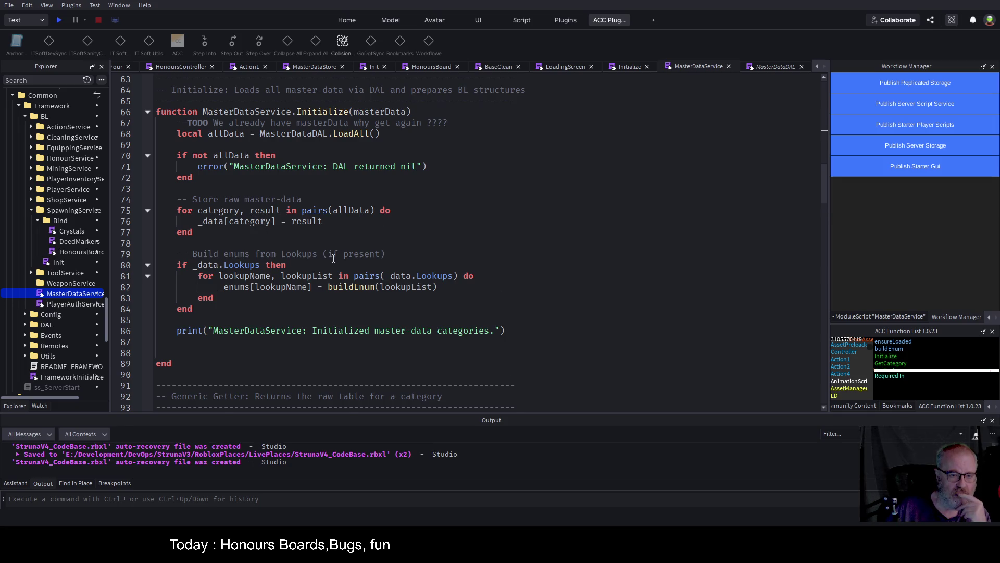
scroll(337, 252, down, 4)
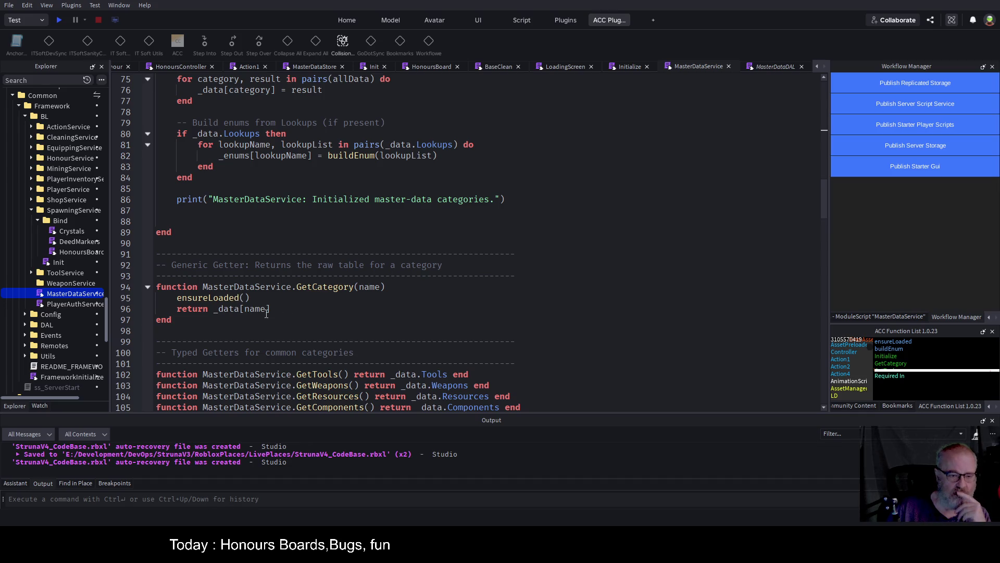
scroll(365, 275, down, 2)
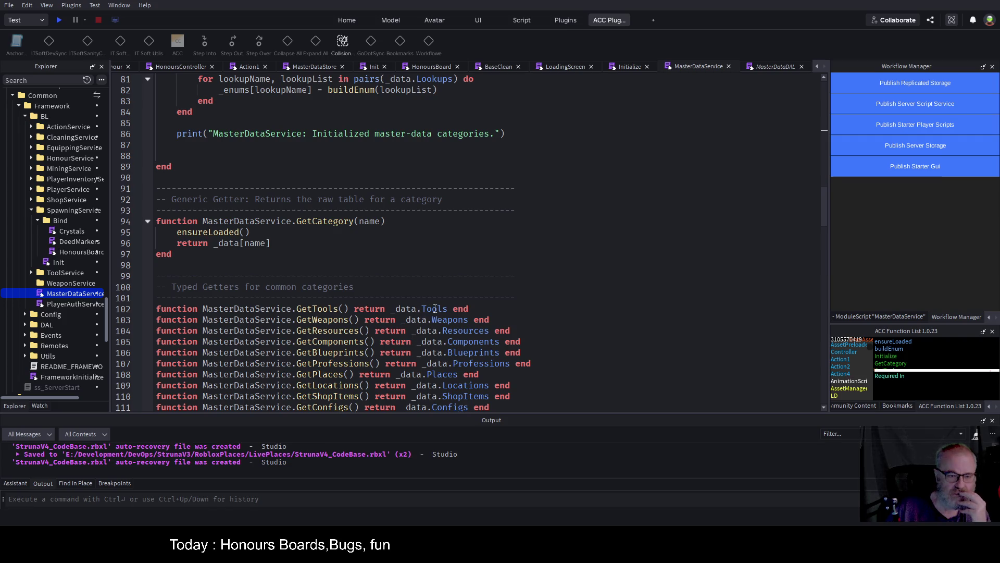
scroll(439, 317, down, 2)
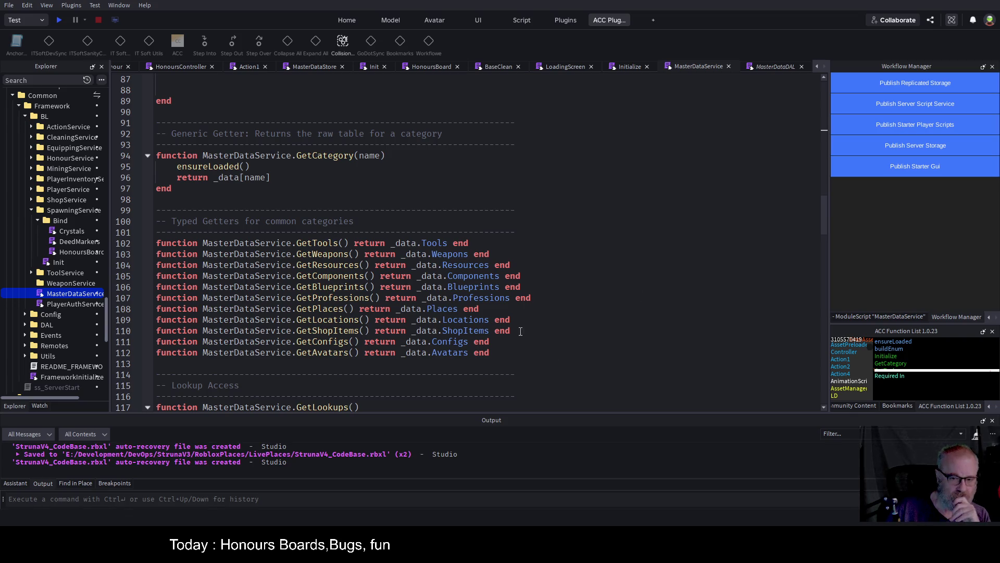
click(508, 352)
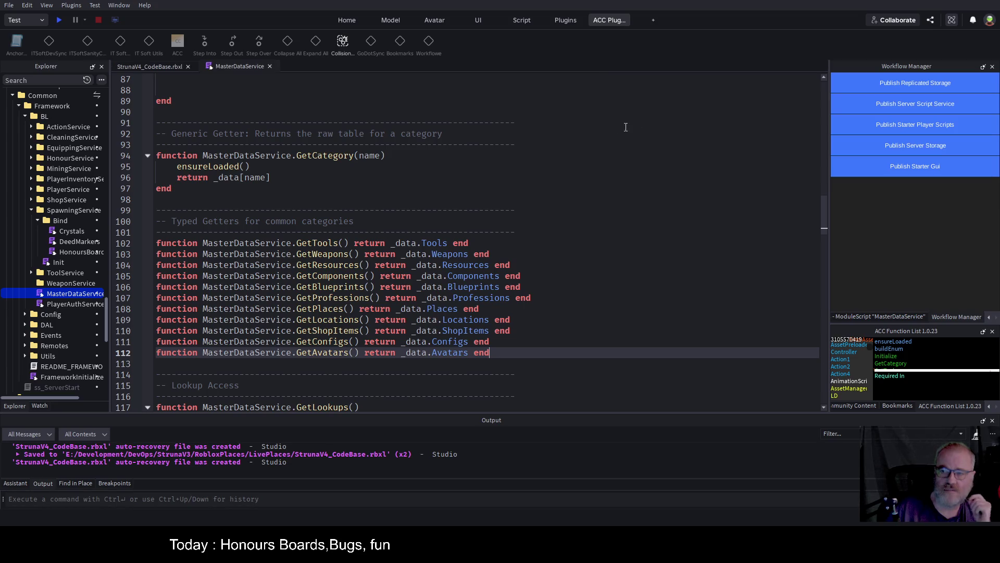
Use the bookmarks list to reach AddHonour's line 133 lookup, then duplicate MasterDataService's GetAvatars line.
click(906, 405)
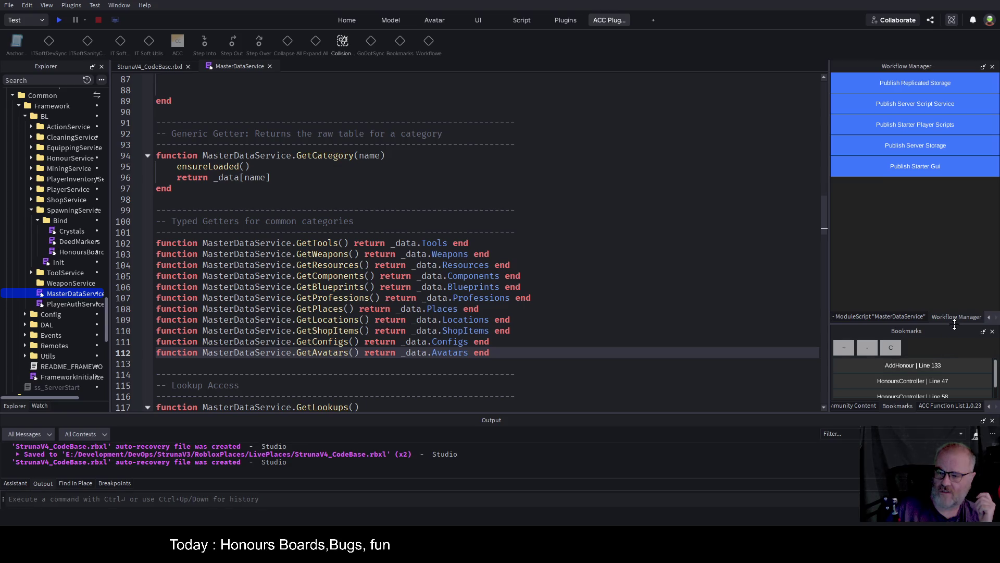
drag(954, 325, 954, 246)
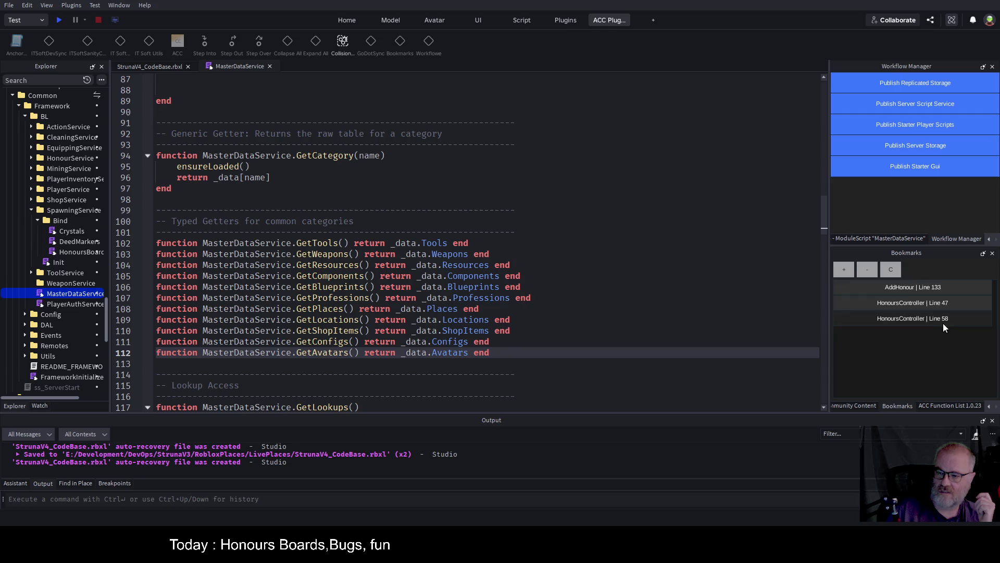
click(910, 289)
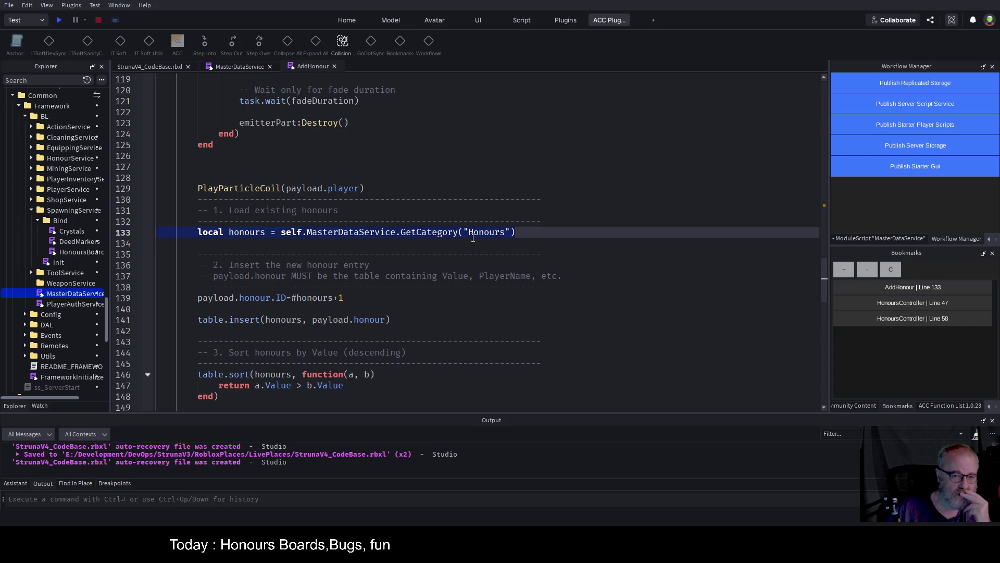
click(433, 243)
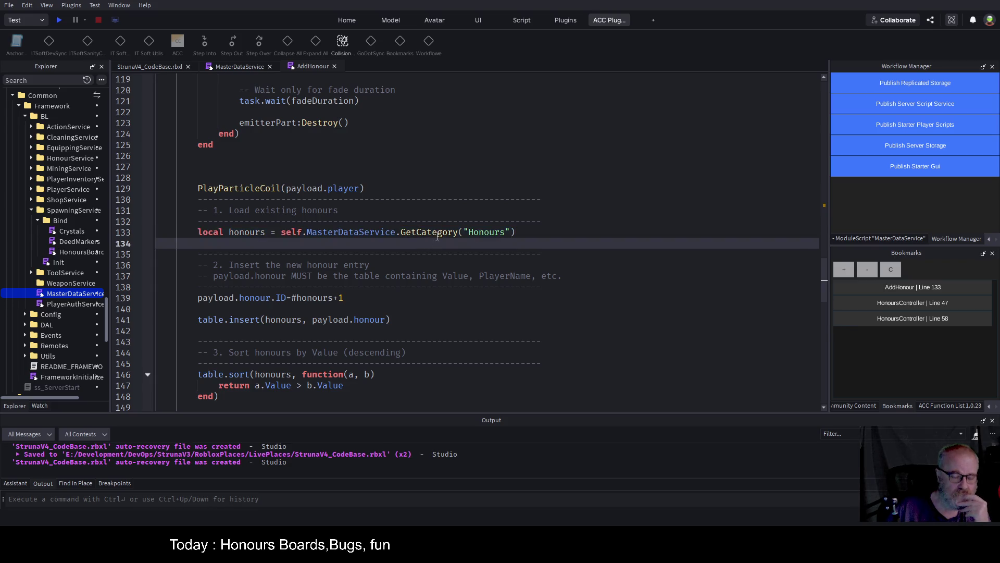
click(243, 68)
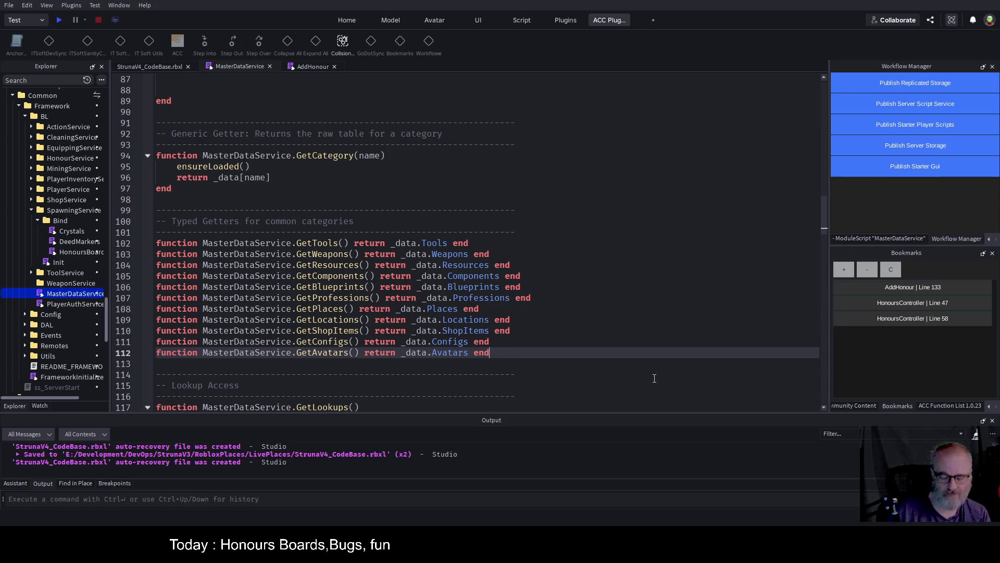
key(ctrl+d)
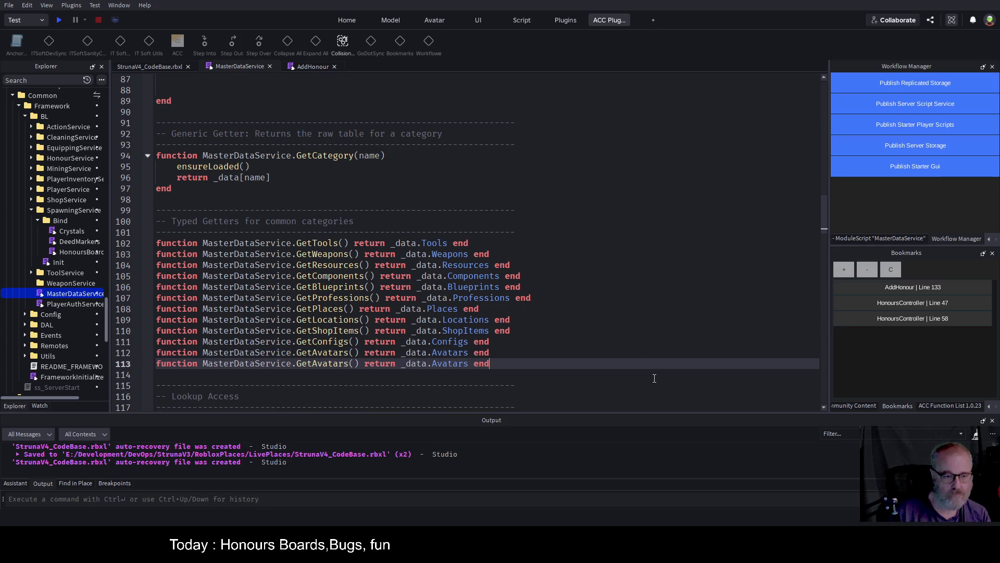
Turn the duplicated getter into GetHonours returning _data.Honours and save the place.
key(ctrl+Left)
key(ctrl+Left)
key(Left)
key(Left)
key(Left)
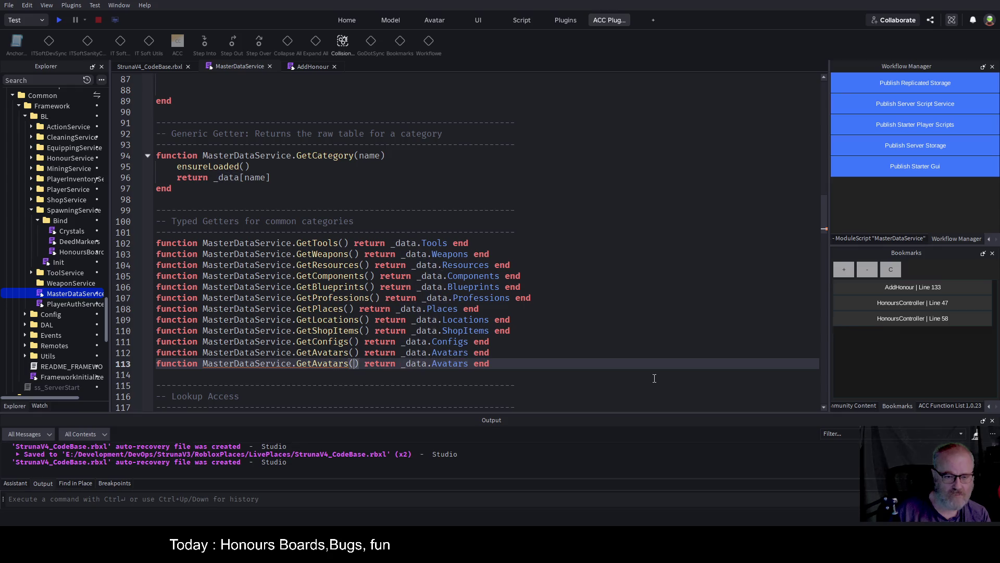
key(Delete)
key(Delete)
key(Delete)
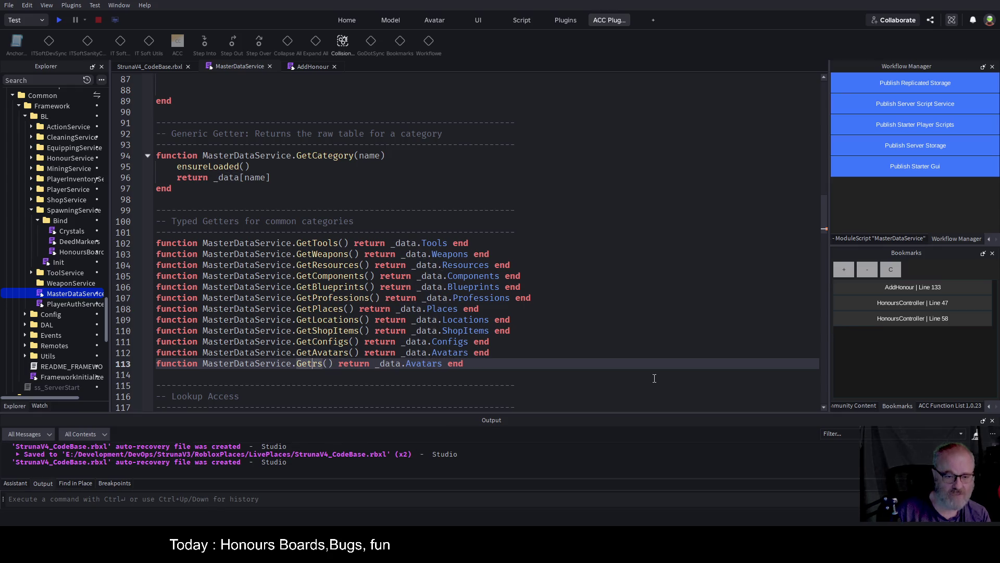
text(Honours)
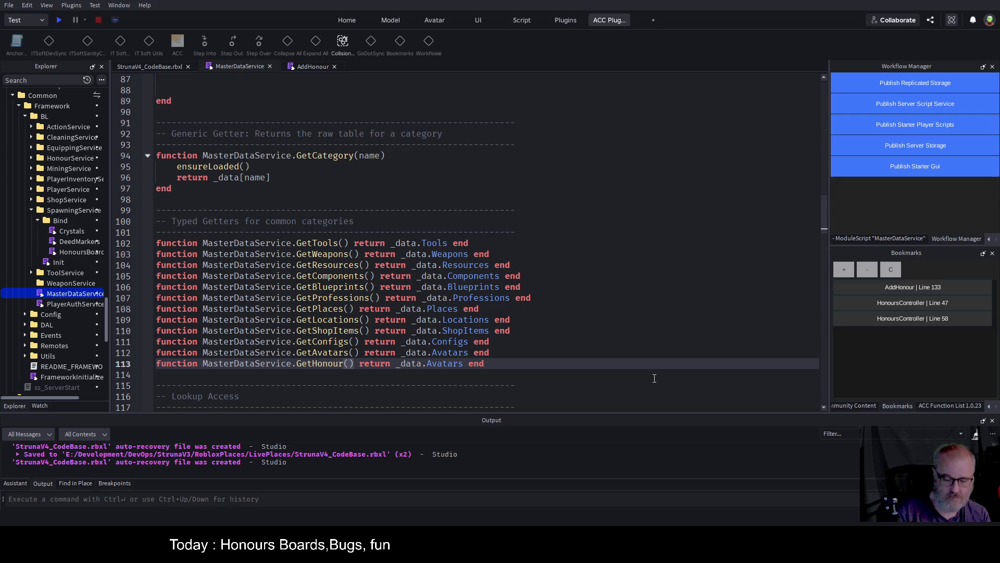
key(Right)
key(Right)
key(Right)
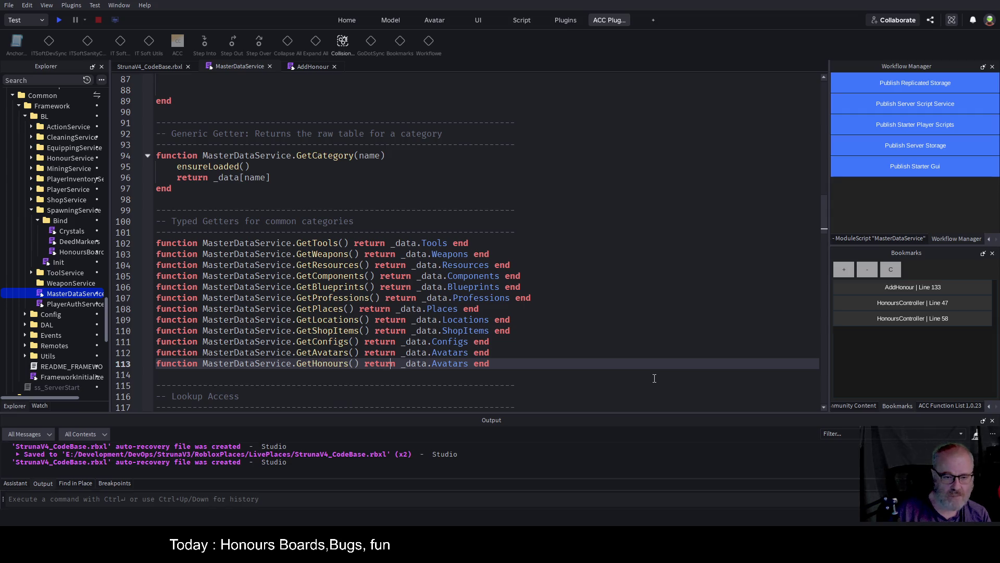
key(Right)
key(Delete)
key(Delete)
key(Delete)
text(Ho)
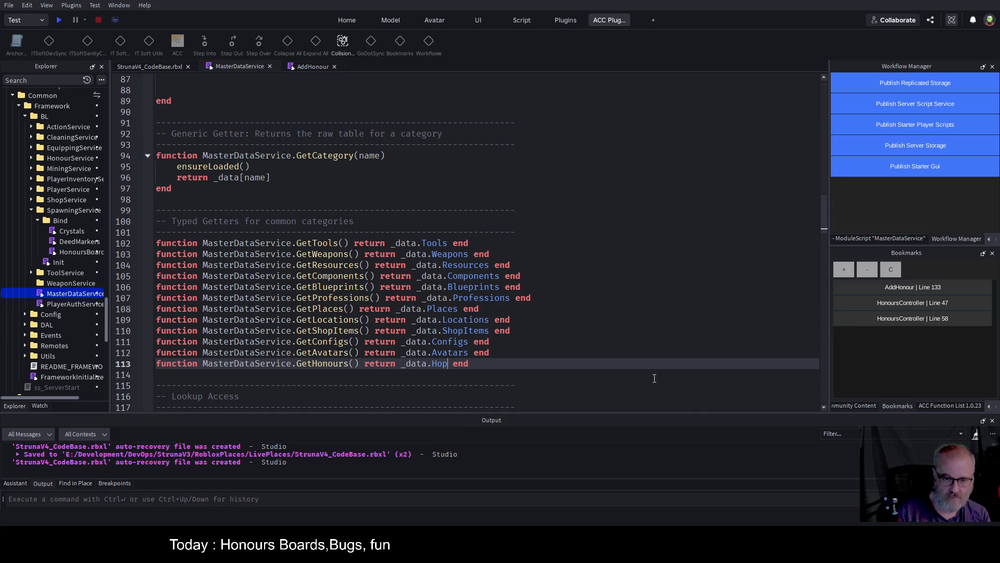
text(nours)
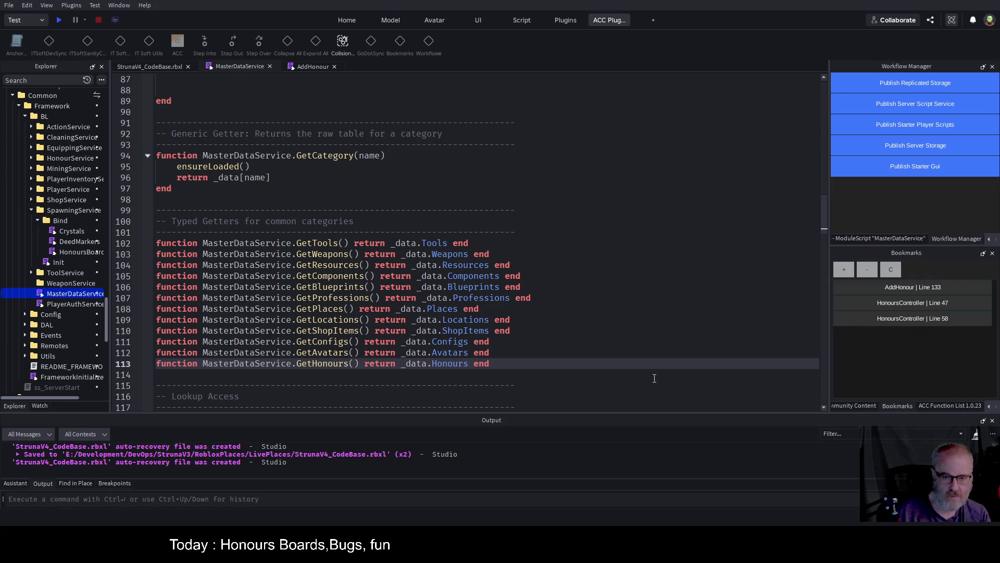
key(ctrl+s)
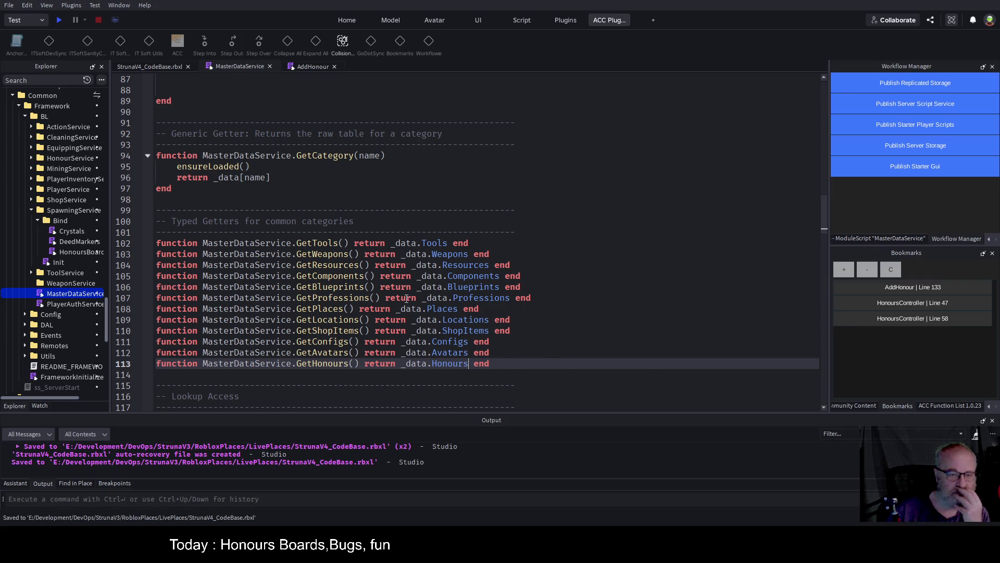
click(312, 66)
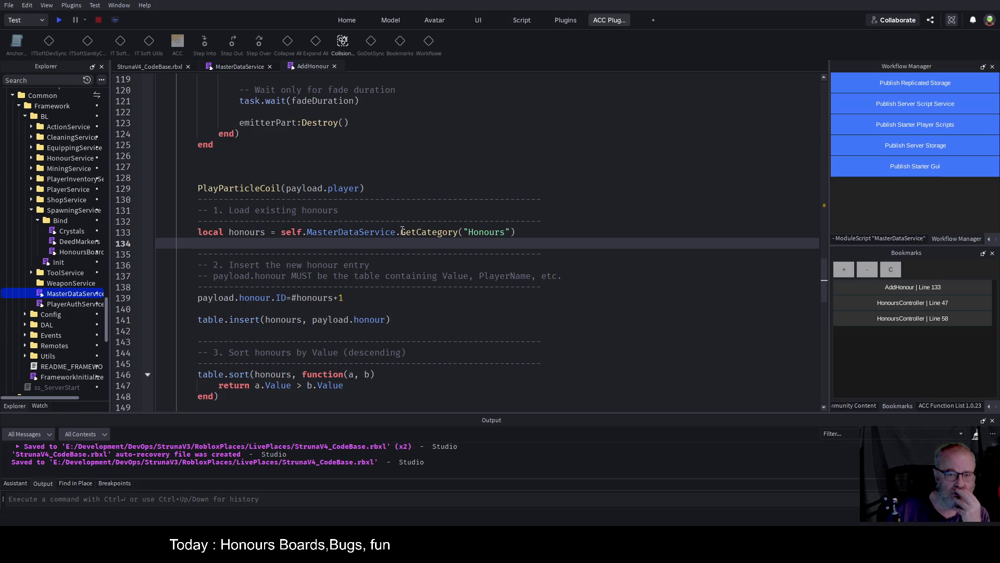
Compare AddHonour's GetCategory("Honours") call on line 133 with the new GetHonours getter.
double_click(425, 232)
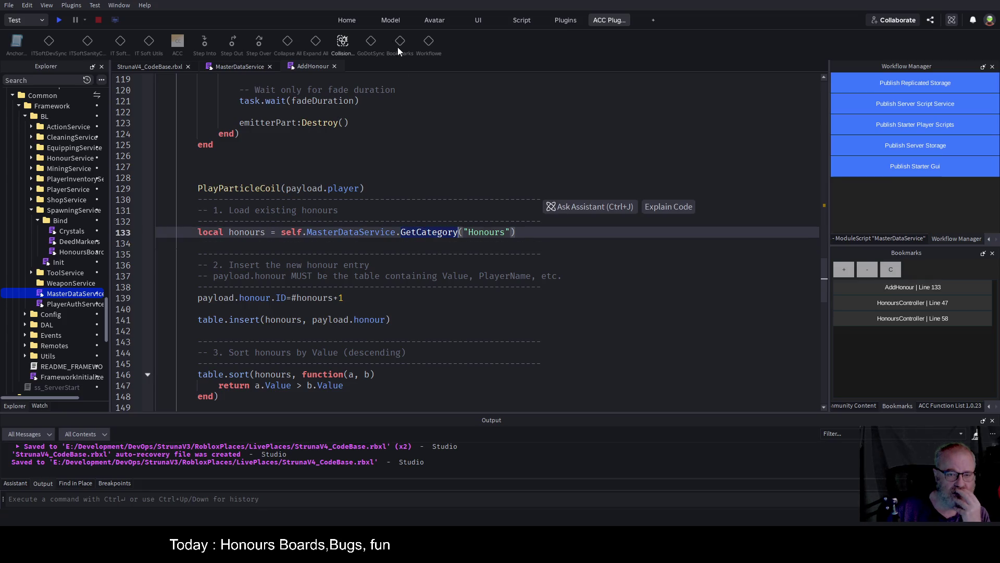
click(248, 66)
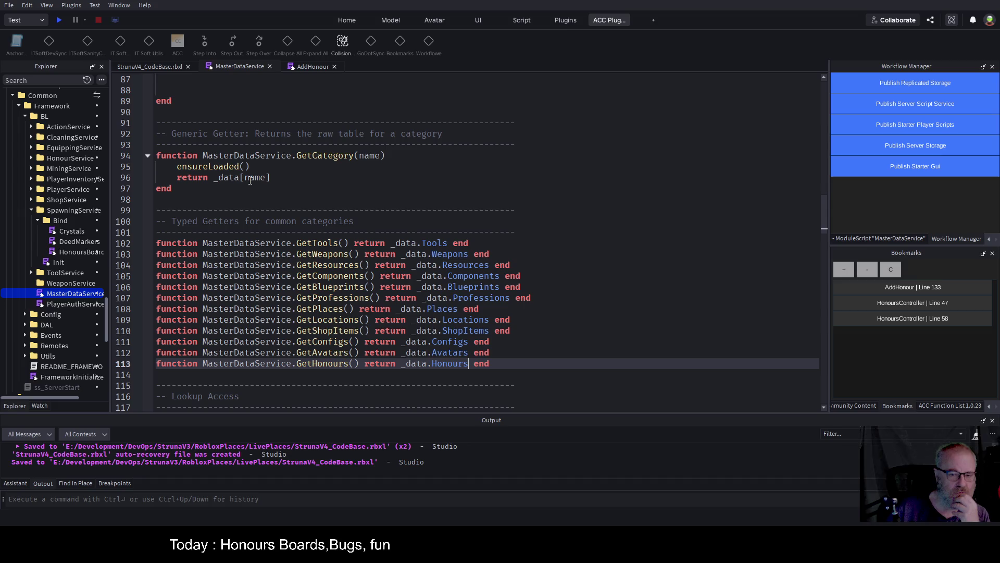
click(323, 364)
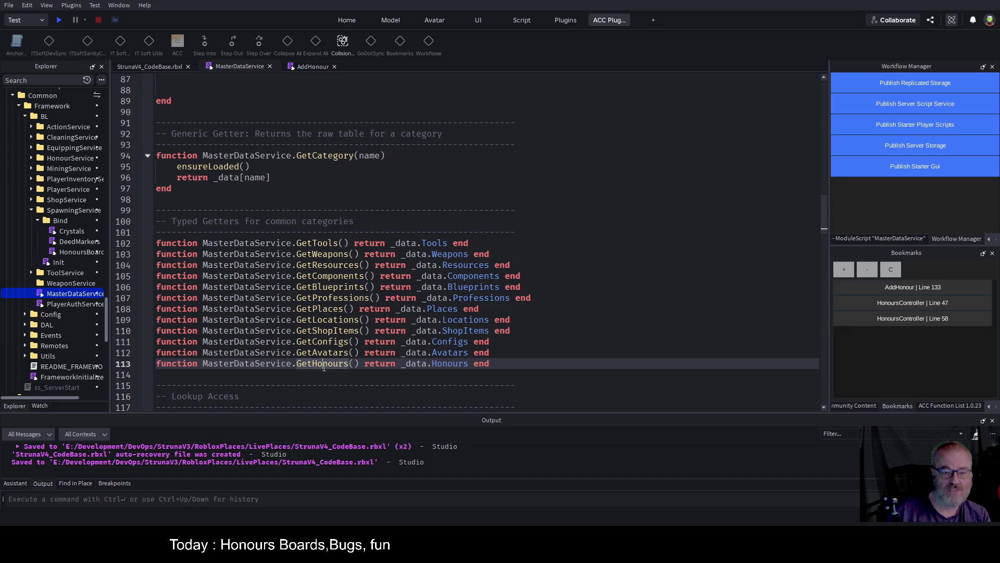
click(301, 68)
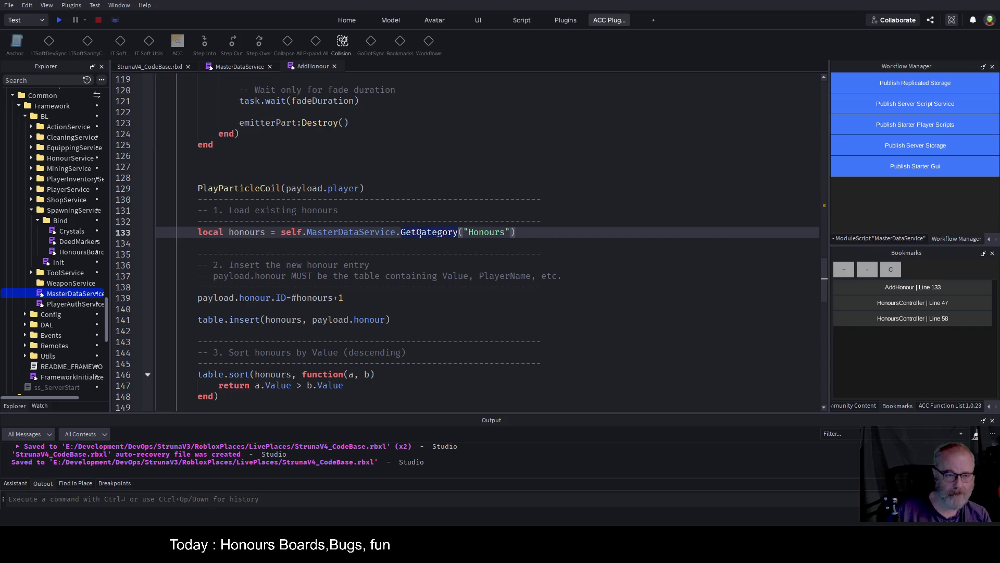
click(535, 234)
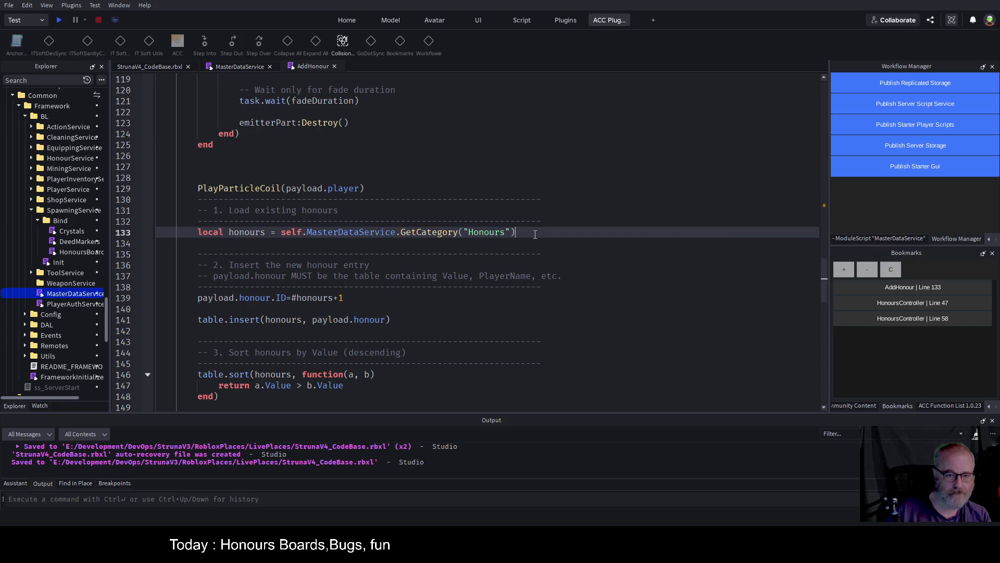
click(240, 66)
Scroll through MasterDataService and AddHonour, ending at the top of the AddHonour script.
scroll(462, 196, down, 3)
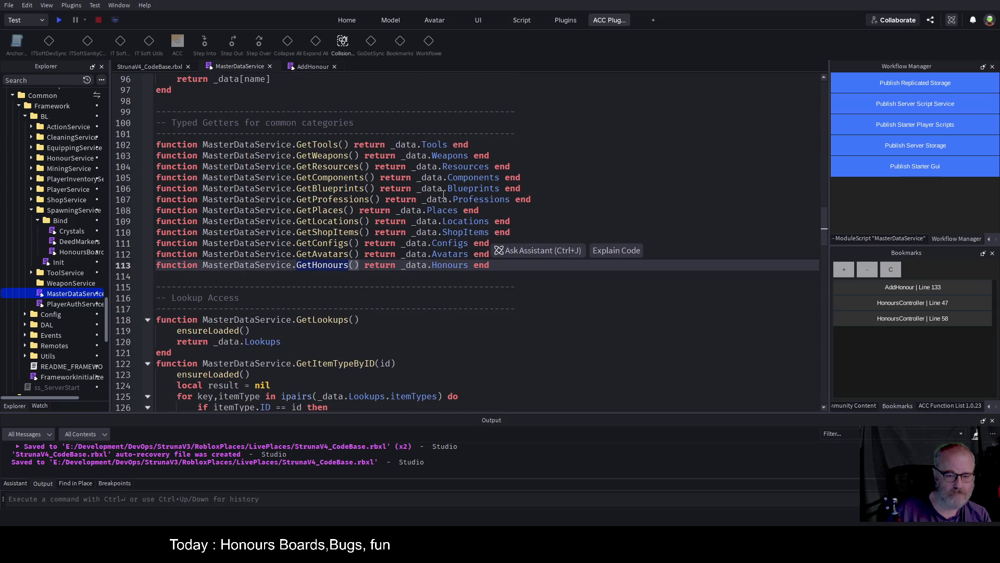
scroll(295, 206, down, 20)
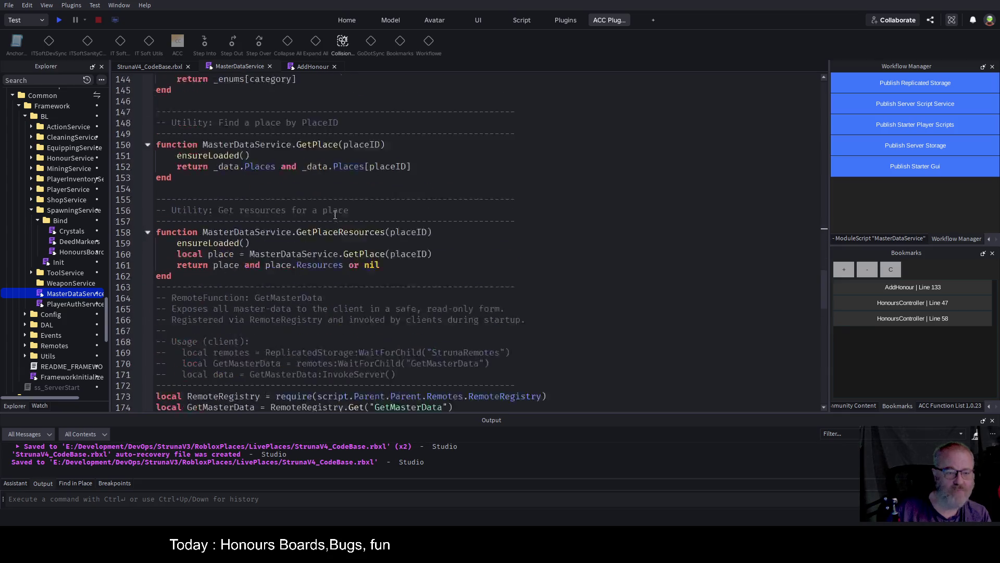
scroll(361, 233, down, 12)
scroll(361, 233, up, 3)
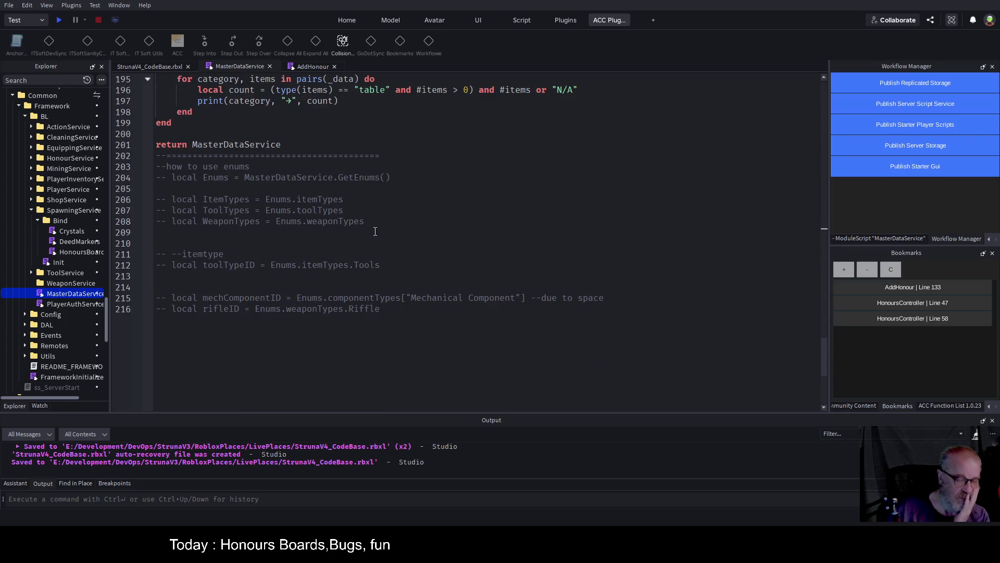
click(311, 66)
scroll(405, 196, down, 3)
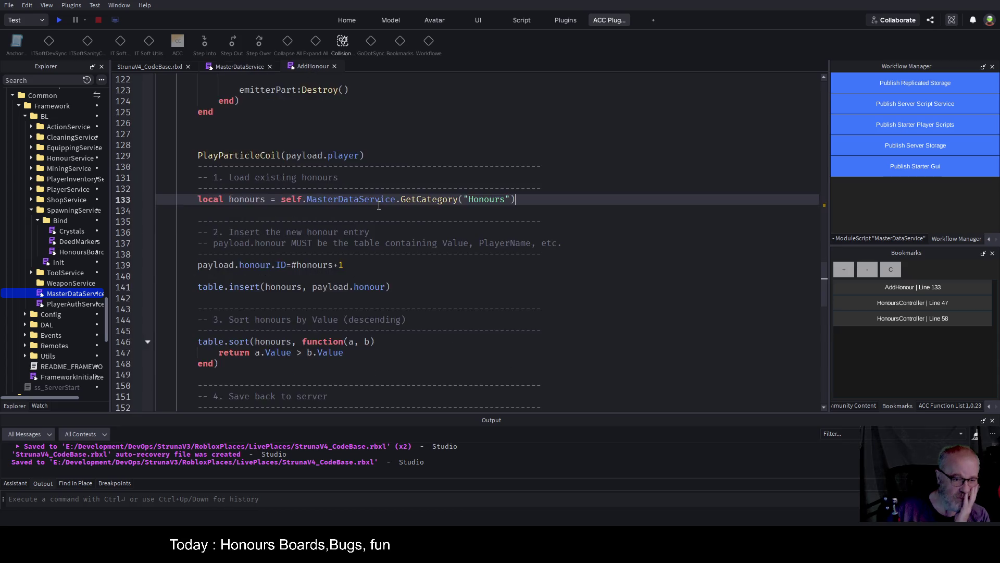
scroll(405, 196, down, 11)
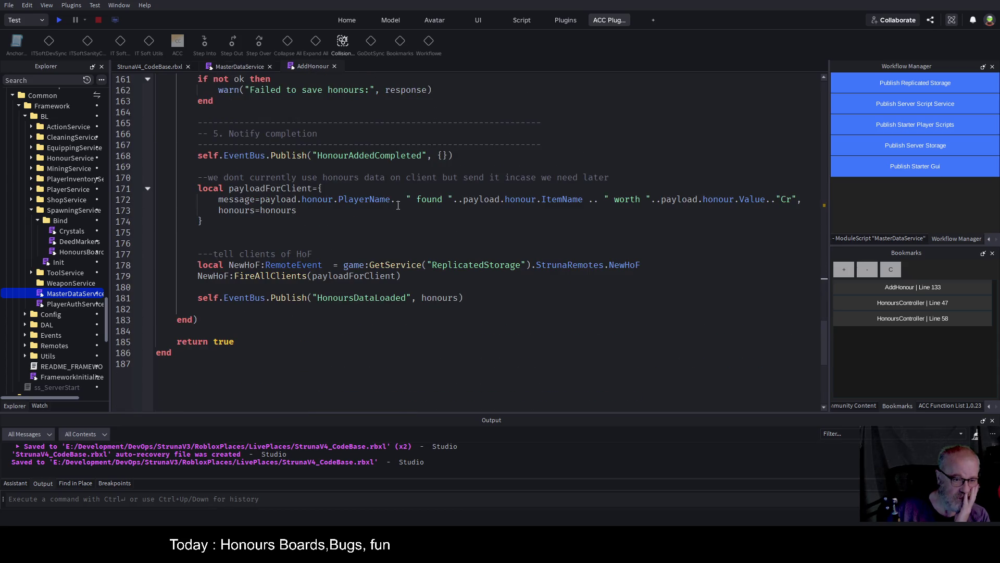
scroll(398, 205, up, 5)
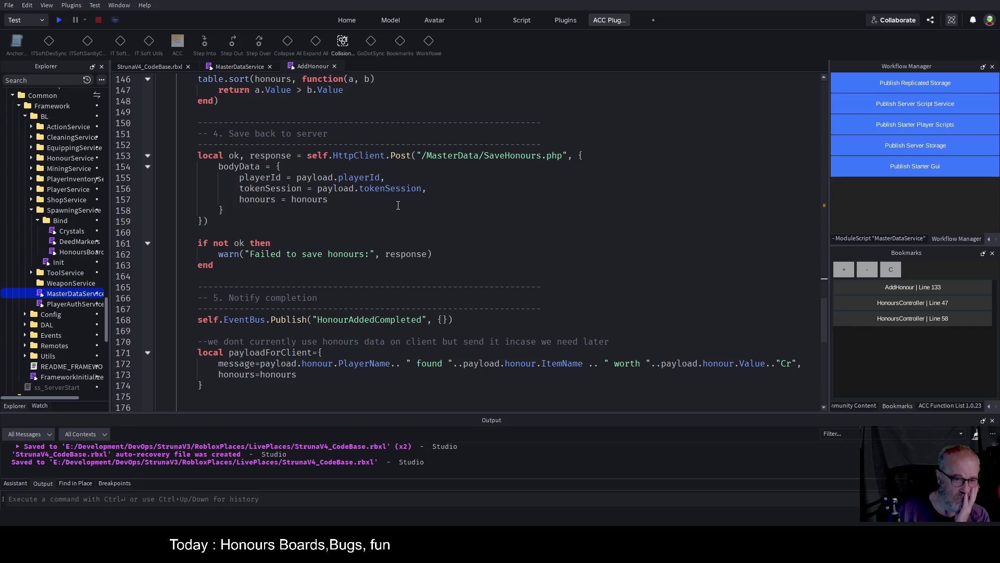
scroll(398, 205, up, 16)
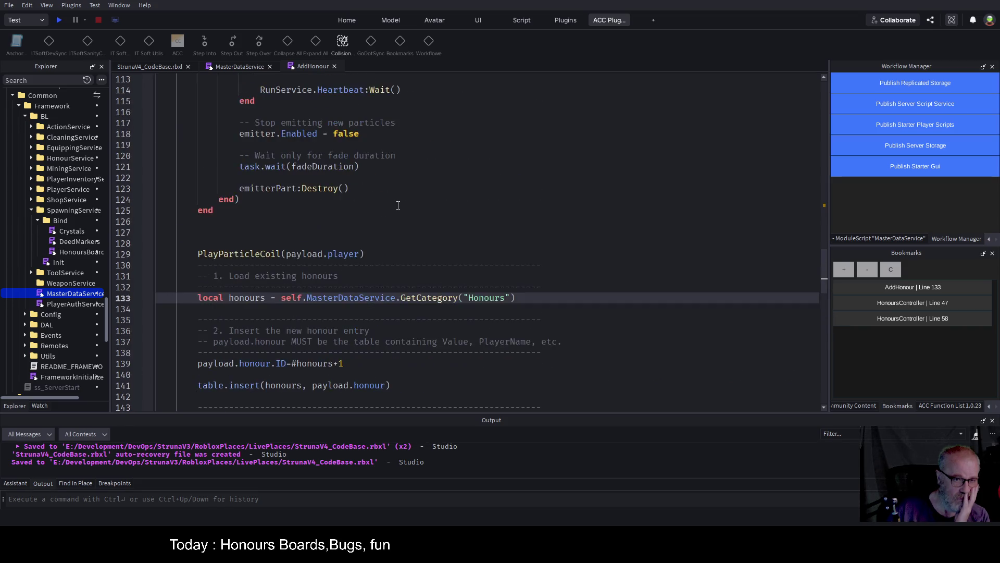
scroll(398, 206, up, 11)
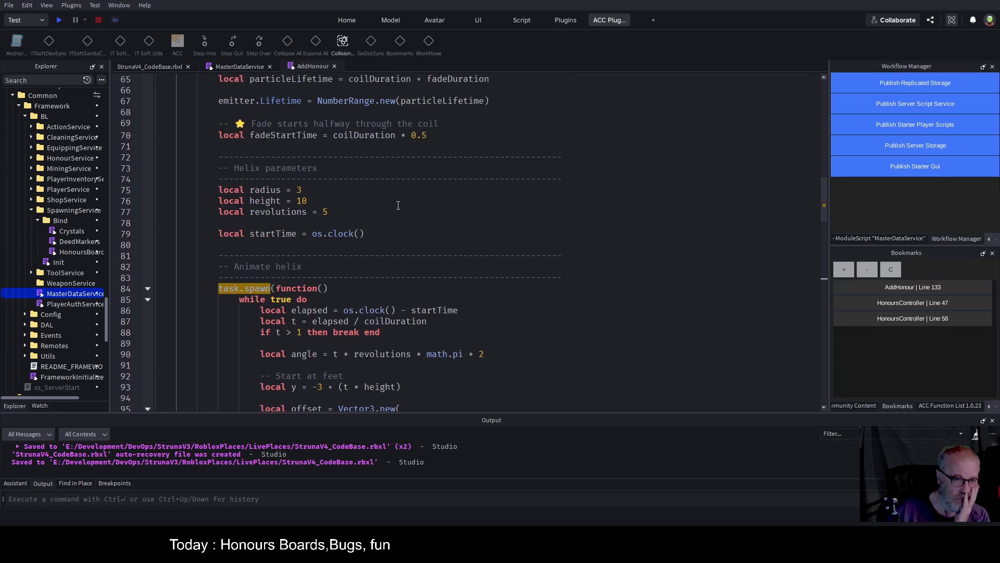
scroll(398, 205, up, 20)
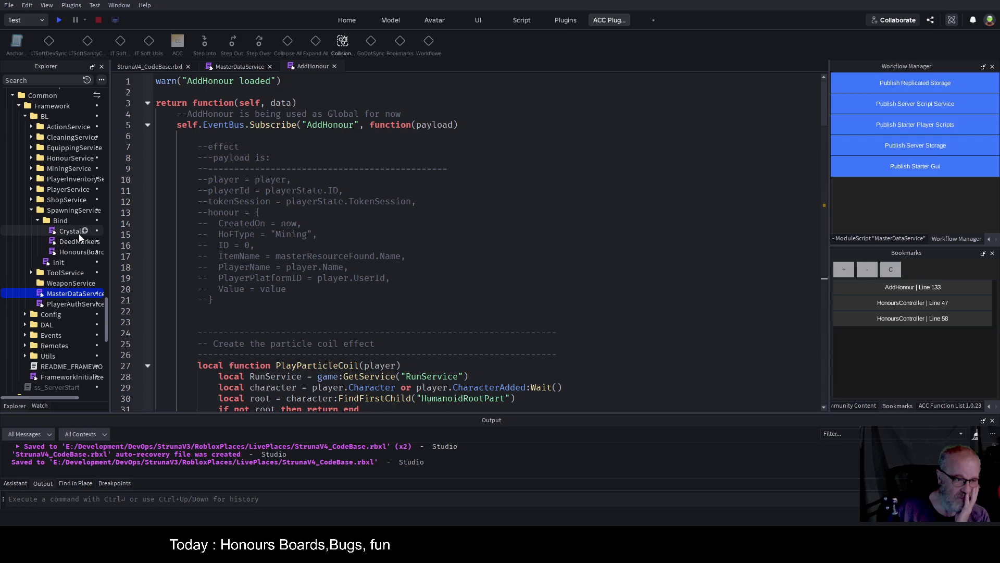
Open HonoursBoard from the task.spawn search results and put the caret on the line 78 while loop.
click(31, 188)
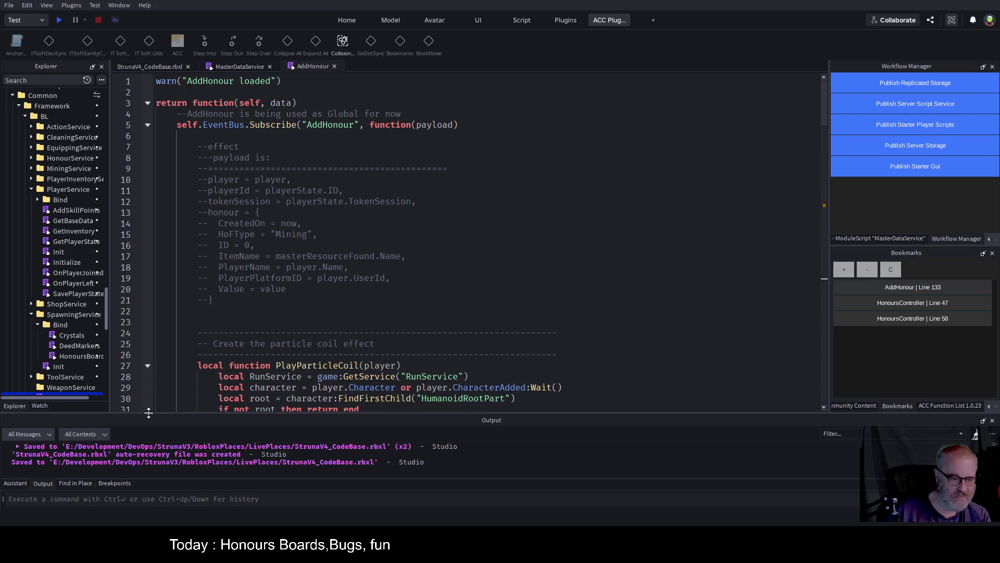
drag(149, 413, 148, 321)
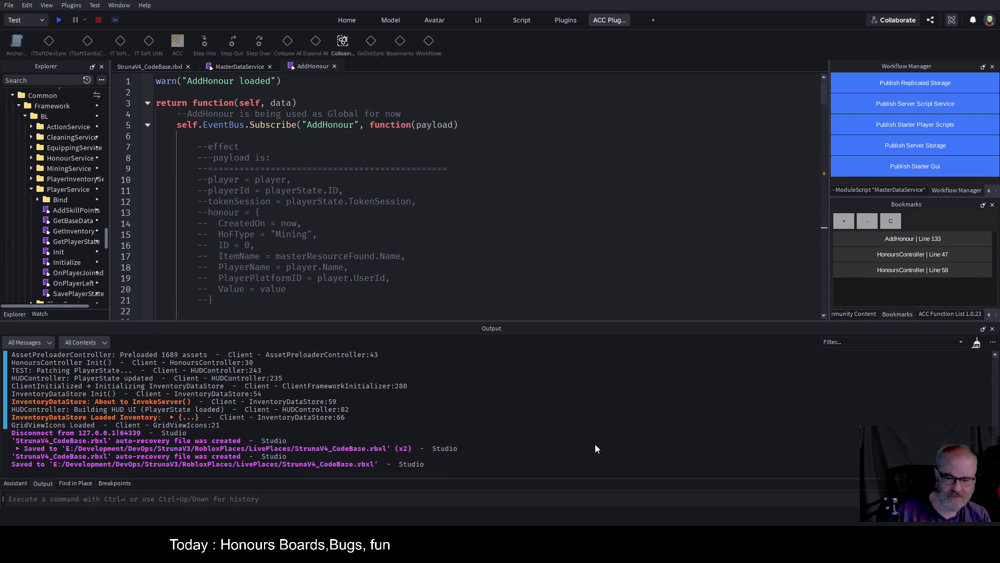
click(68, 483)
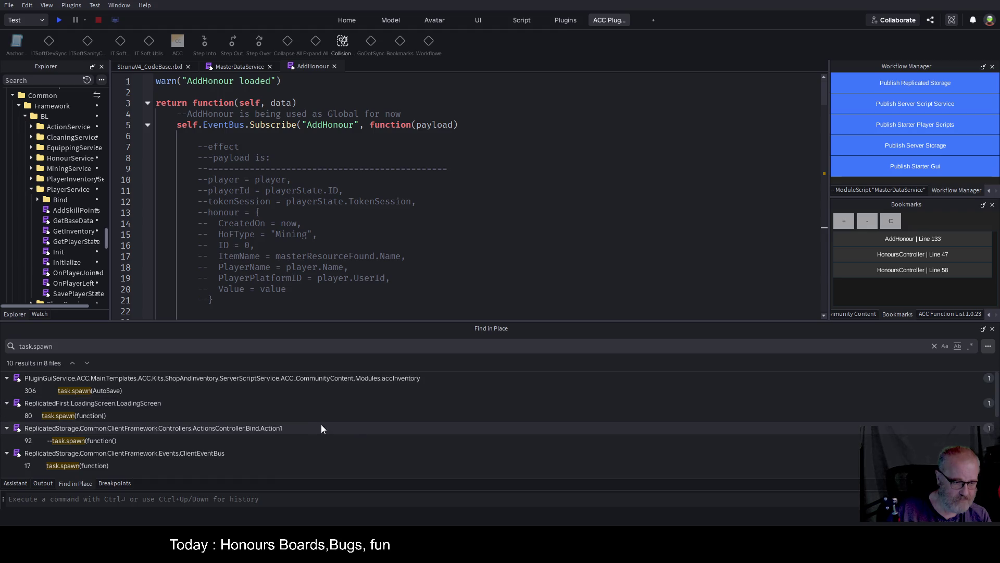
scroll(321, 424, down, 2)
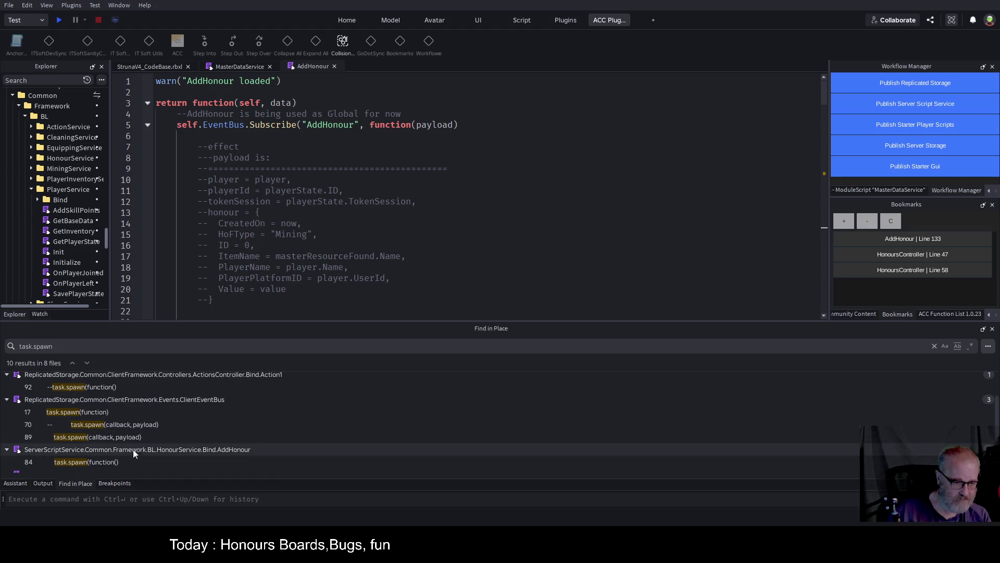
scroll(231, 410, down, 1)
scroll(230, 410, down, 2)
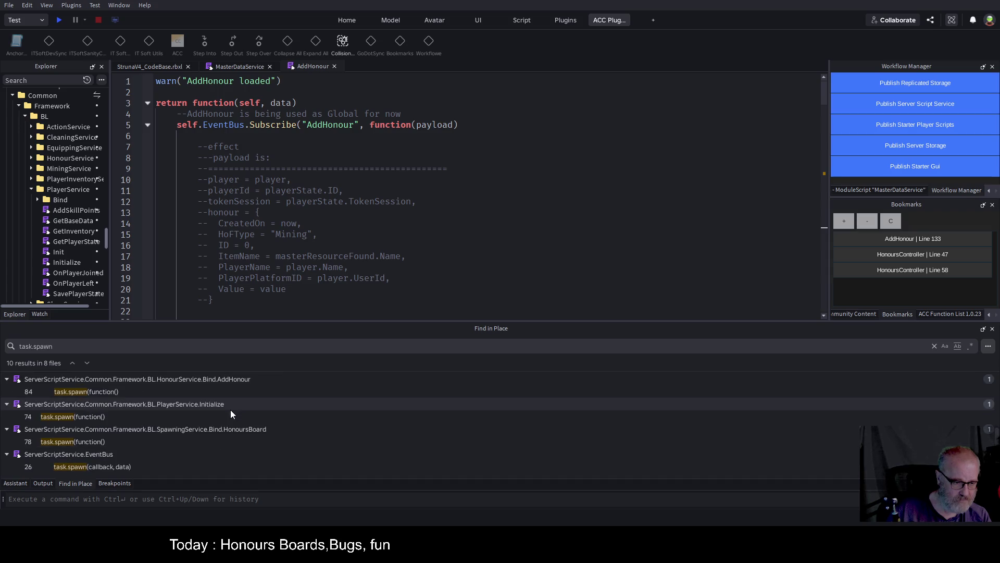
click(100, 441)
click(391, 195)
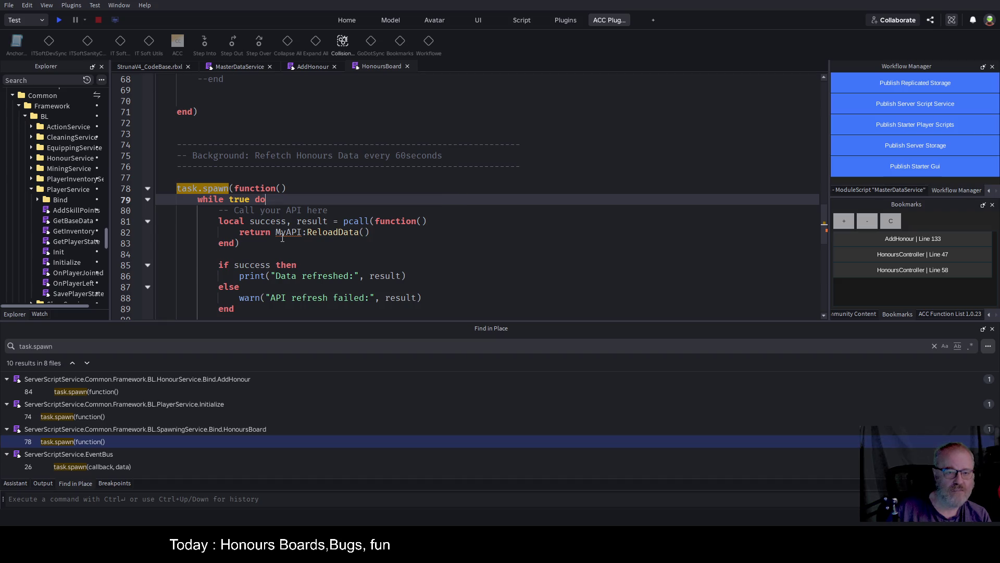
click(419, 244)
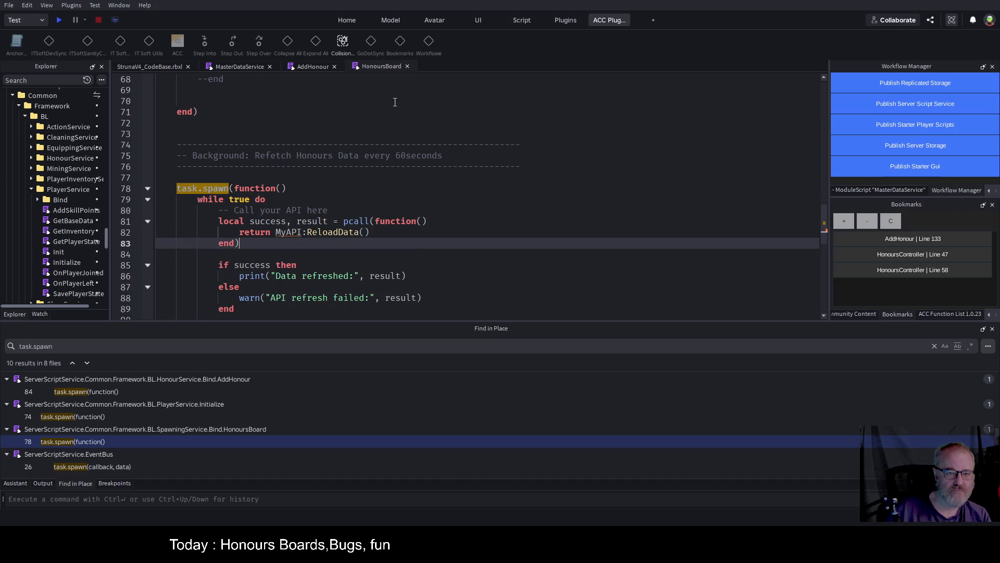
click(238, 65)
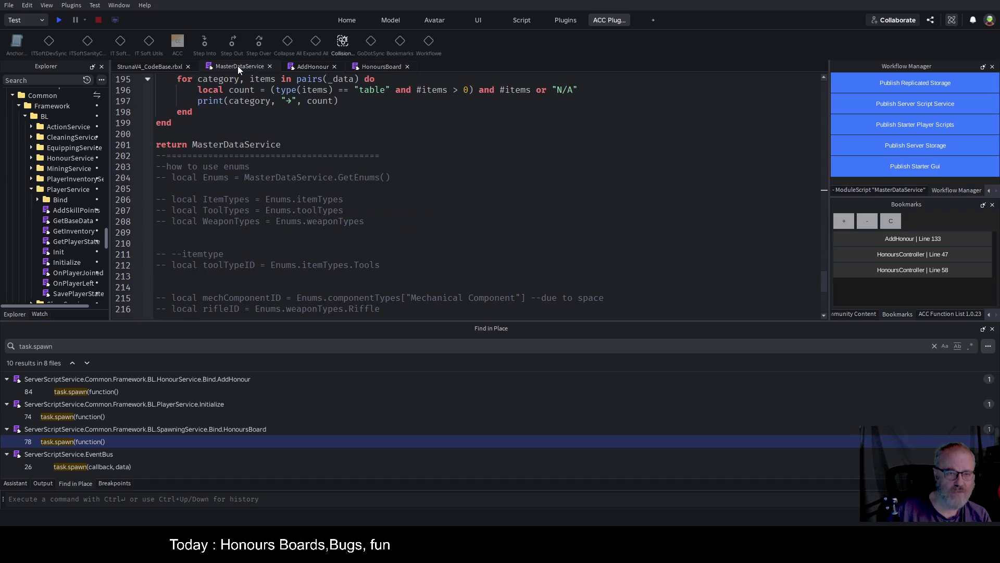
click(314, 66)
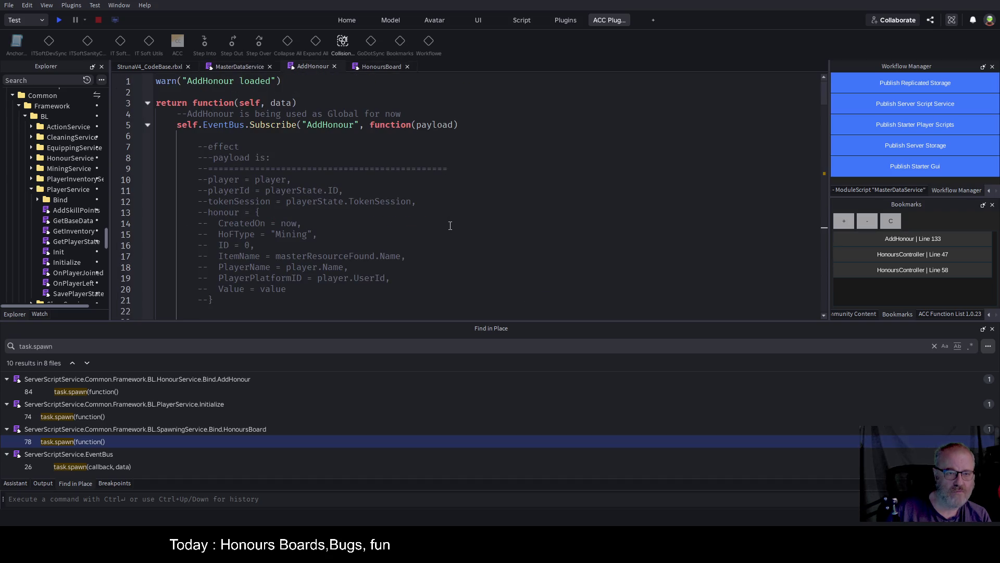
click(240, 67)
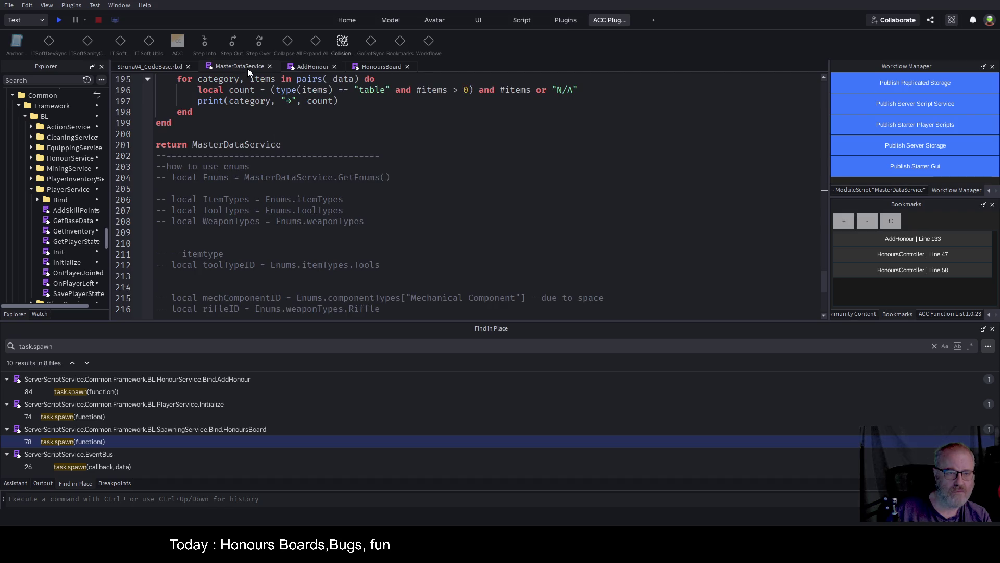
click(382, 66)
scroll(361, 221, up, 20)
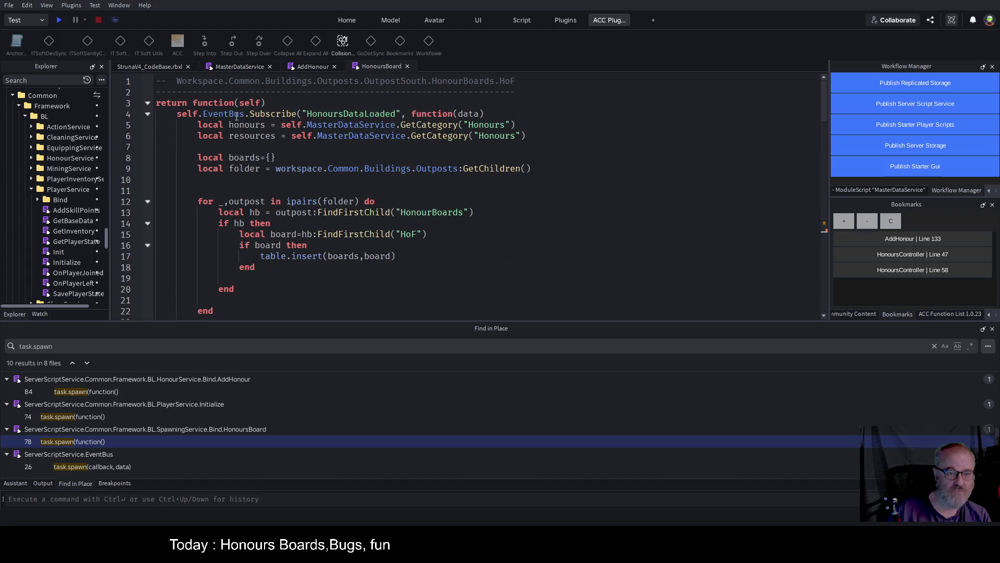
drag(171, 114, 245, 114)
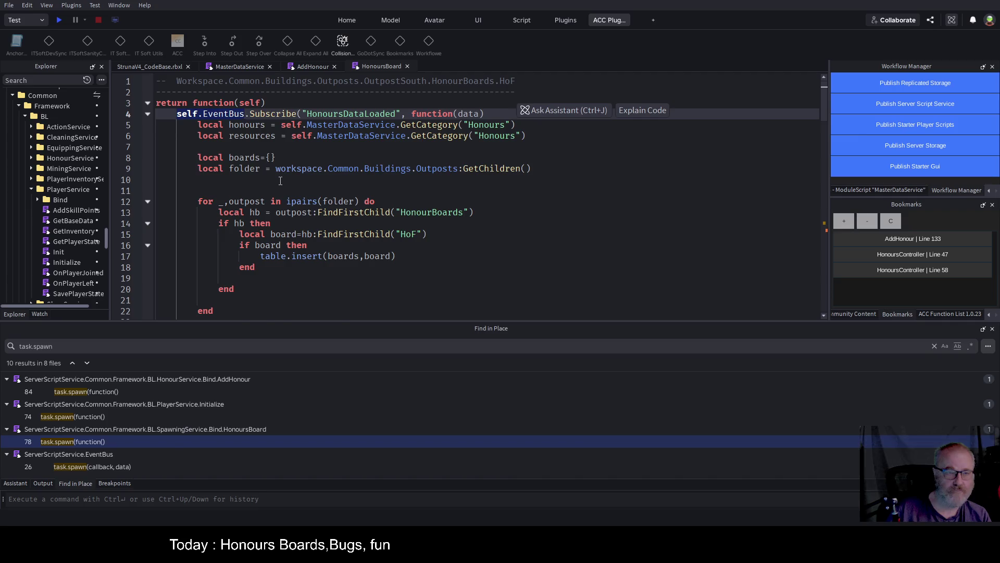
scroll(280, 179, down, 20)
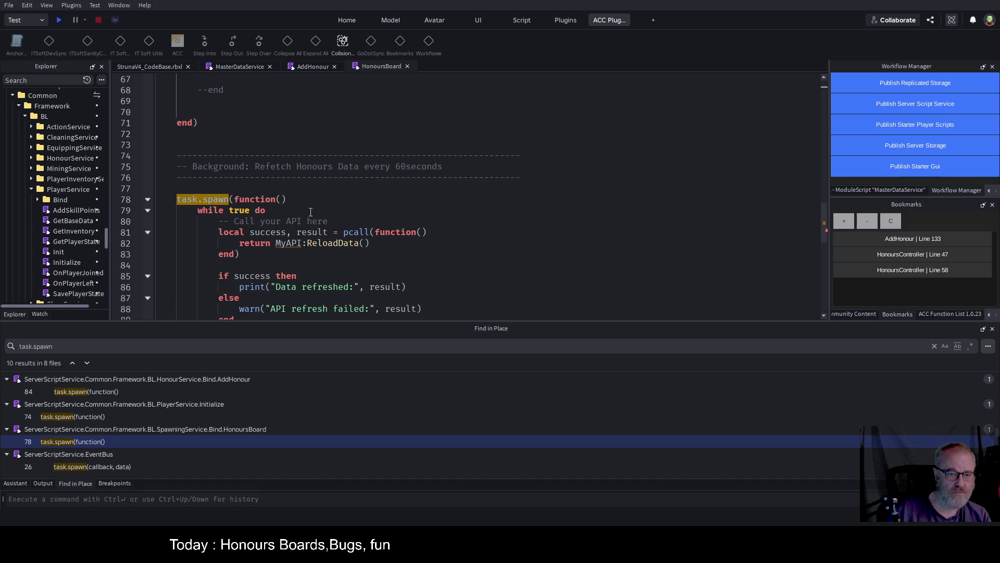
Insert self.MasterDataService.GetHonours() on a new line inside the pcall and save.
click(417, 248)
key(Return)
key(Return)
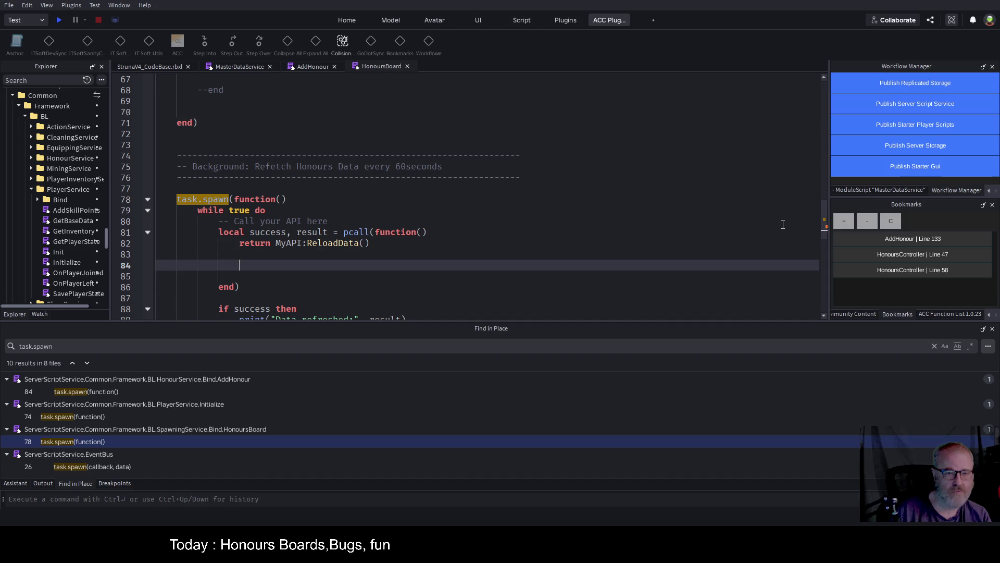
key(Up)
key(Up)
key(Return)
key(Return)
key(Return)
key(Up)
key(Up)
text(self.EventBu)
key(BackSpace)
key(BackSpace)
key(BackSpace)
text(Mas)
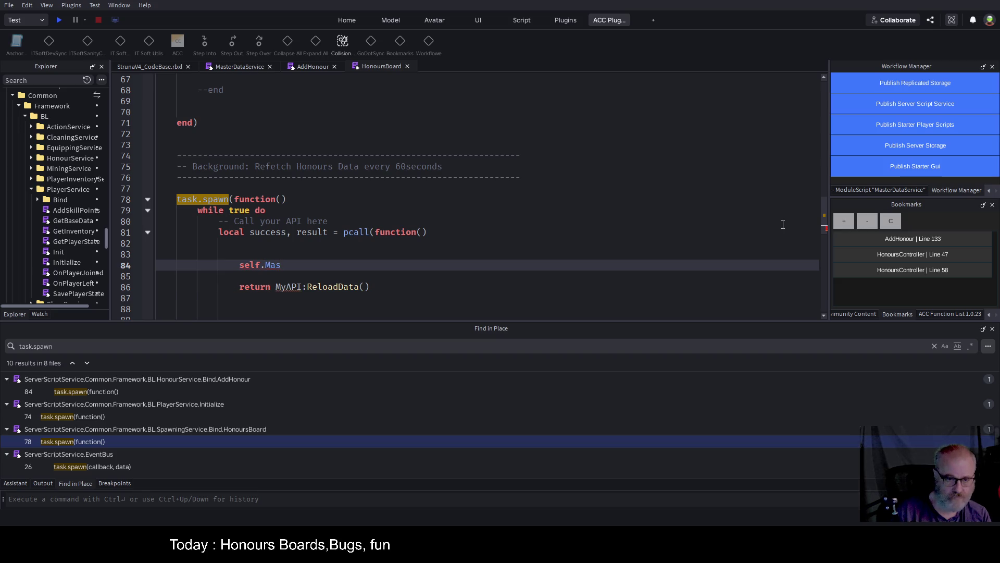
key(Tab)
text(.Get)
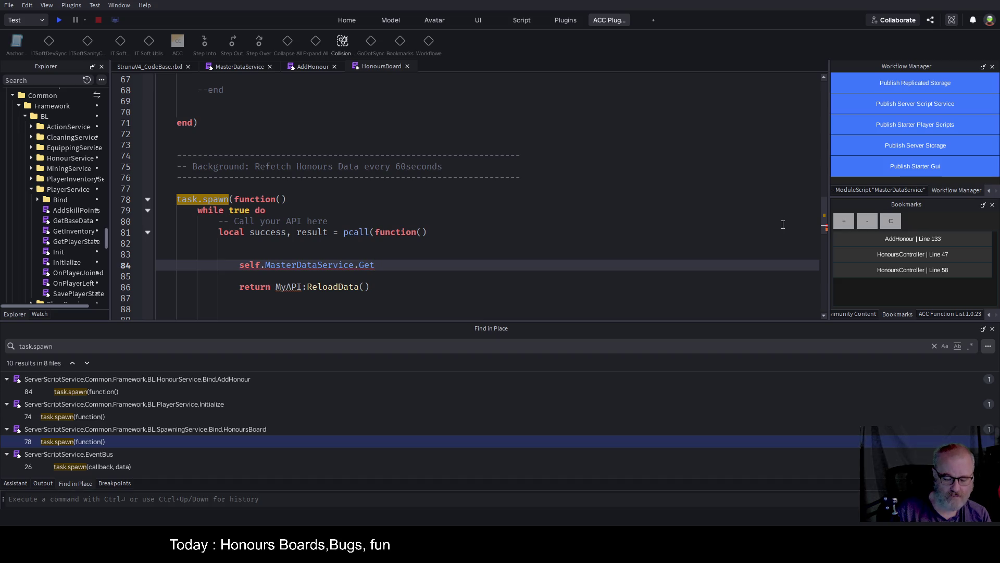
text(Honours(*)
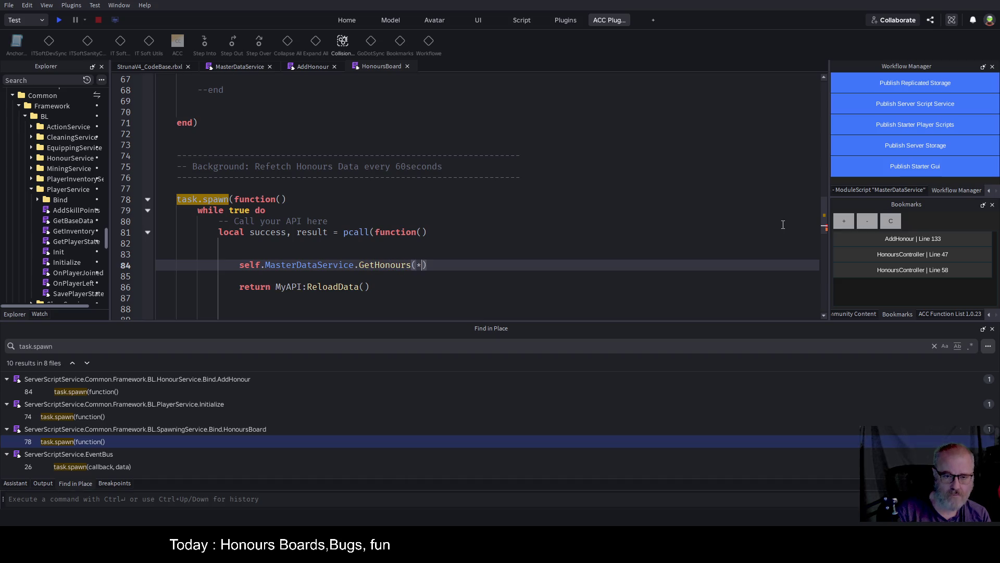
key(BackSpace)
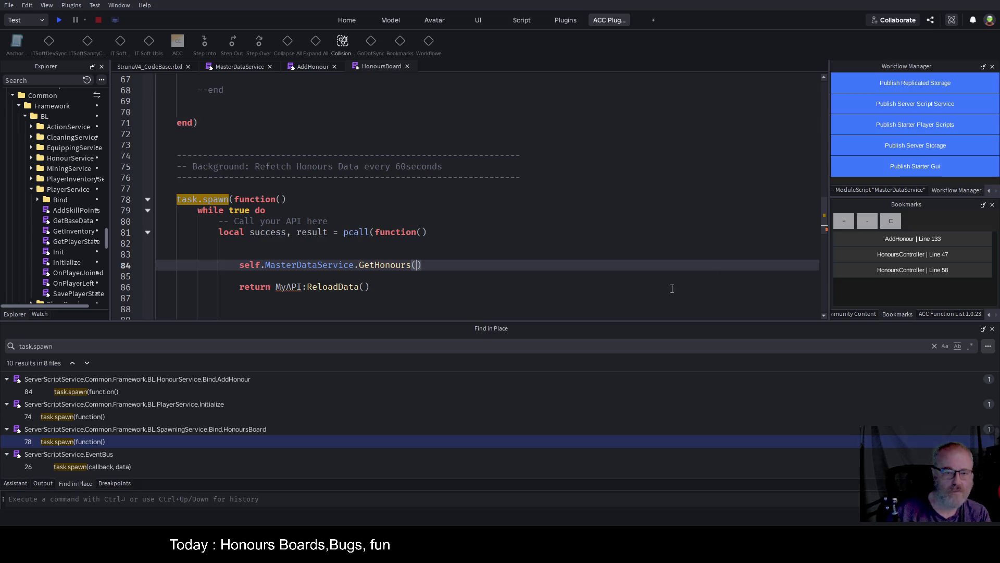
key(ctrl+s)
Prefix the new line with return, comment out the old MyAPI:ReloadData() return, and save.
click(389, 255)
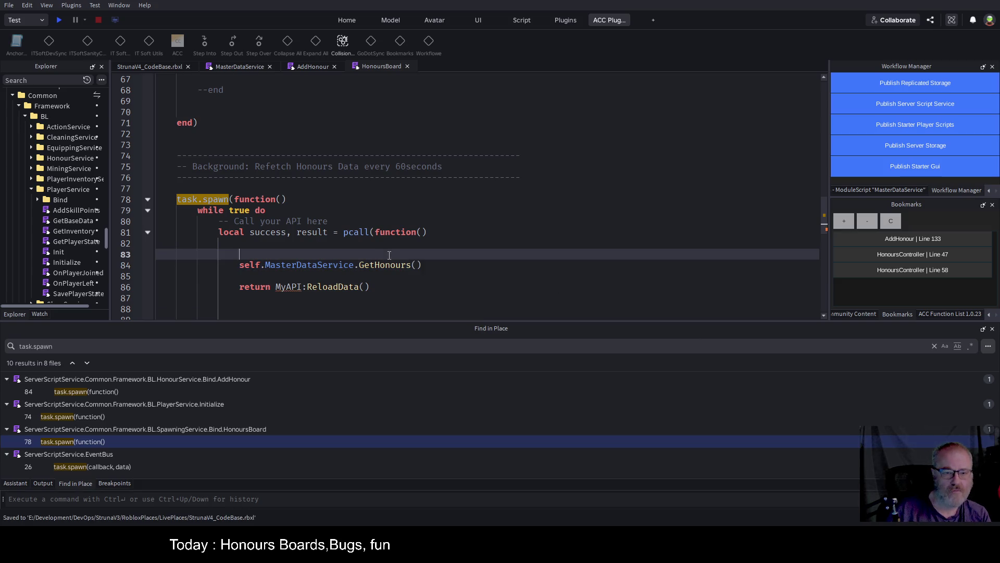
click(241, 266)
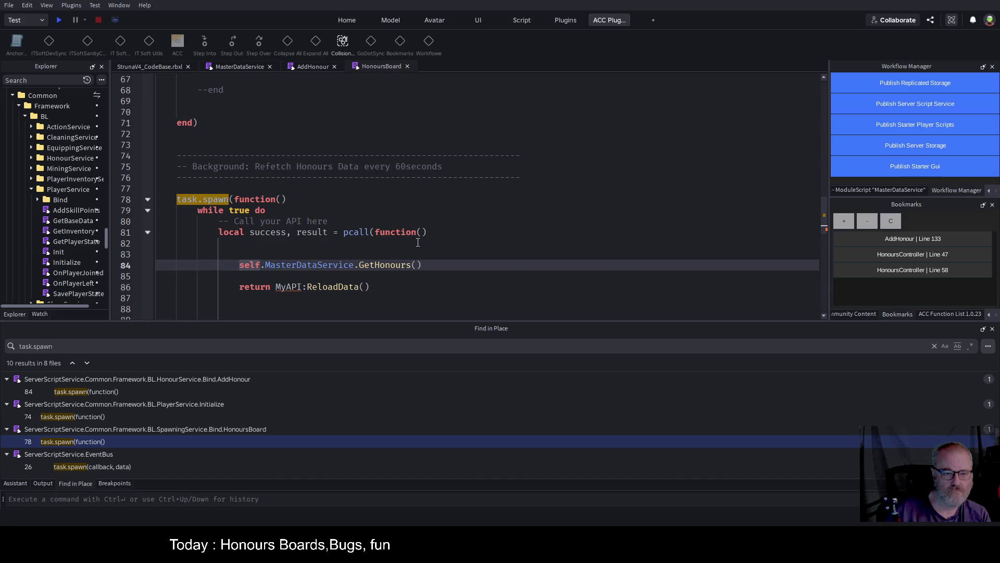
scroll(282, 257, down, 2)
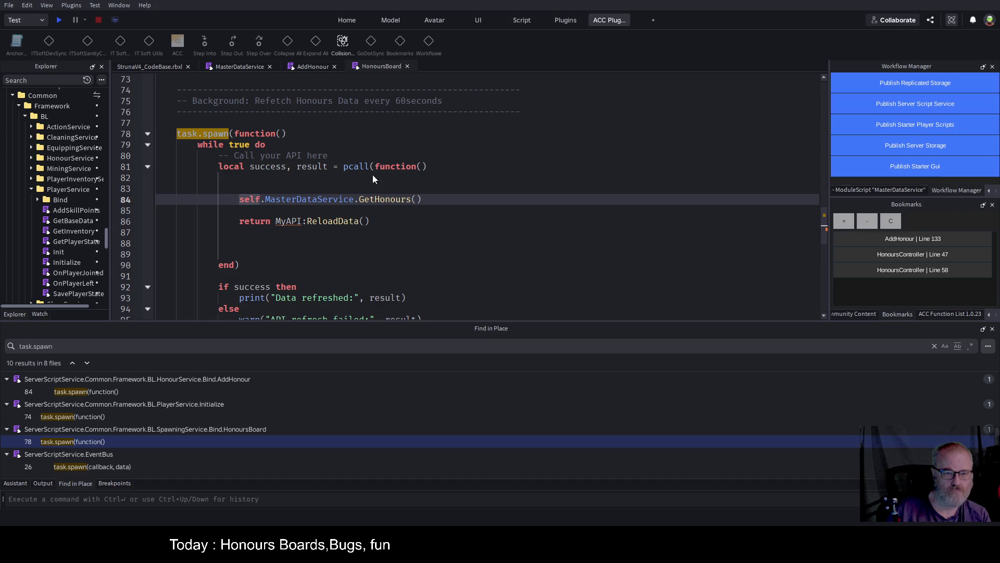
text(return)
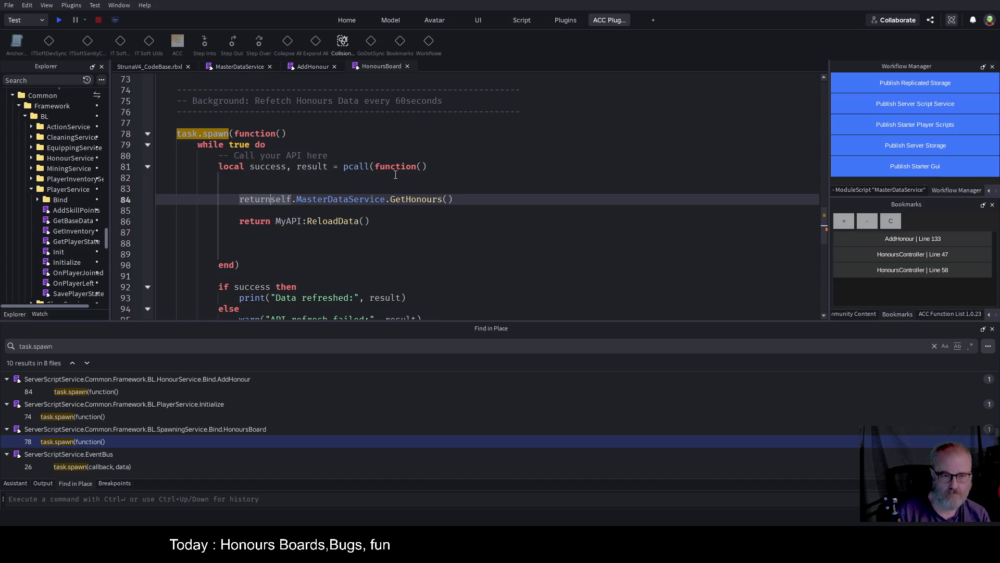
key(Down)
key(Down)
key(ctrl+slash)
key(ctrl+s)
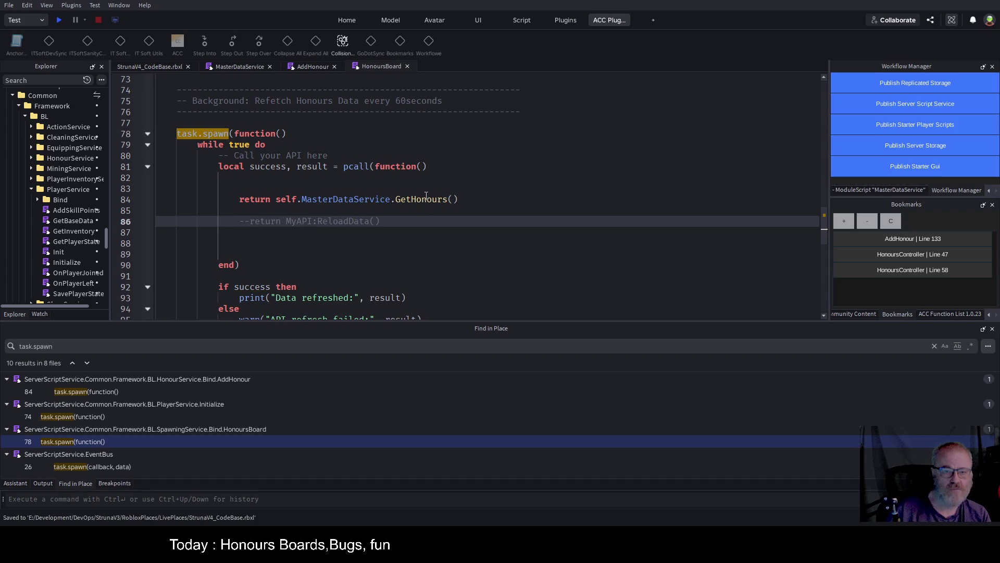
click(427, 195)
click(514, 190)
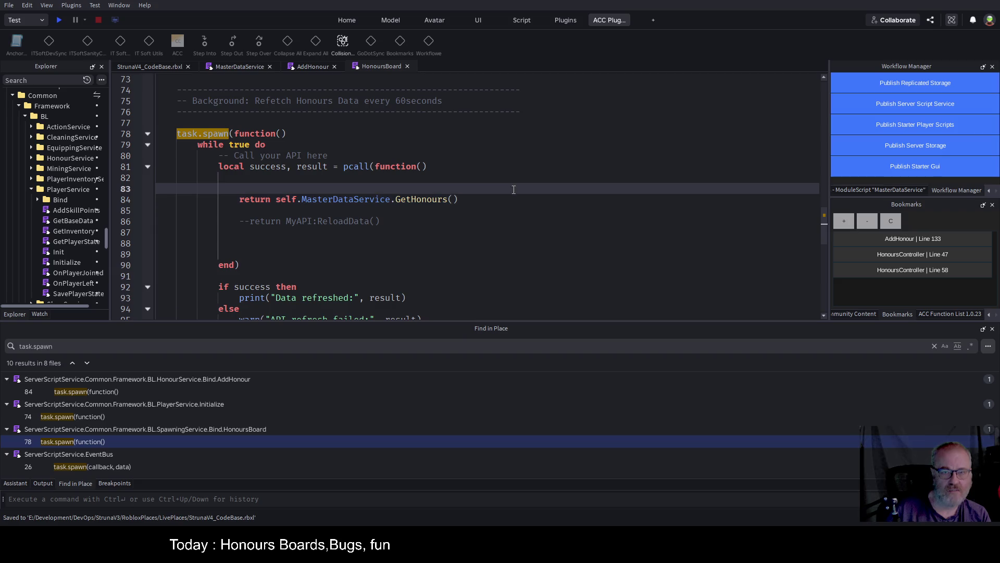
click(236, 67)
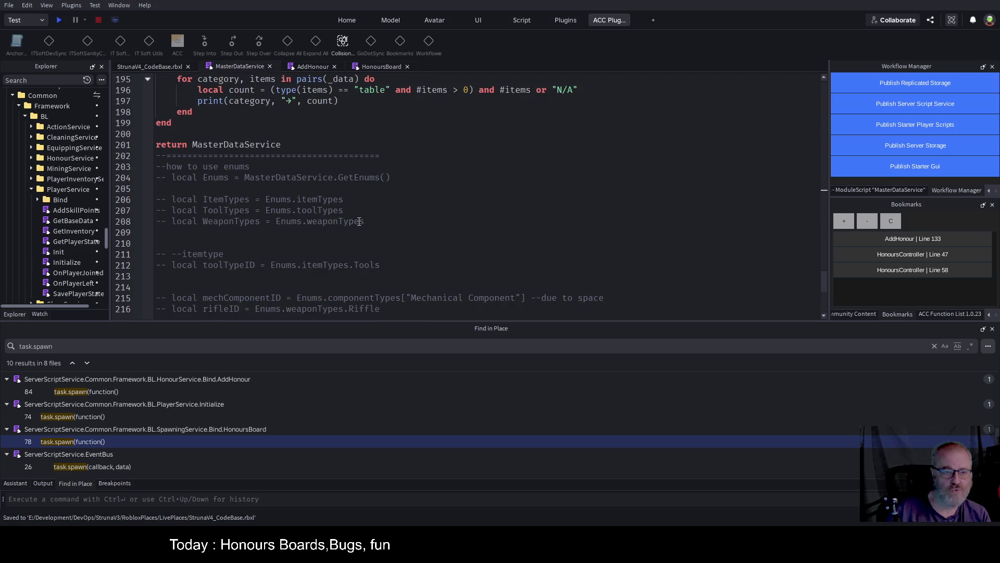
scroll(388, 224, down, 6)
scroll(380, 235, up, 15)
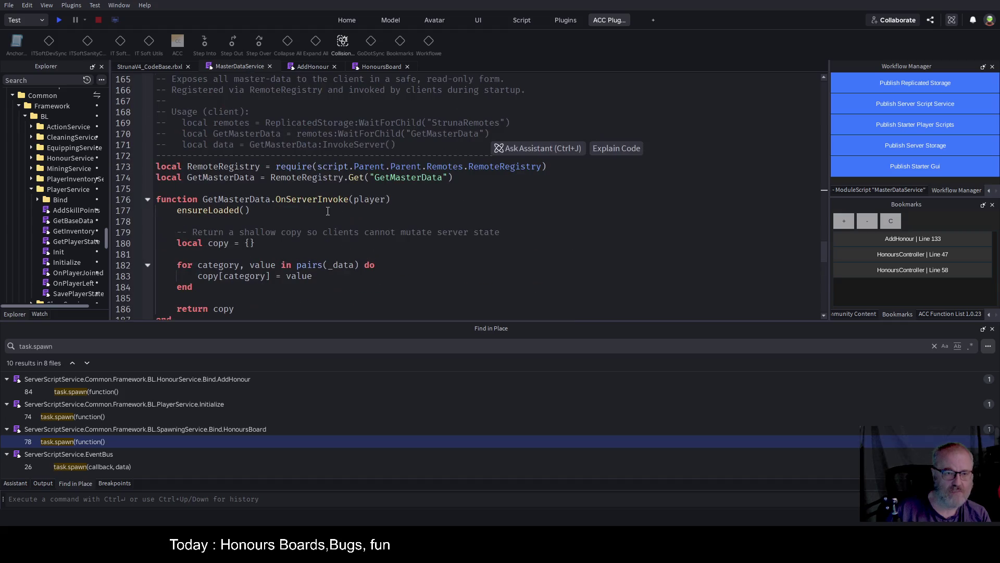
scroll(328, 211, down, 4)
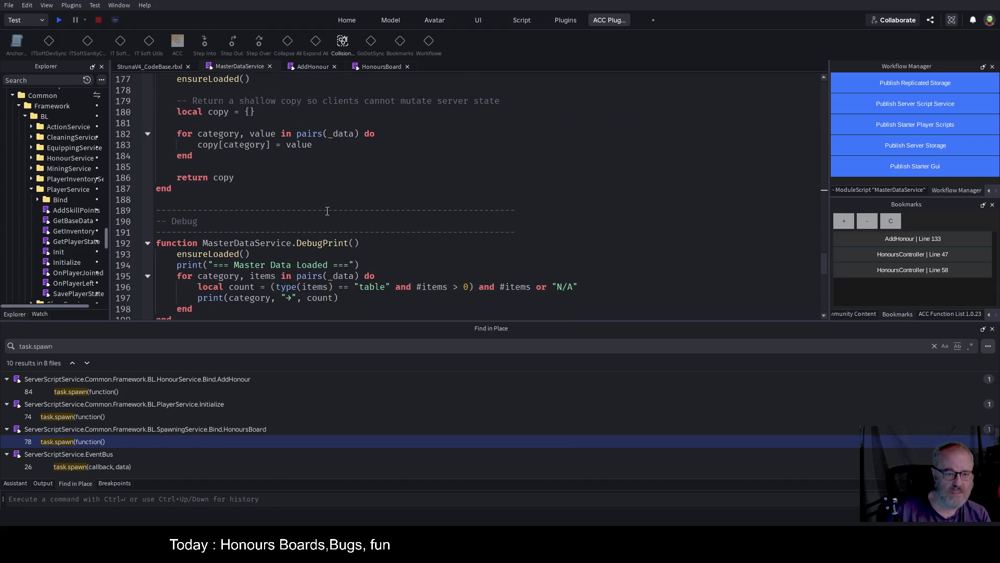
scroll(328, 211, up, 5)
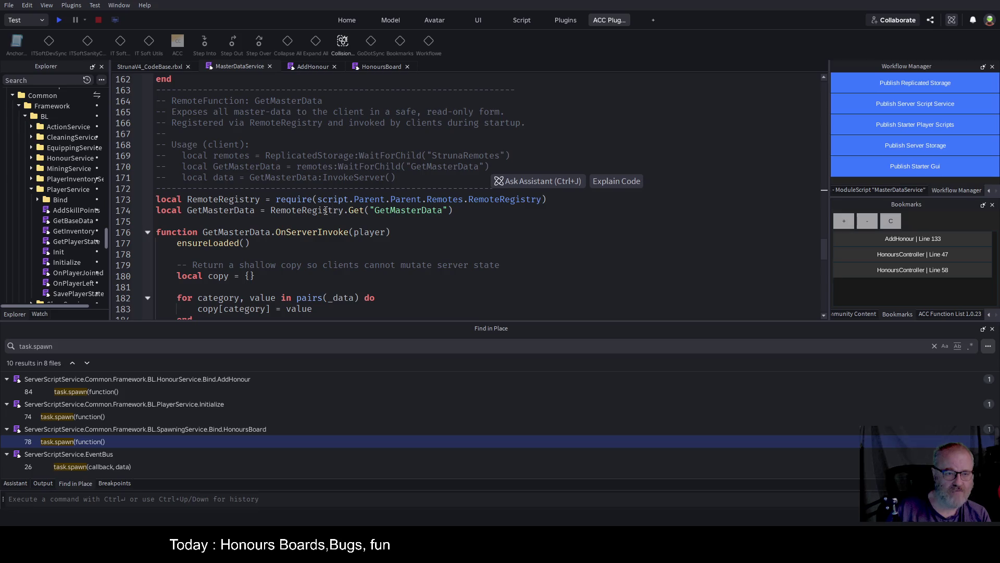
click(148, 231)
scroll(211, 186, down, 3)
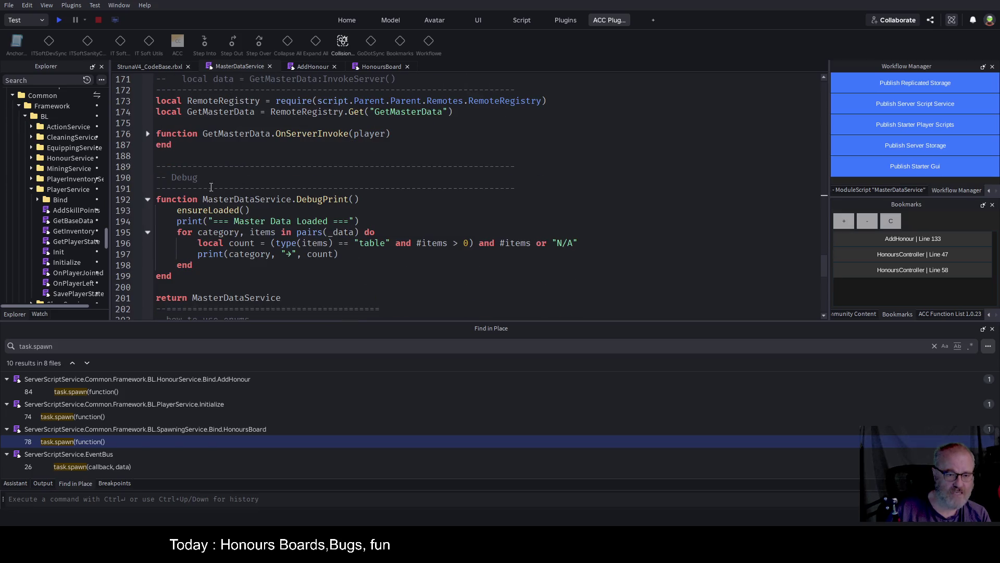
click(147, 199)
scroll(311, 211, up, 4)
scroll(312, 211, up, 7)
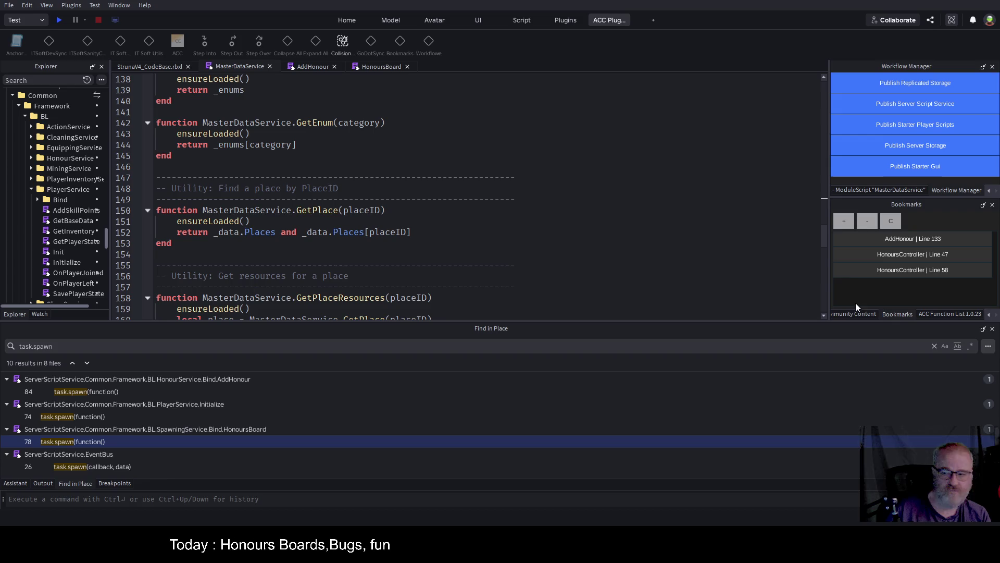
click(936, 315)
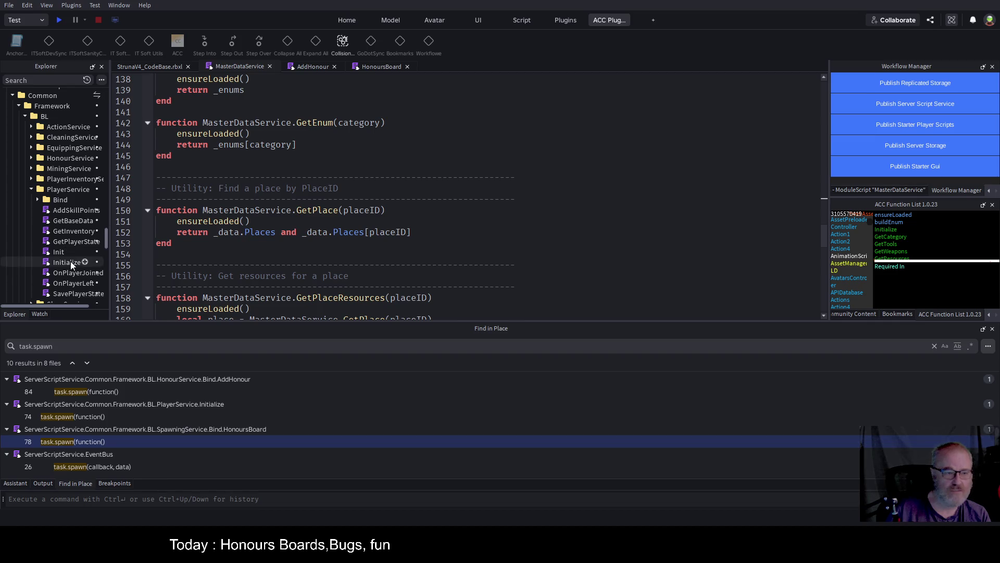
scroll(73, 217, down, 3)
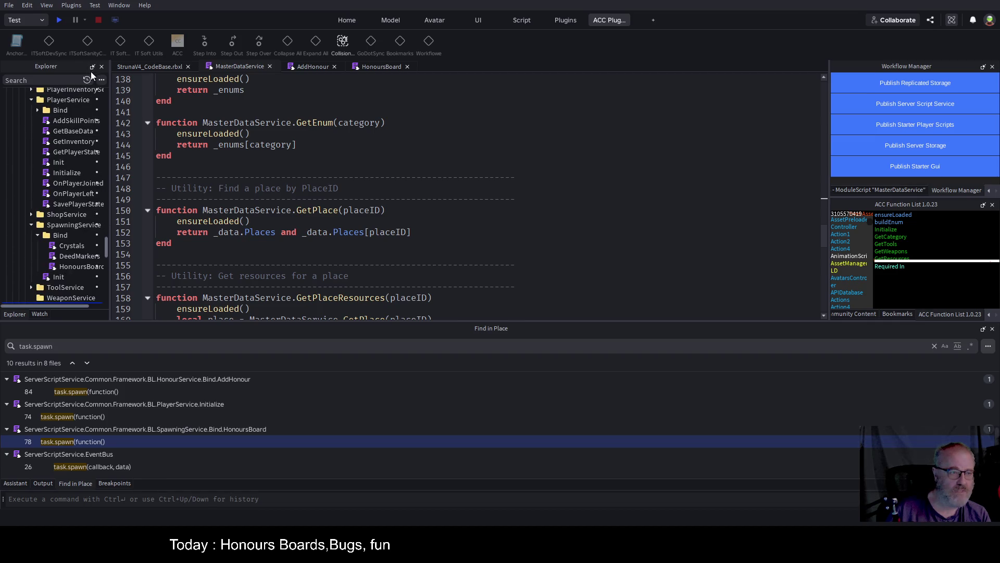
drag(108, 229, 229, 224)
scroll(148, 219, down, 4)
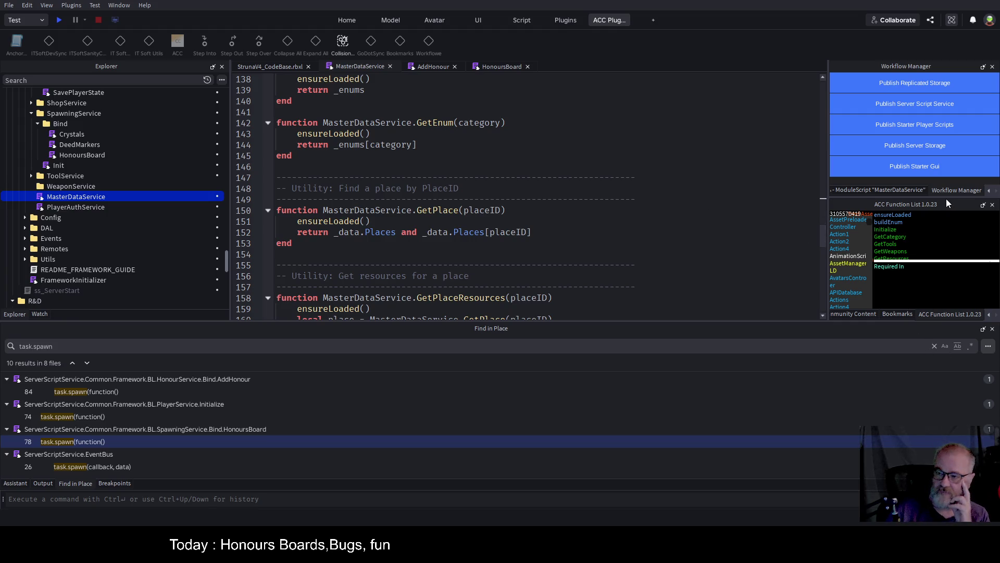
mouse_move(930, 205)
mouse_down()
mouse_move(746, 158)
mouse_move(789, 192)
mouse_move(773, 201)
mouse_up()
click(774, 186)
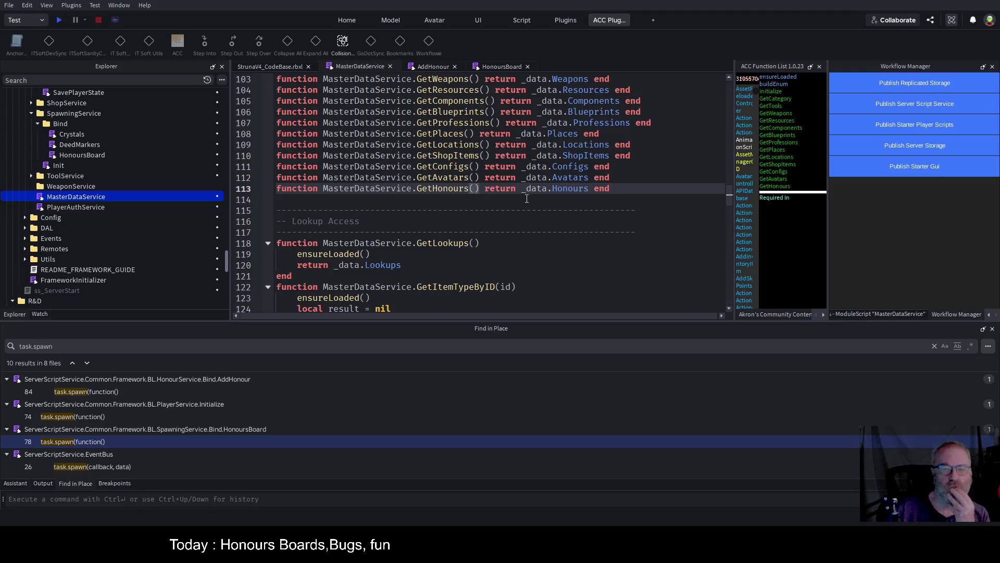
scroll(384, 250, down, 1)
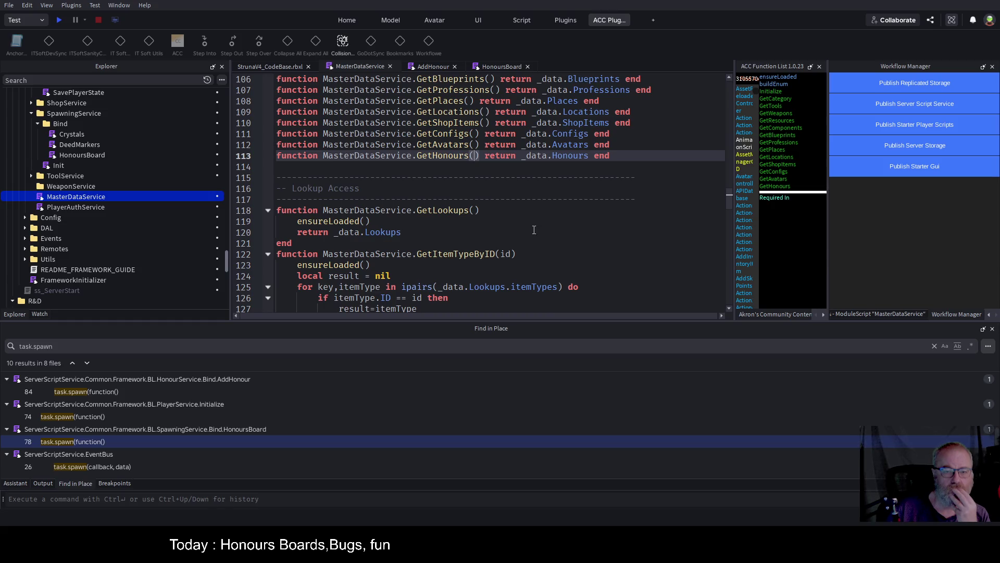
scroll(586, 187, up, 1)
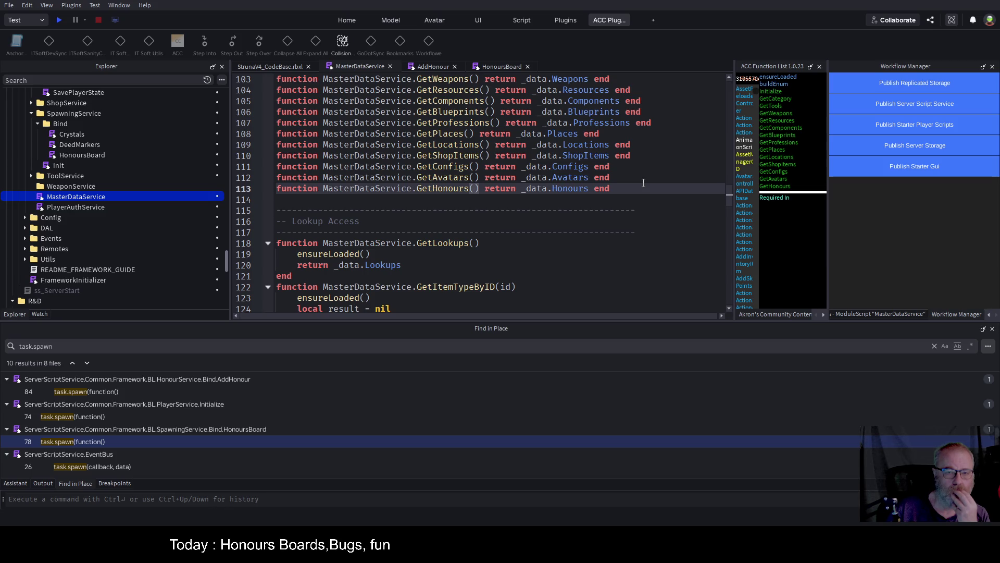
Cut the GetHonours line and paste it below the getter list after blank lines.
key(Home)
key(shift+End)
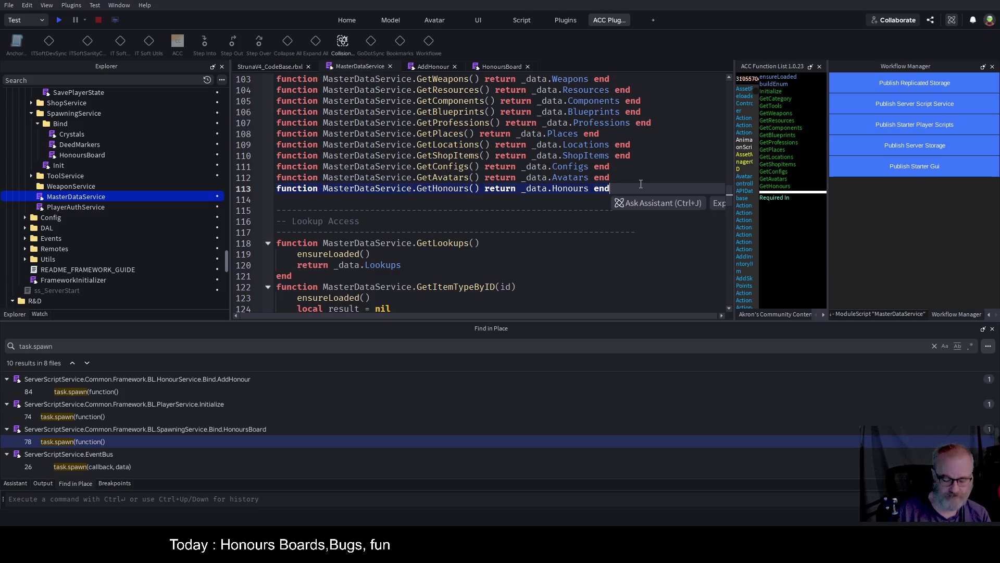
key(ctrl+x)
key(Down)
key(Down)
key(Down)
key(Down)
key(Up)
key(Up)
key(Up)
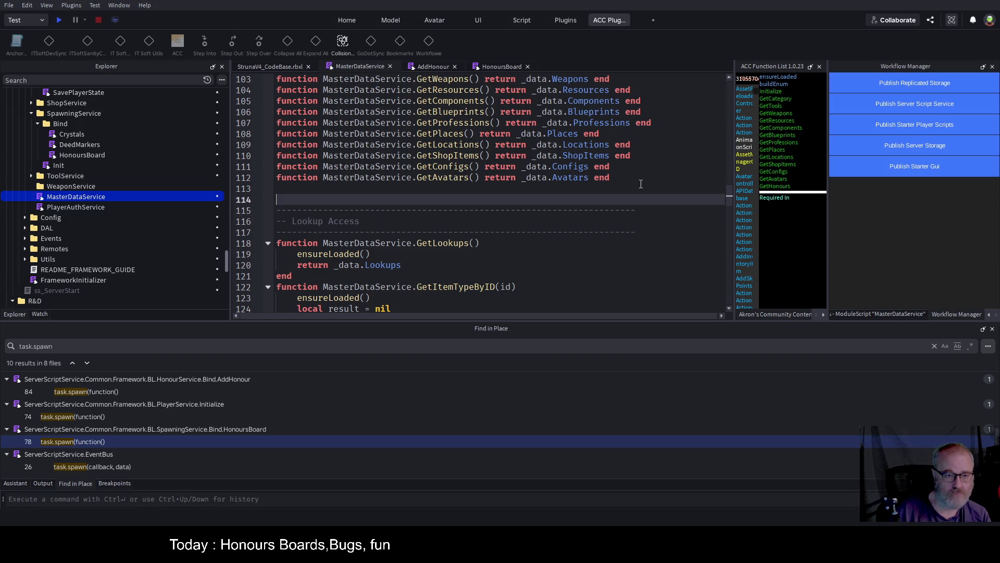
key(Return)
key(Return)
key(Up)
key(ctrl+v)
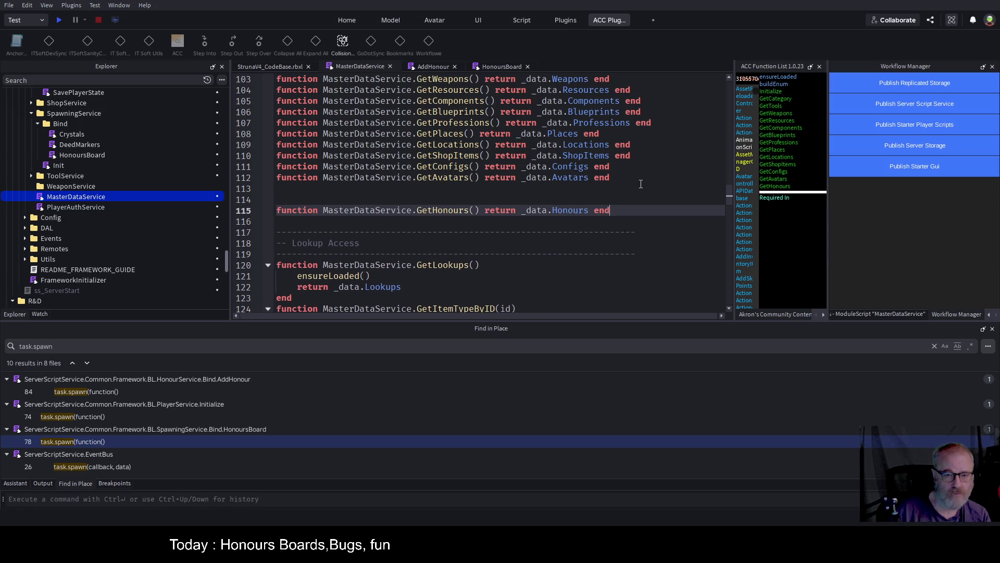
Split GetHonours into a multi-line function with an empty first body line and end on its own line.
key(Return)
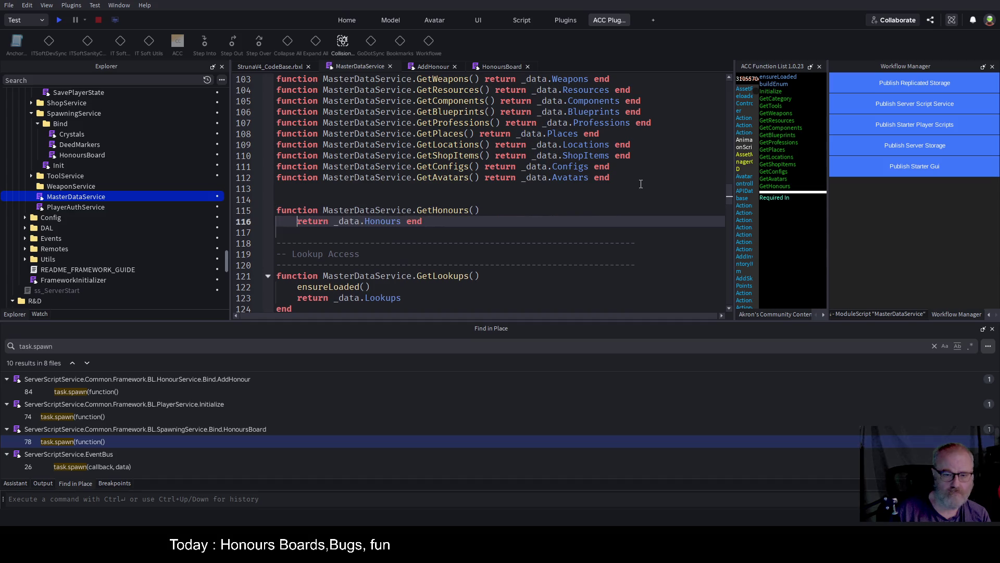
key(Up)
key(End)
key(Return)
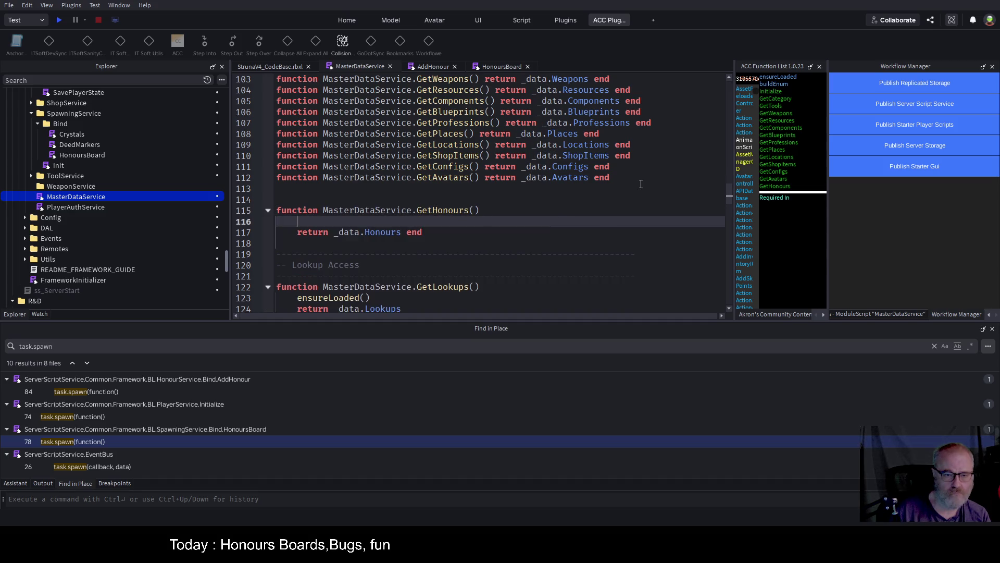
key(Tab)
key(Down)
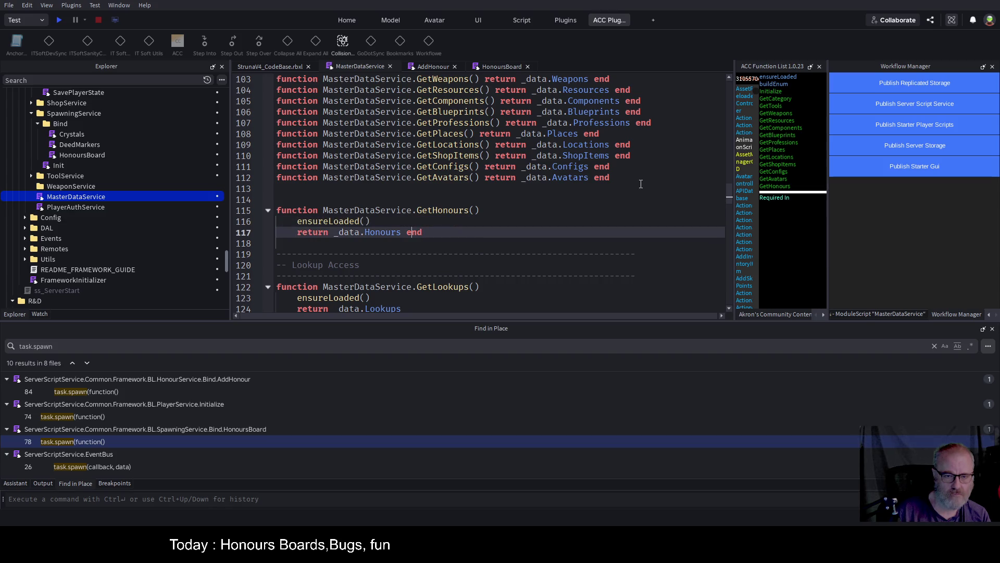
key(Return)
key(Up)
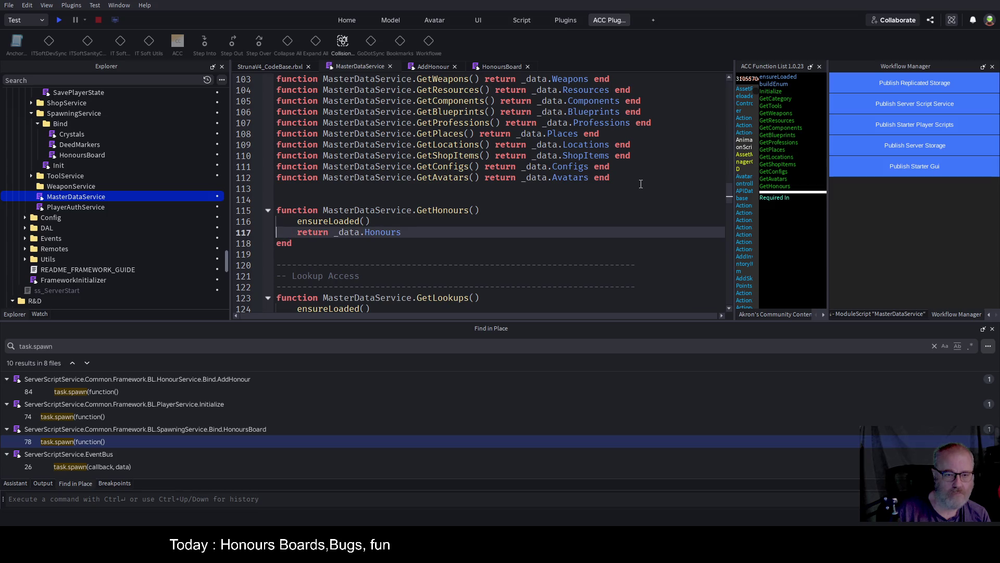
key(Up)
key(shift+Home)
key(BackSpace)
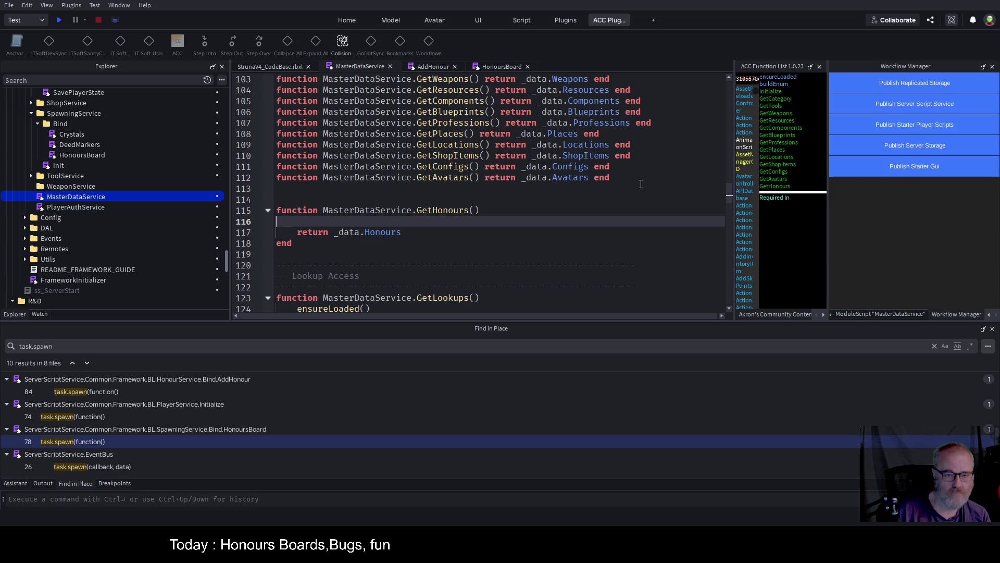
text(if)
key(BackSpace)
key(BackSpace)
key(BackSpace)
key(Tab)
key(Up)
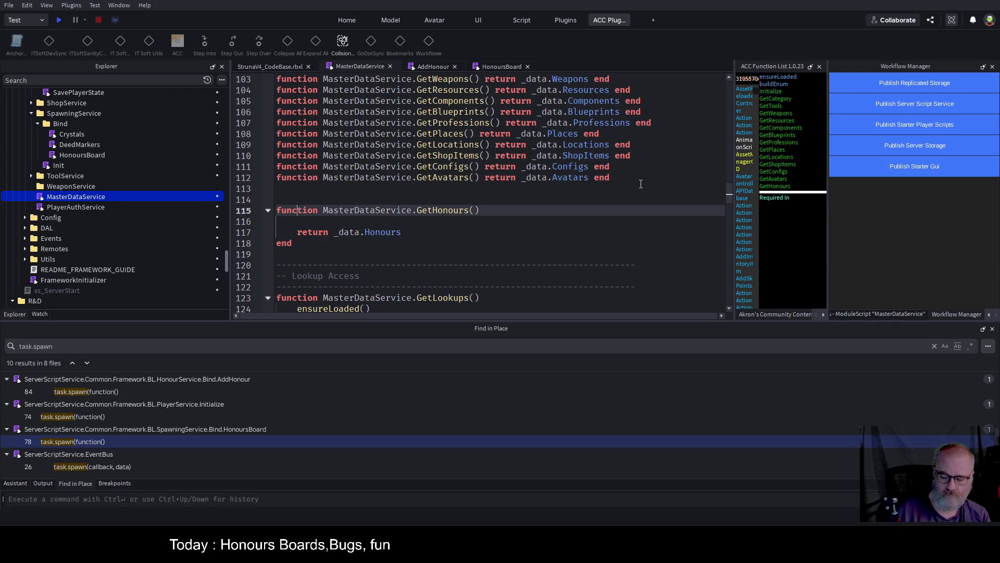
Add a refresh:boolean parameter to GetHonours, without a default value.
text(refresh)
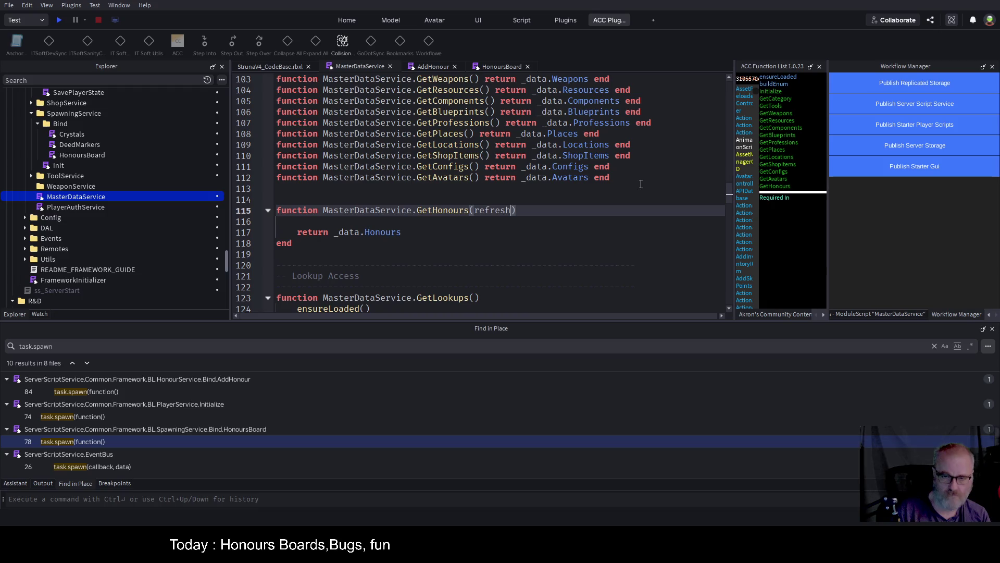
text(:boolean)
key(Left)
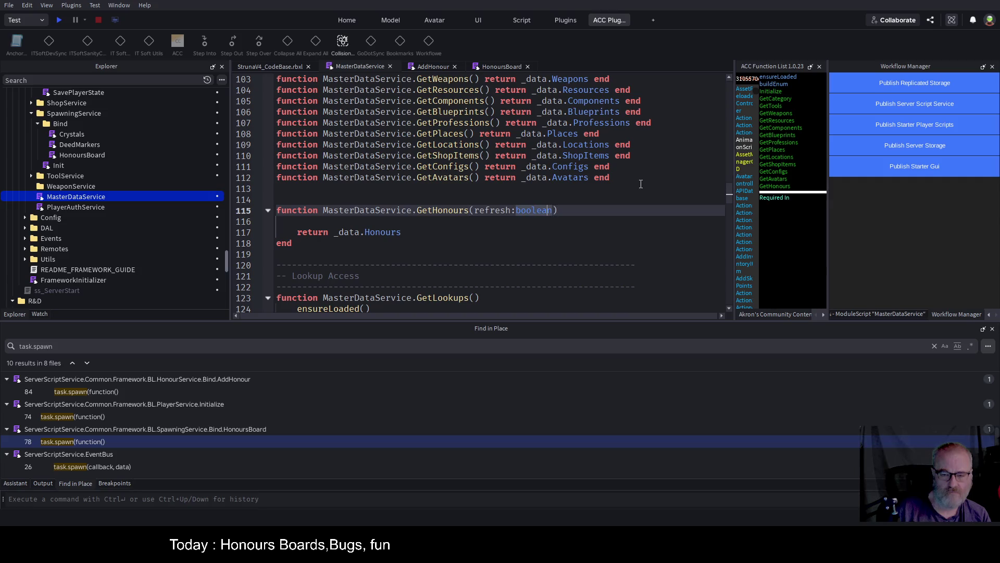
key(ctrl+Right)
text(= false)
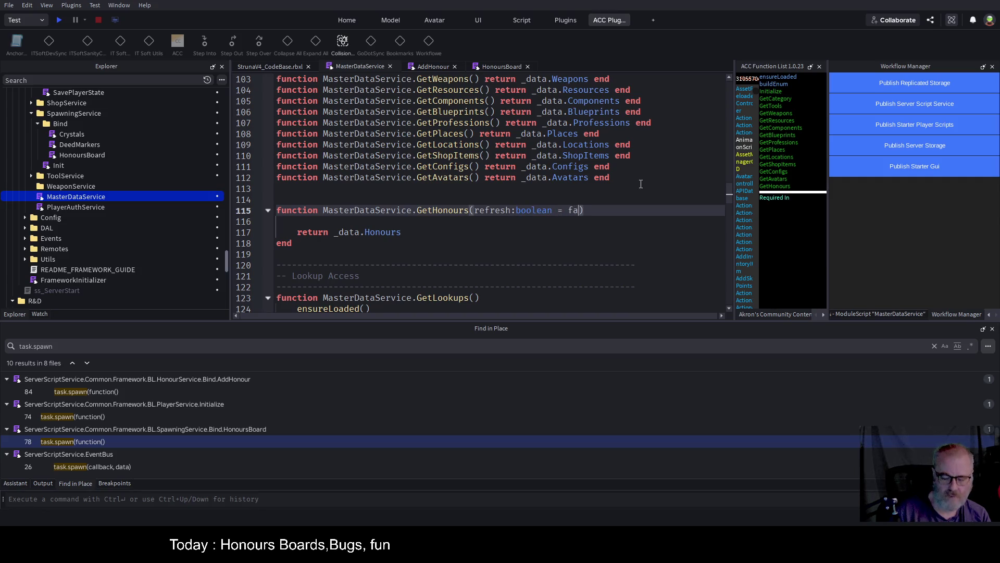
key(Up)
key(Down)
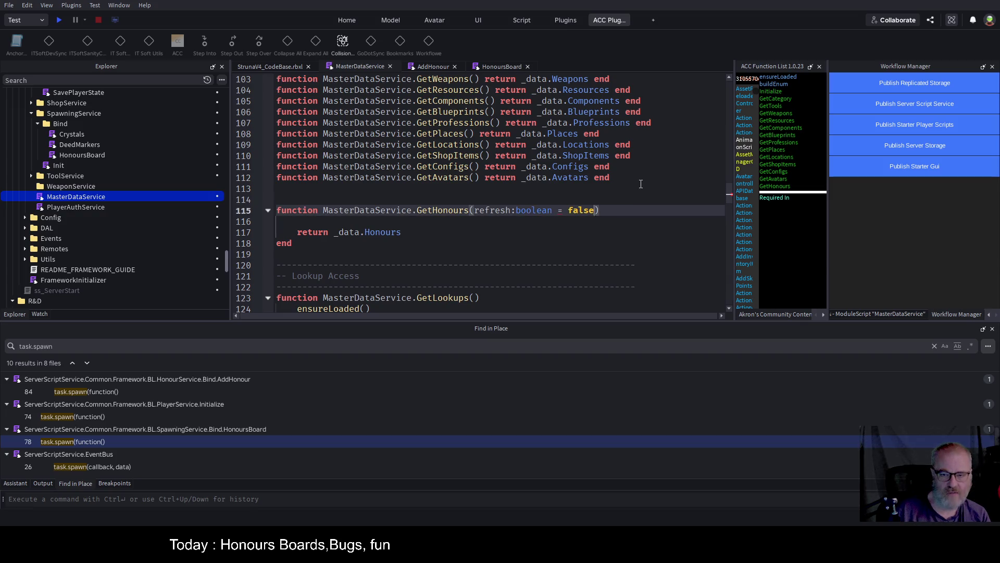
key(BackSpace)
key(BackSpace)
key(BackSpace)
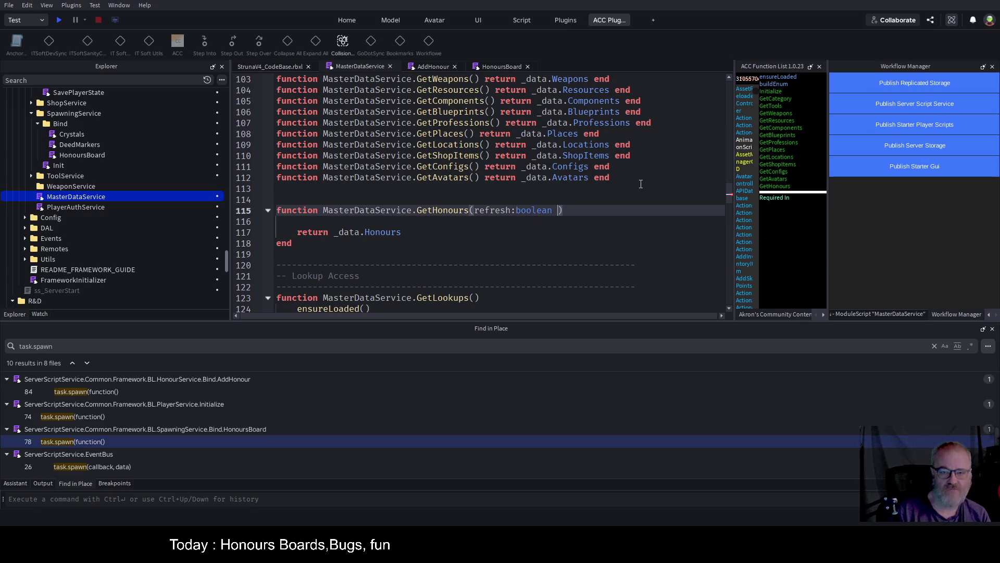
Add an empty 'if refresh then … end' block before the return _data.Honours line.
key(Down)
text(if require)
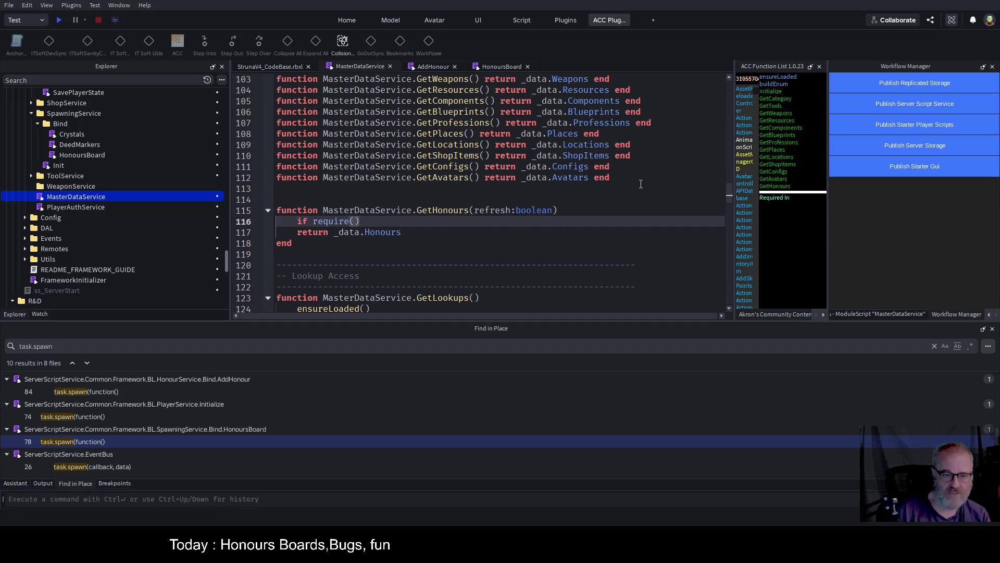
key(BackSpace)
key(BackSpace)
key(BackSpace)
text(re)
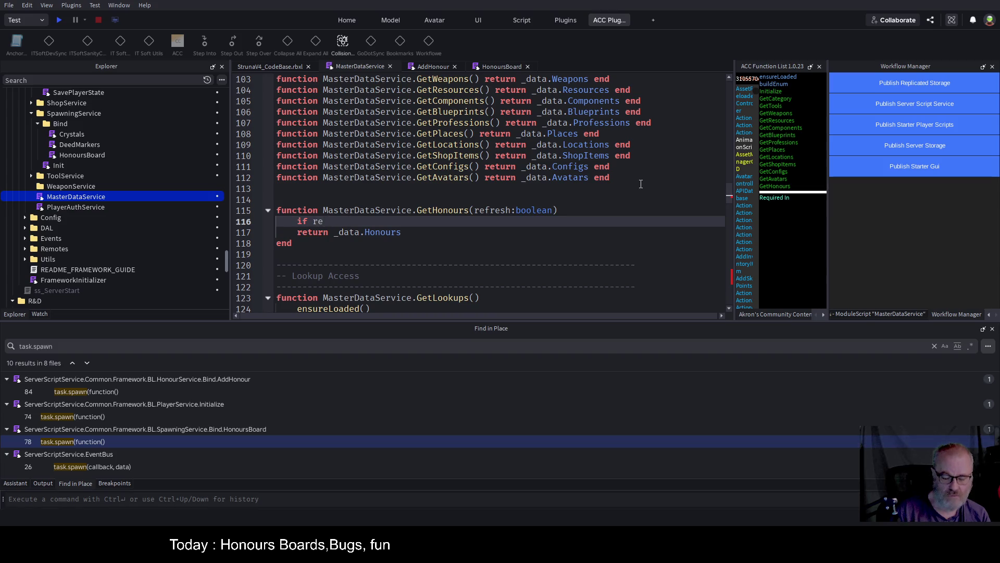
text(fresh then)
key(Return)
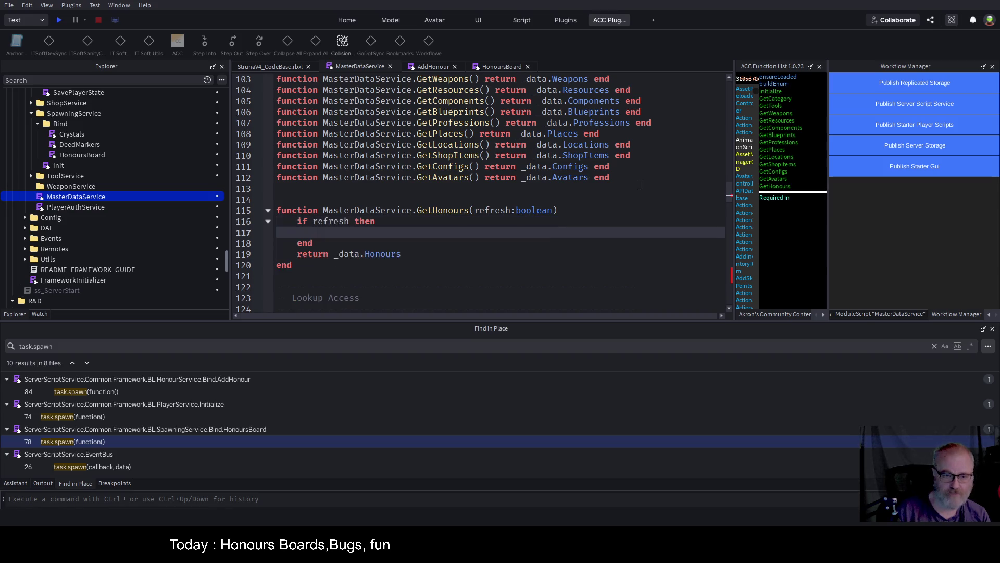
text(es)
key(BackSpace)
key(BackSpace)
key(BackSpace)
key(Down)
key(Down)
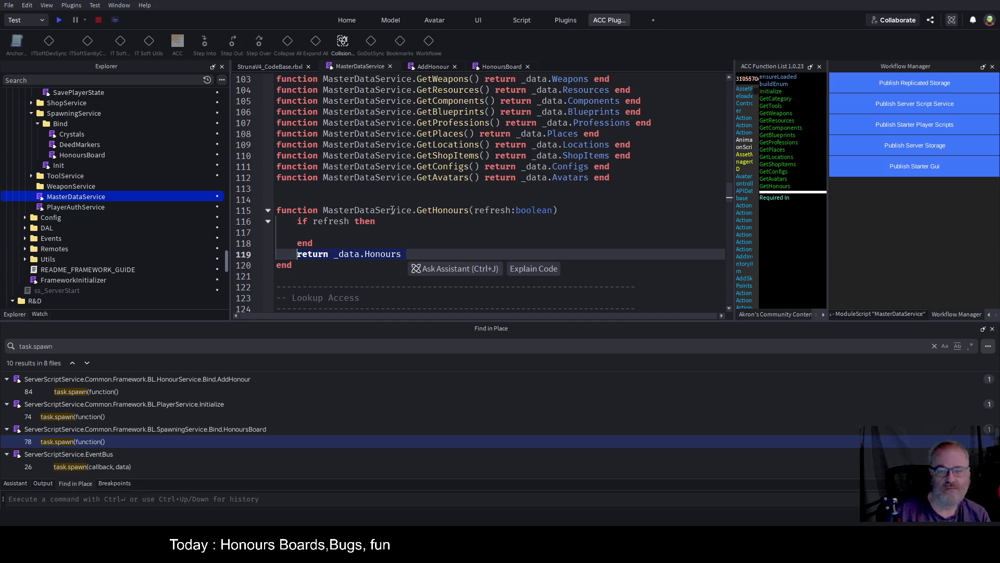
click(363, 230)
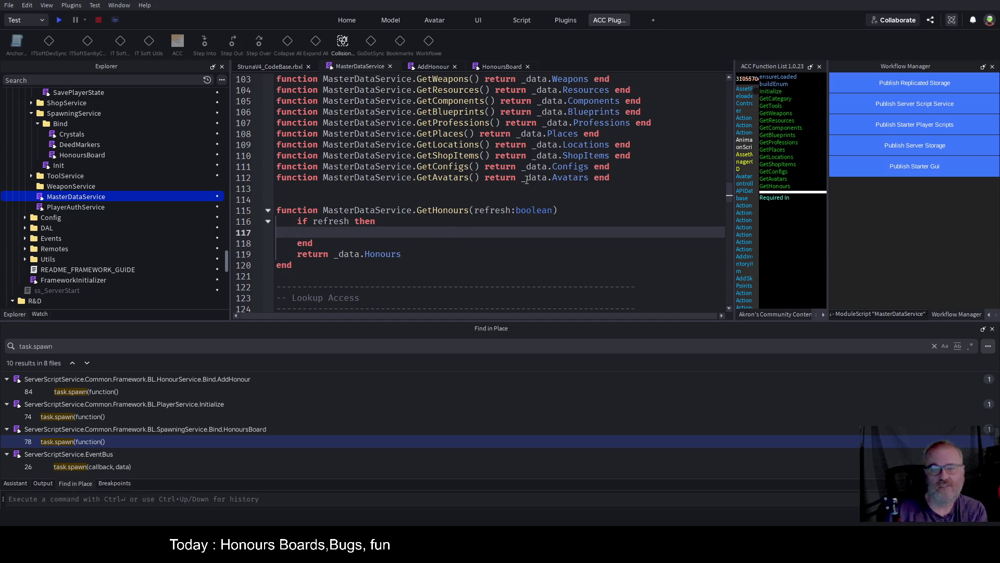
Save the place and place the caret on the if refresh line.
key(ctrl+s)
scroll(528, 172, up, 4)
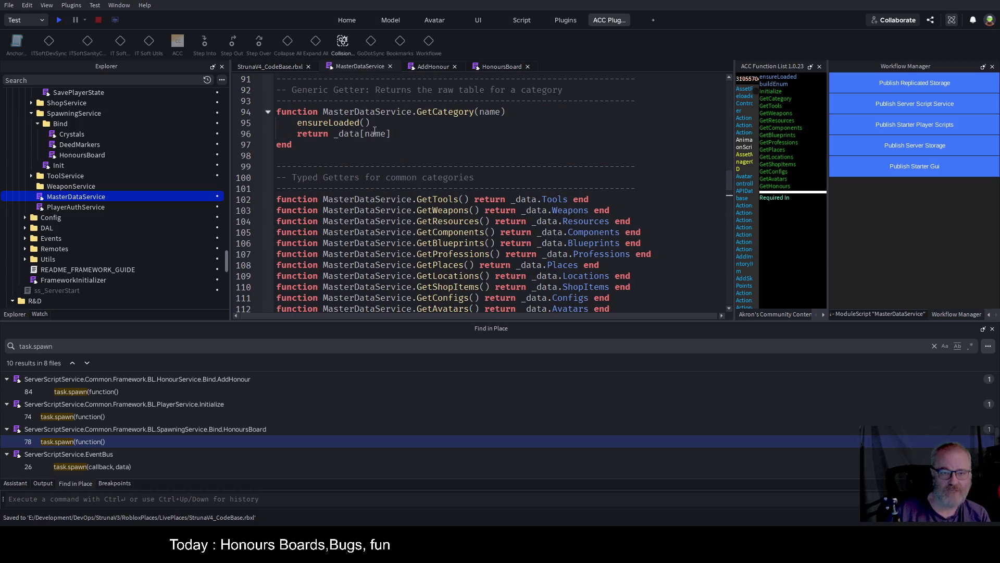
scroll(435, 184, down, 5)
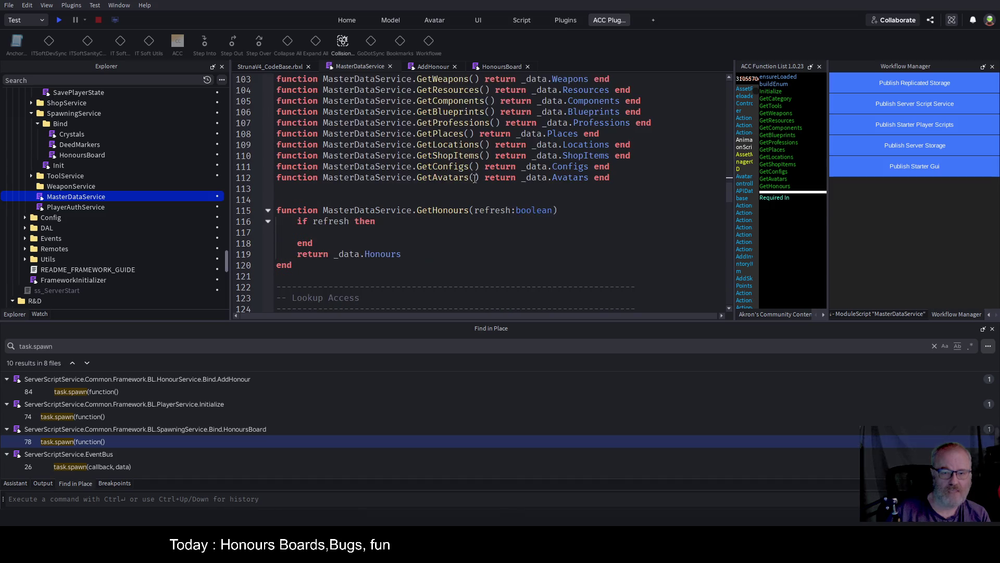
click(435, 185)
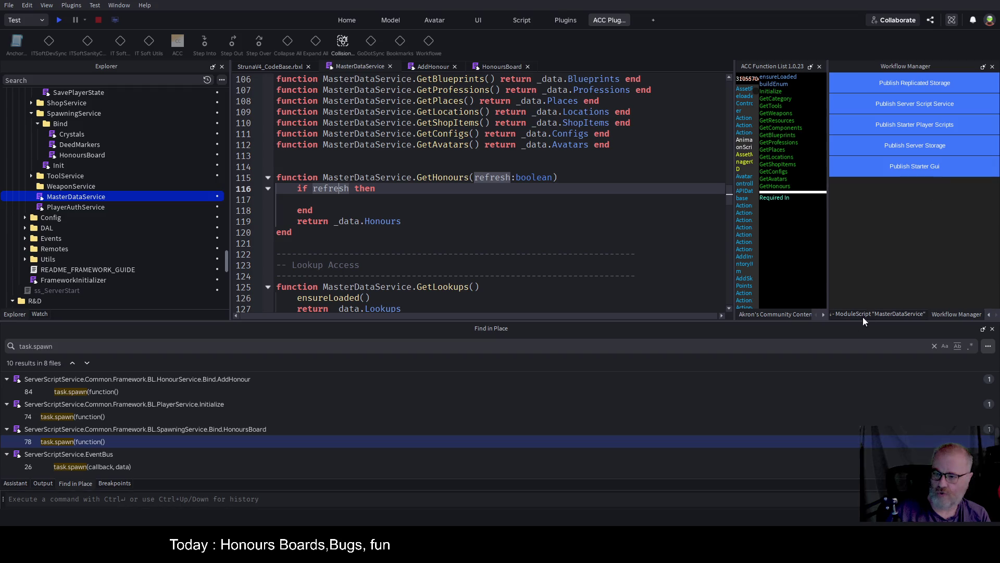
Rearrange the docked panels, docking ACC Function List on the right and viewing Workflow Manager and Properties.
click(989, 315)
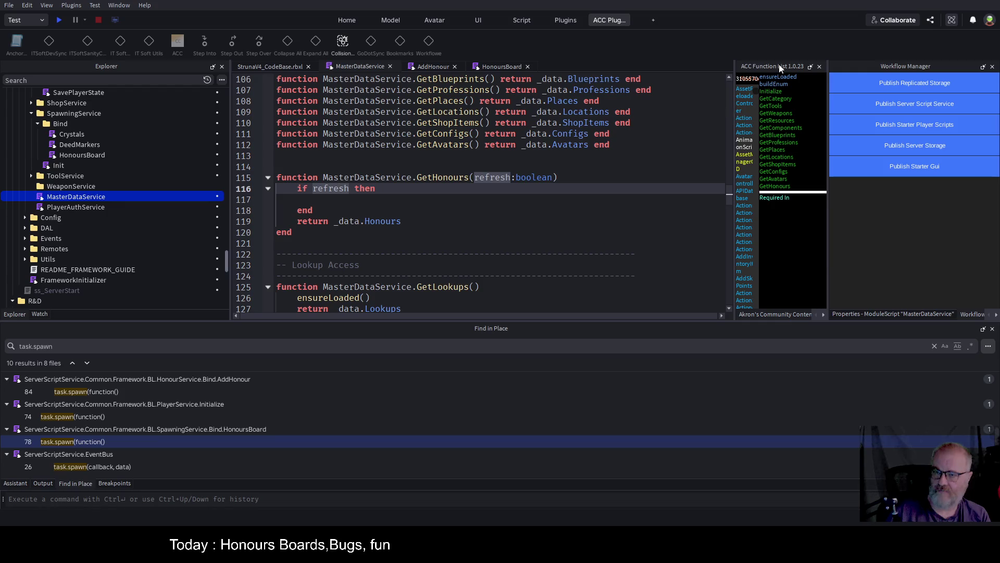
click(819, 66)
drag(915, 193, 915, 191)
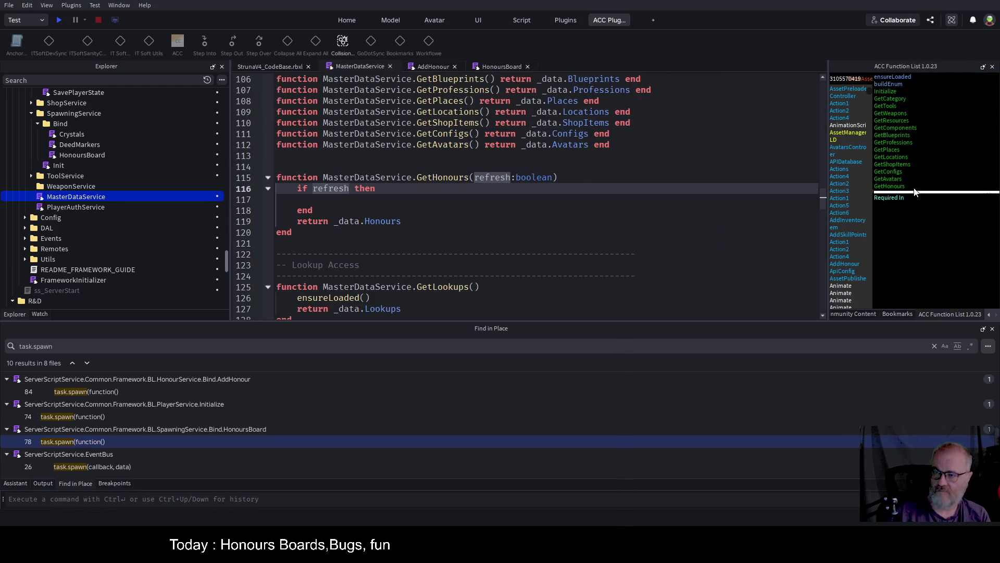
click(864, 314)
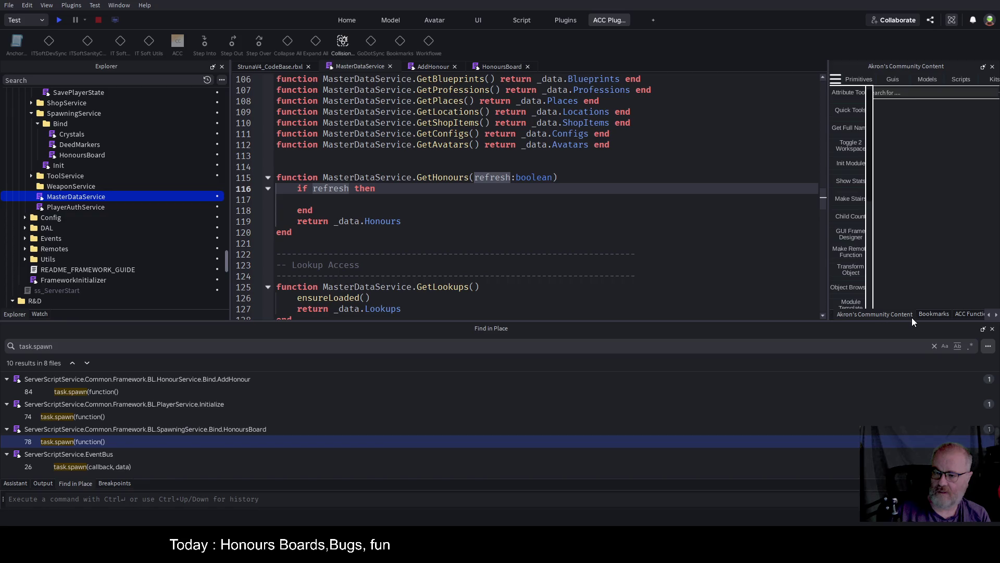
click(990, 315)
click(959, 314)
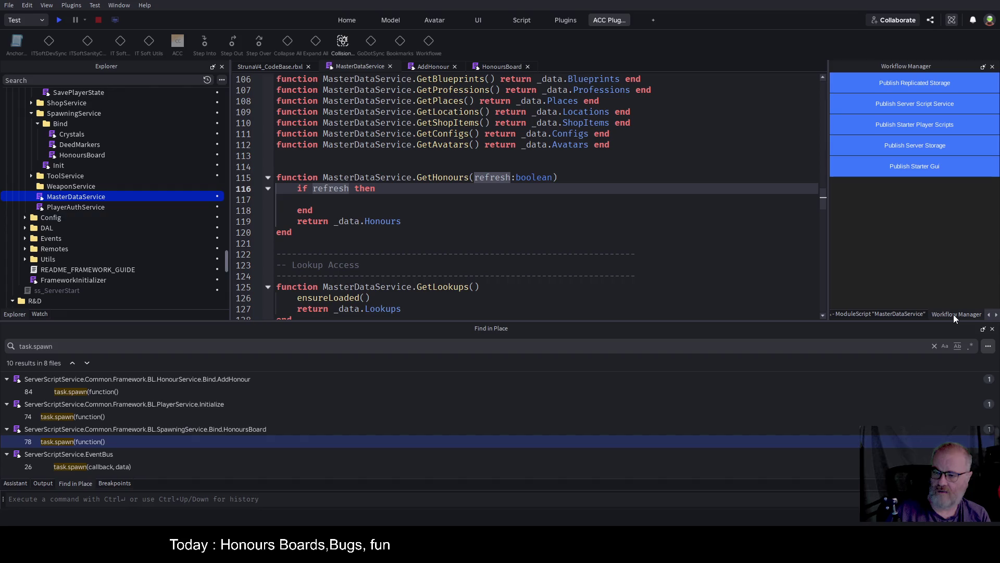
click(902, 313)
click(996, 315)
click(996, 316)
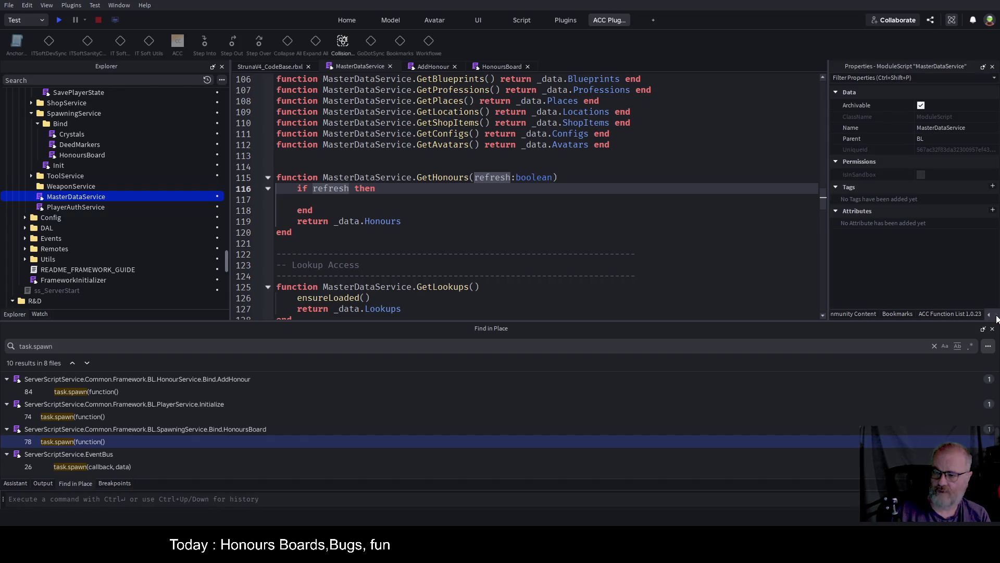
Bookmark line 116 of MasterDataService, then switch to the AddHonour script.
click(897, 314)
click(850, 83)
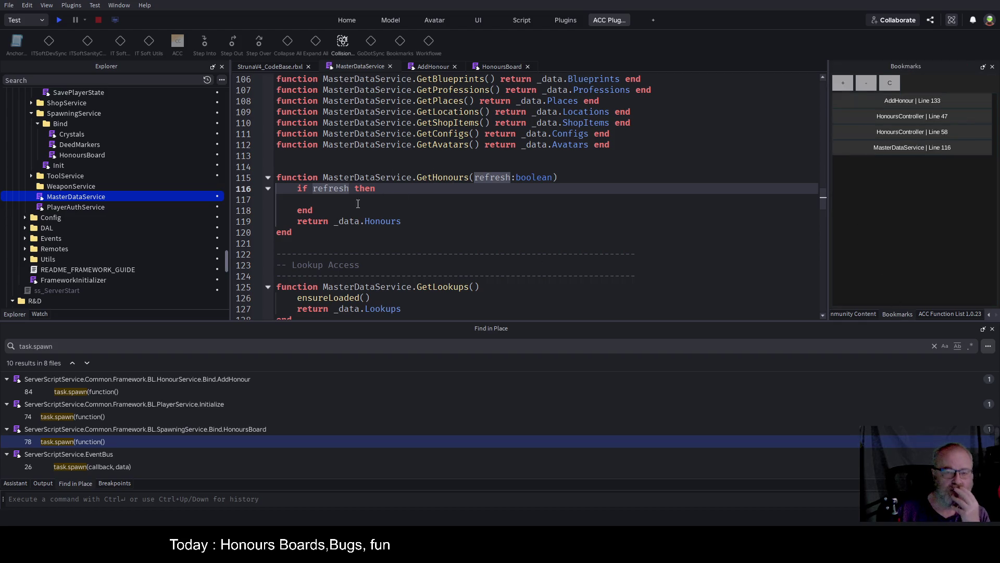
click(442, 67)
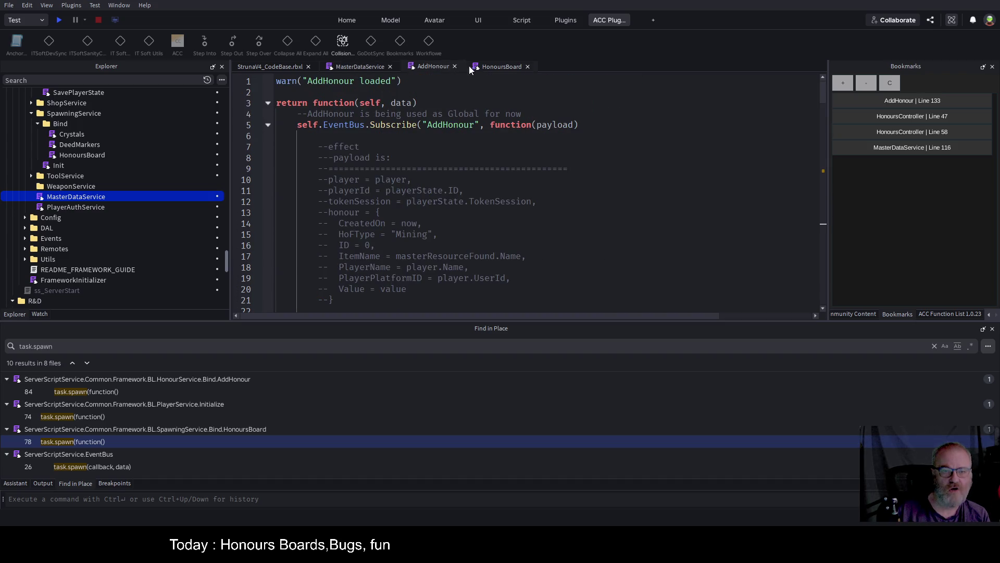
Change HonoursBoard's line-84 refresh call to self.MasterDataService.GetHonours(true) and save the place.
click(499, 67)
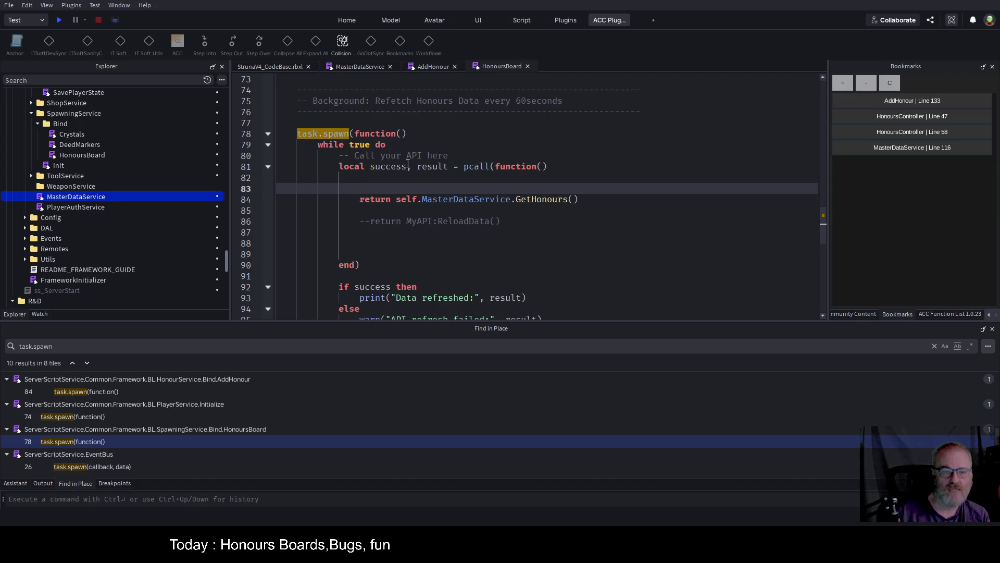
click(554, 201)
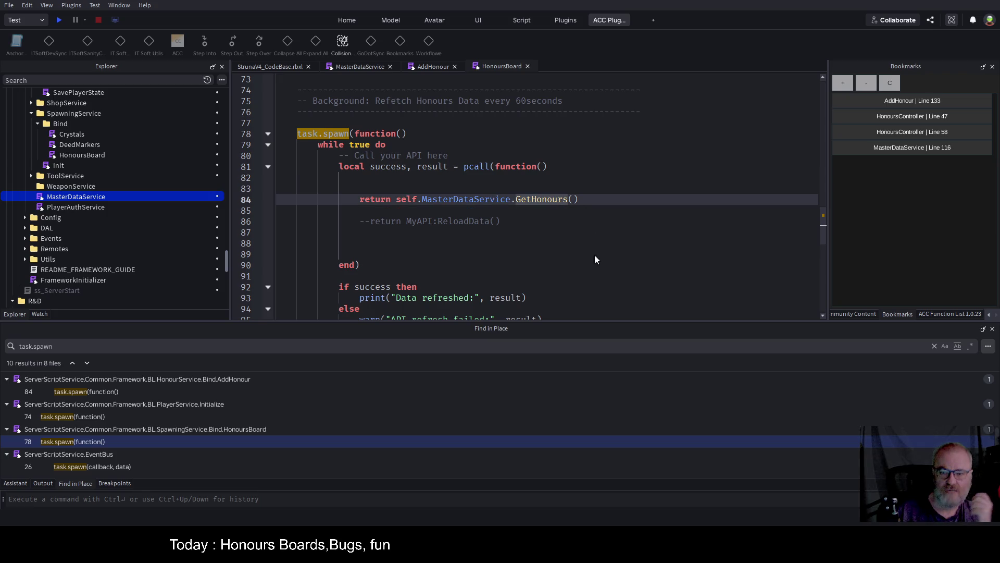
click(571, 213)
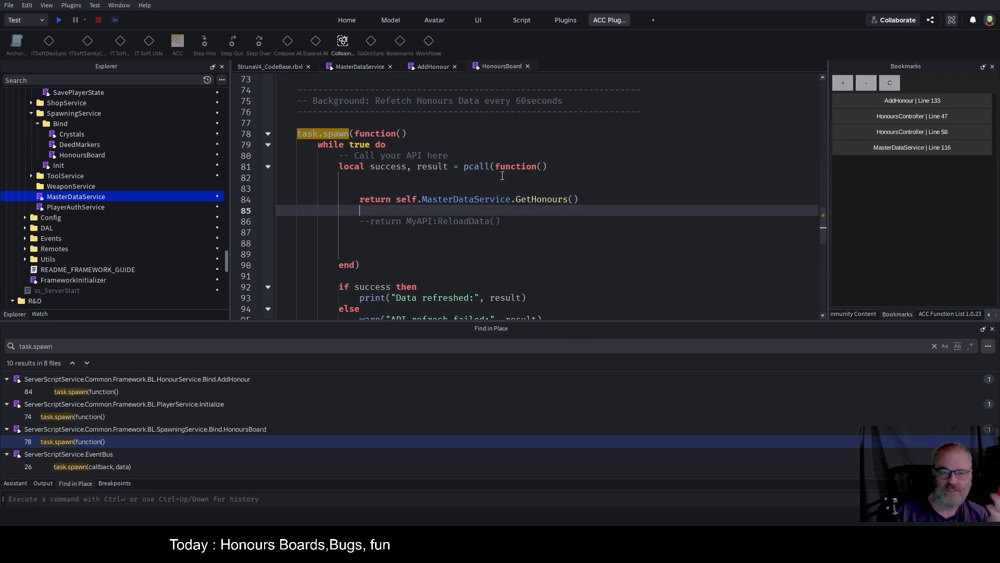
click(354, 66)
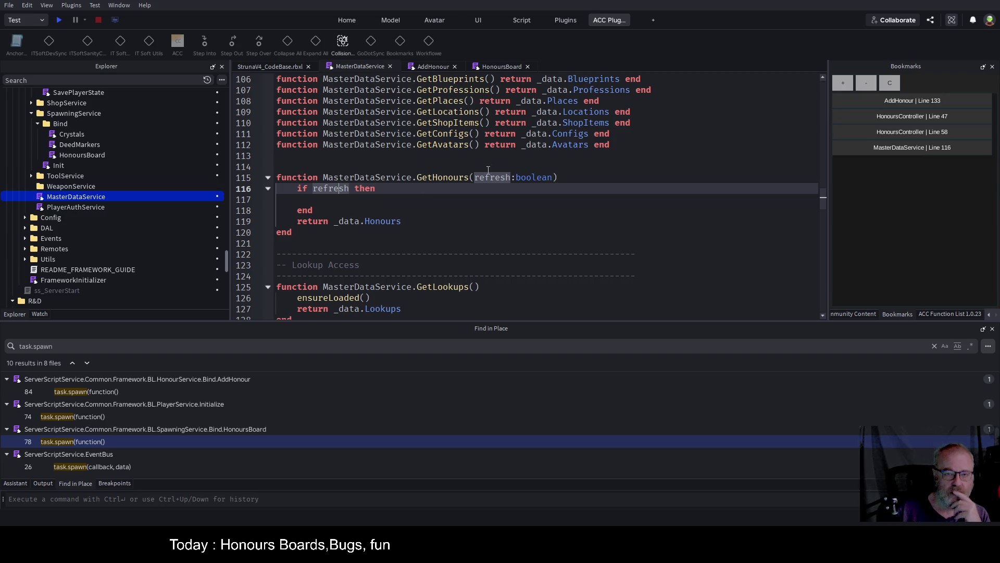
click(433, 67)
click(496, 66)
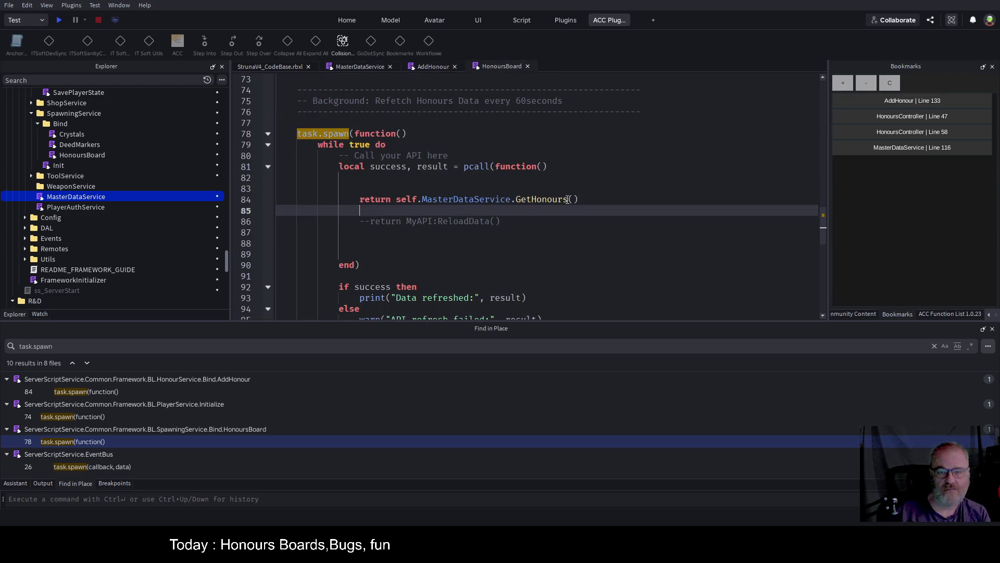
click(787, 196)
key(Left)
text(true)
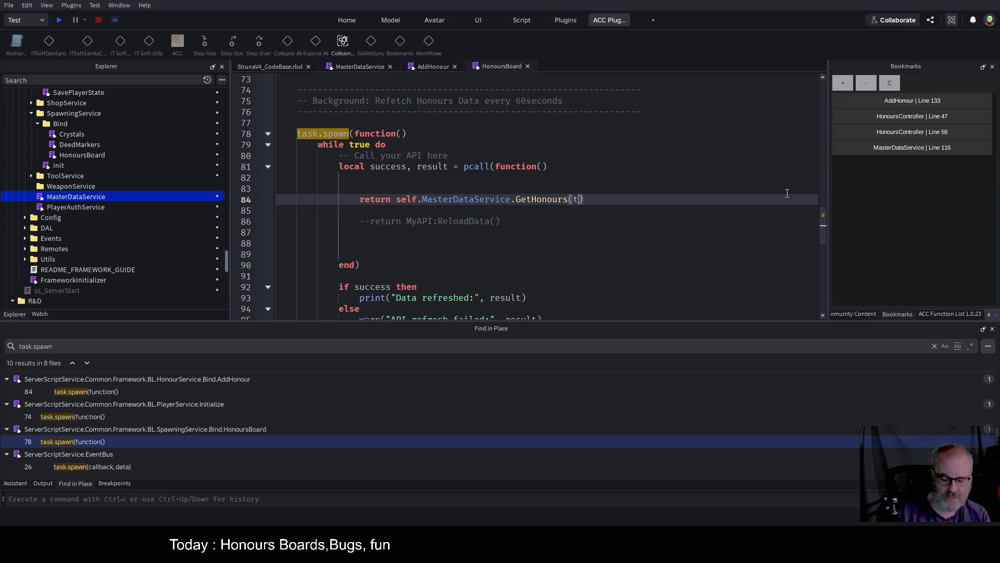
key(ctrl+s)
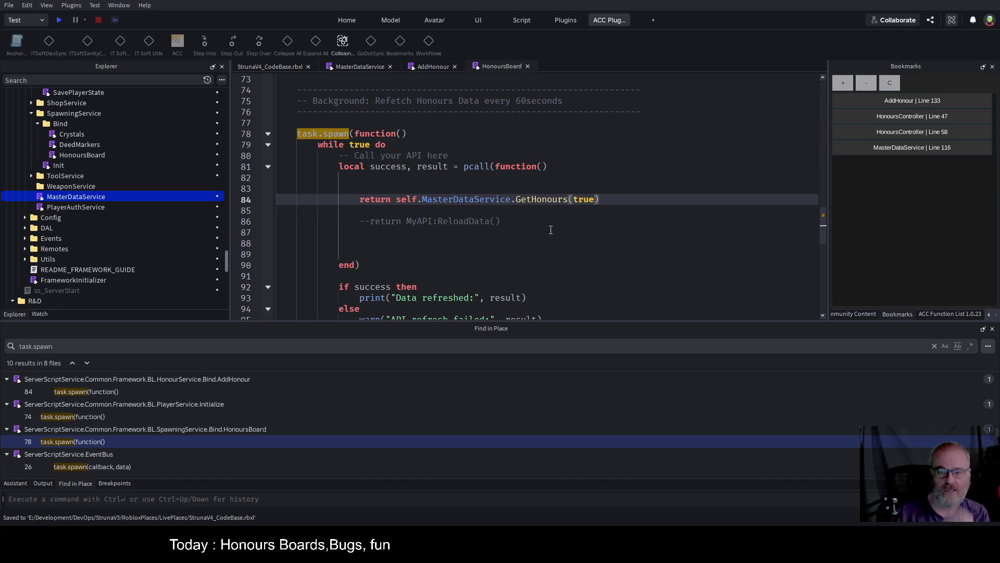
click(545, 253)
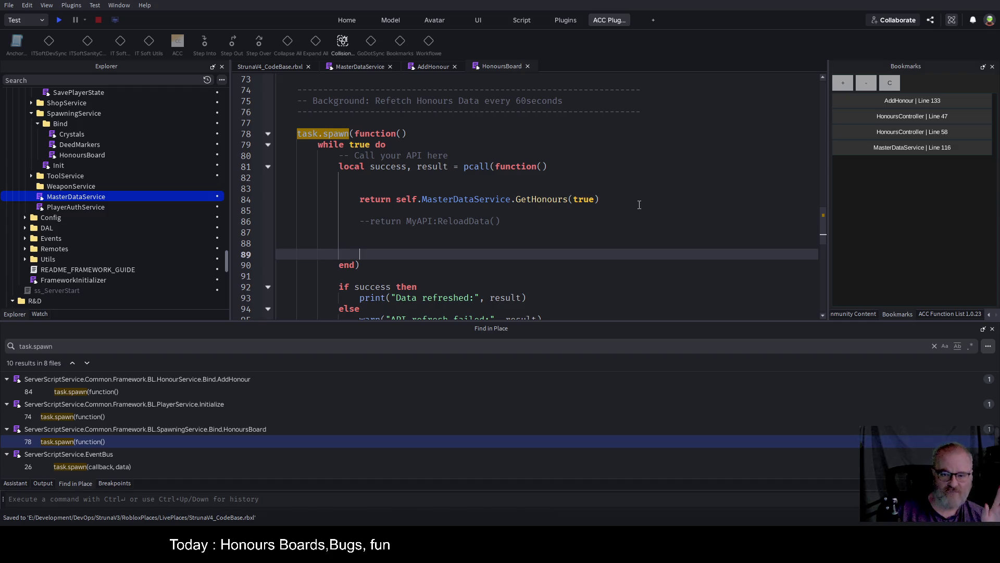
click(604, 185)
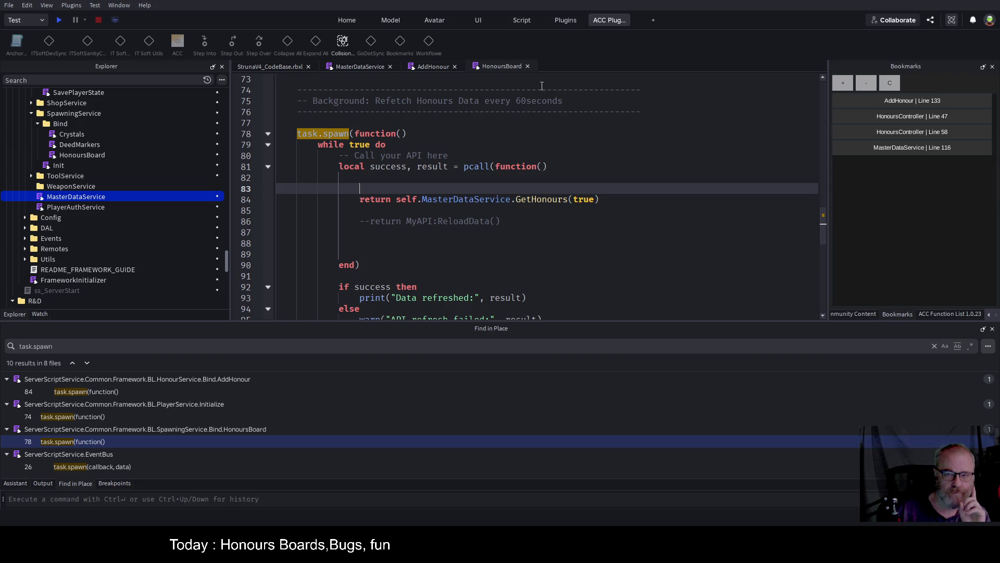
Copy the local allData = MasterDataDAL.LoadAll() line from MasterDataService's Initialize function.
click(373, 66)
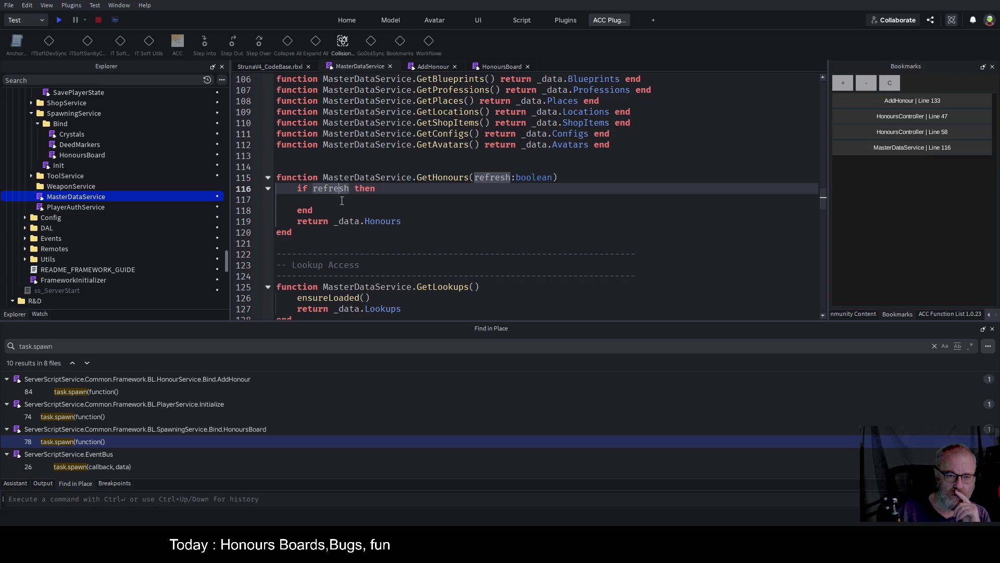
click(363, 198)
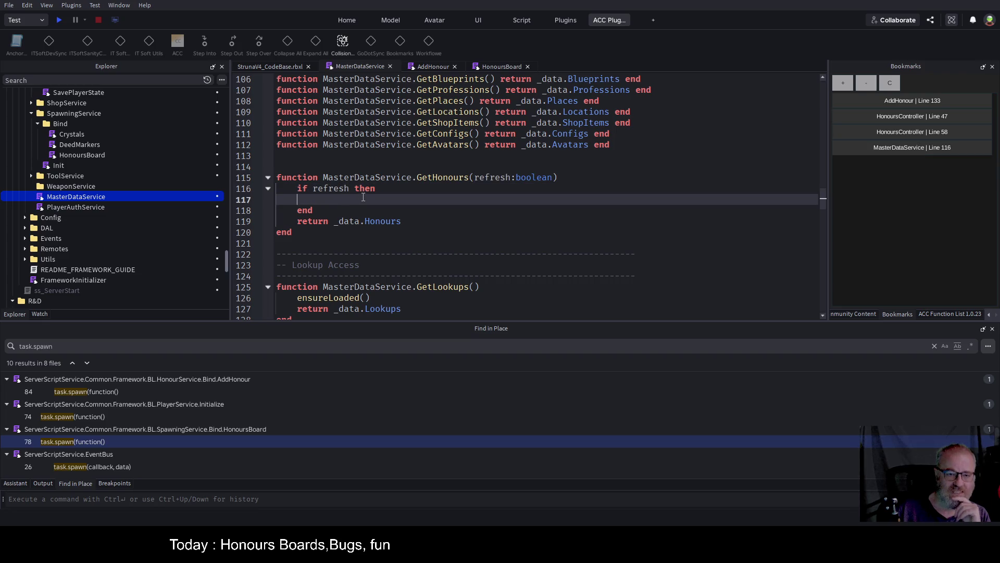
scroll(363, 198, down, 3)
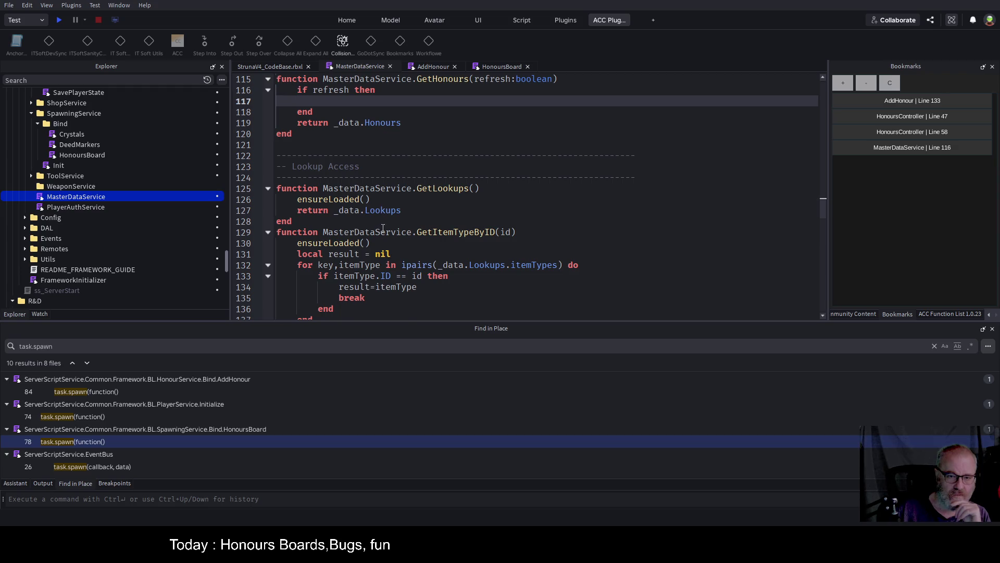
scroll(383, 219, down, 4)
scroll(386, 231, down, 3)
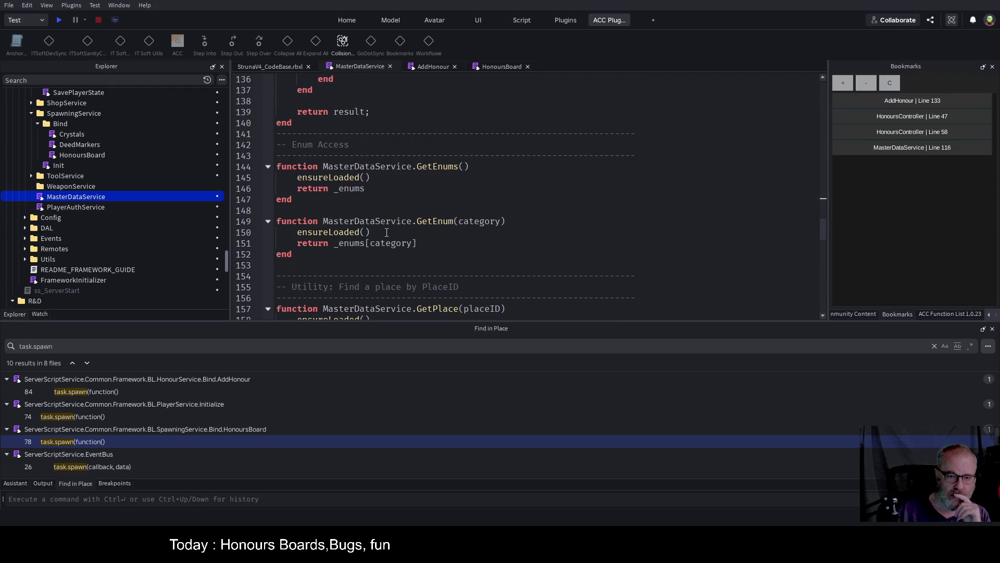
scroll(386, 232, down, 5)
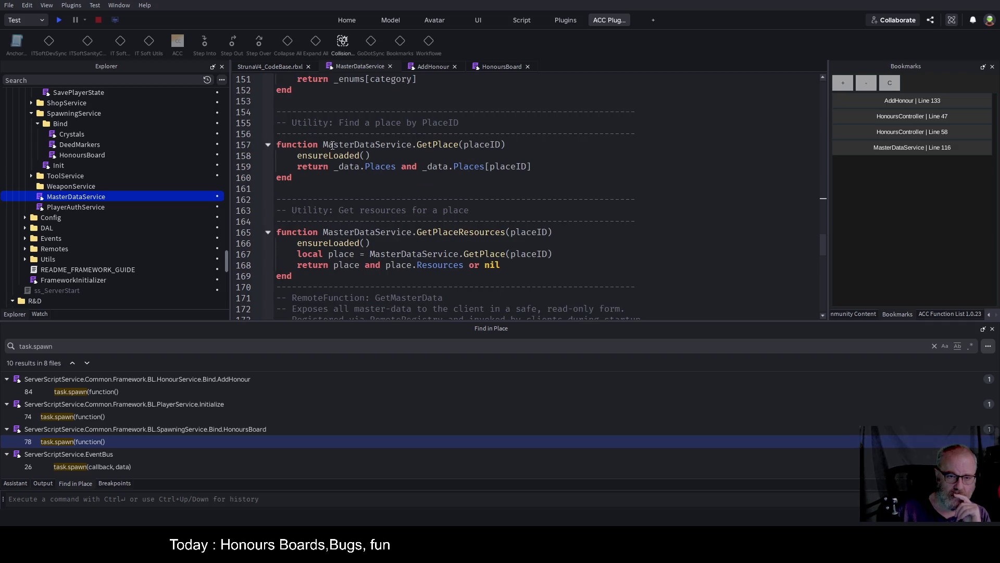
scroll(365, 183, down, 9)
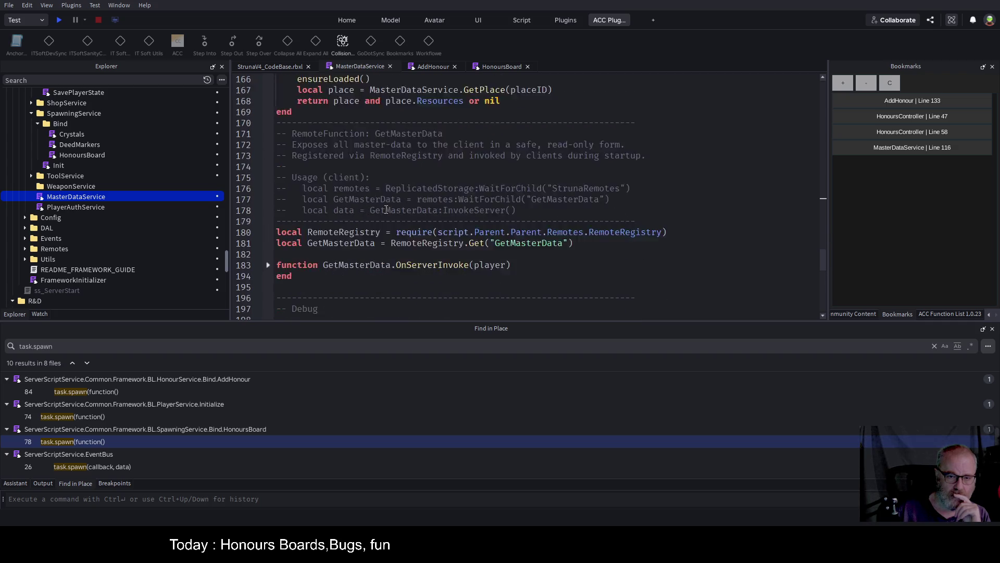
scroll(386, 209, down, 10)
scroll(391, 216, up, 20)
scroll(386, 213, up, 15)
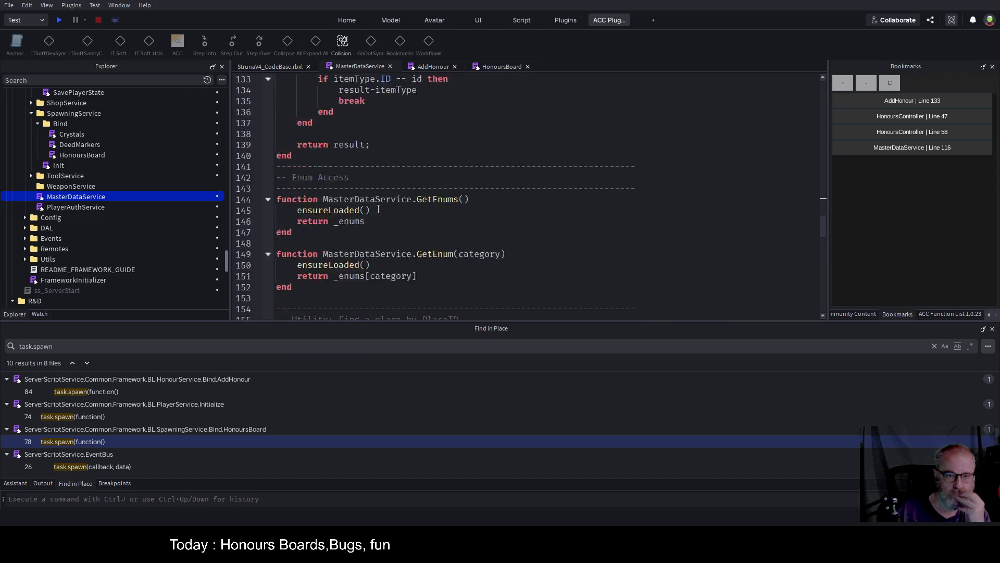
scroll(378, 209, up, 9)
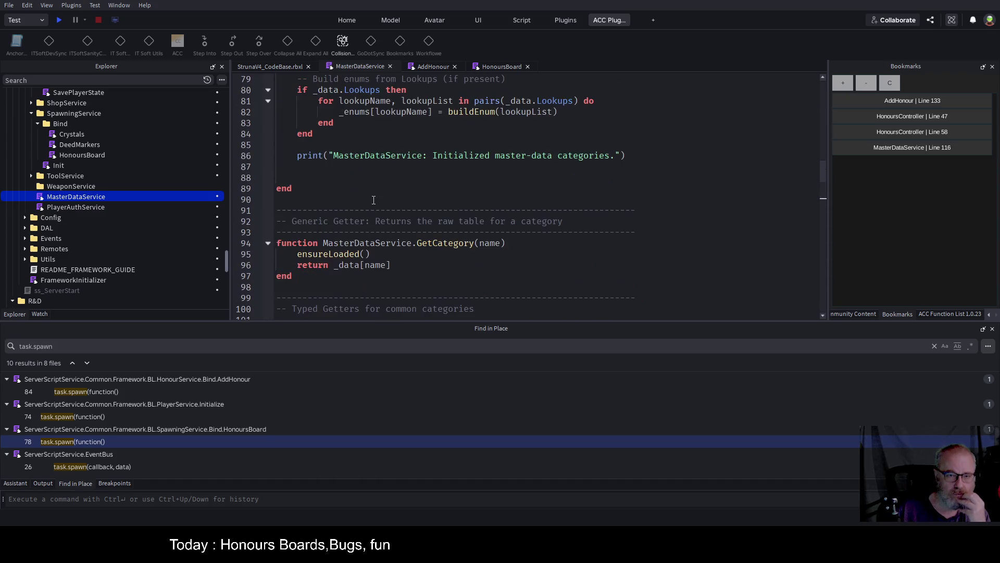
scroll(447, 246, up, 9)
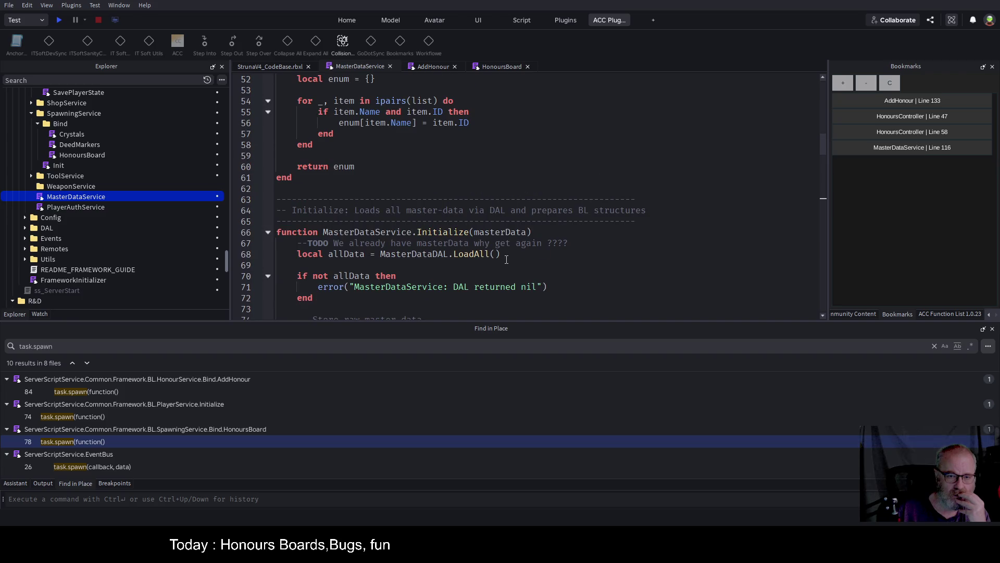
drag(502, 256, 295, 254)
key(ctrl+c)
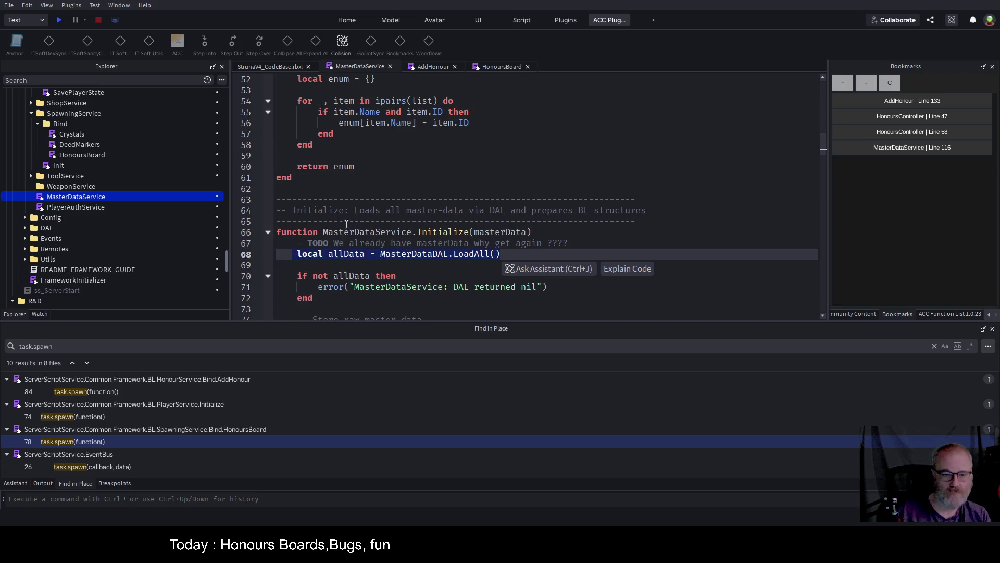
scroll(404, 227, down, 15)
scroll(404, 228, down, 4)
Paste local allData = MasterDataDAL.LoadAll() into GetHonours' 'if refresh then' block.
click(500, 152)
key(Return)
key(ctrl+v)
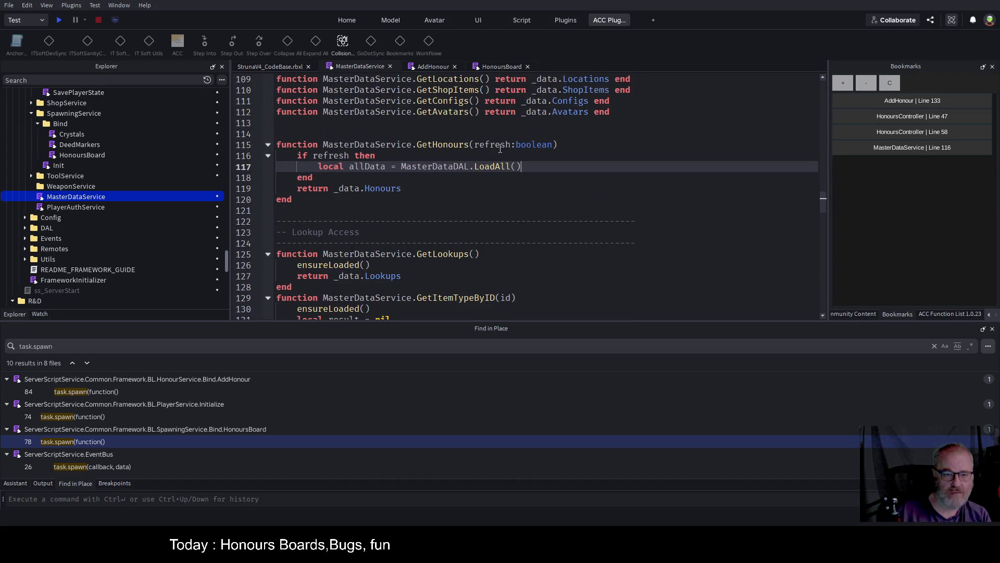
click(500, 145)
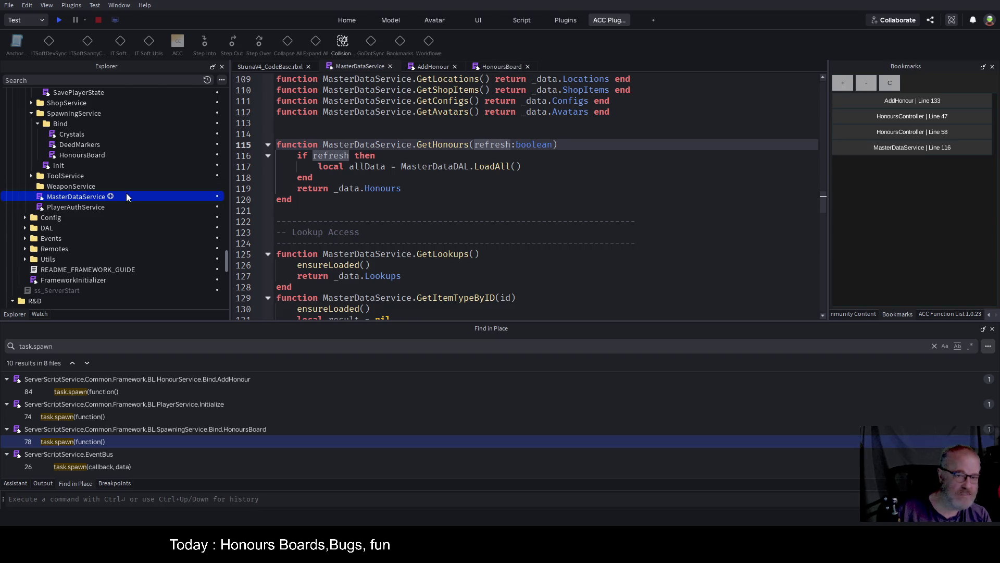
Expand the DAL folder in the Explorer to reveal the MasterDataDAL script.
scroll(127, 178, up, 4)
scroll(127, 178, up, 3)
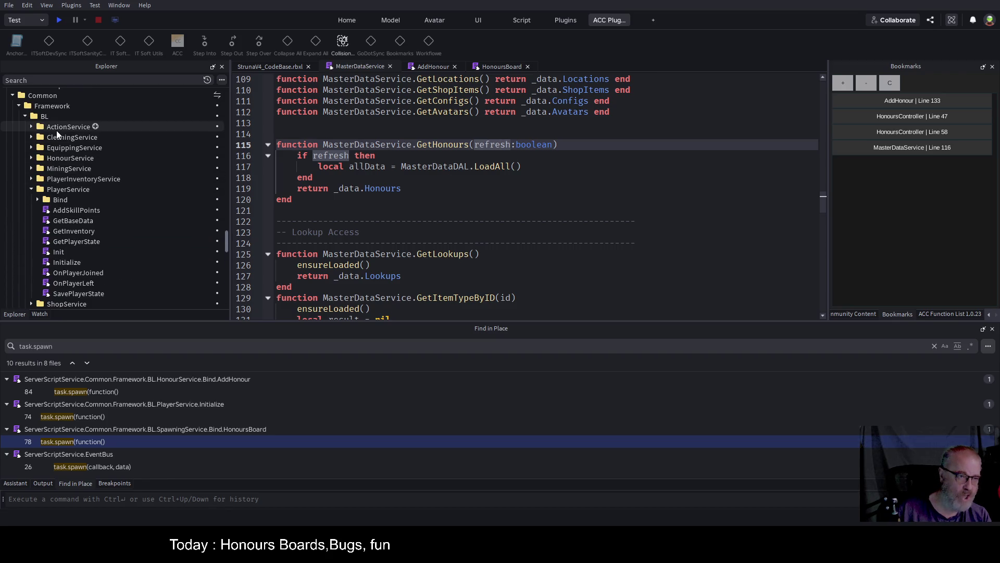
scroll(67, 142, down, 6)
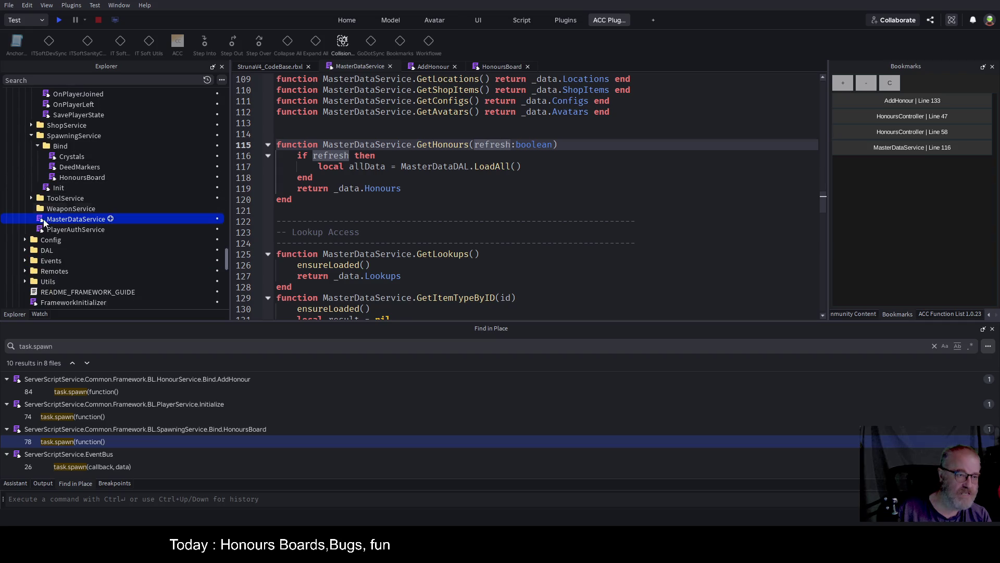
click(25, 250)
scroll(67, 194, down, 2)
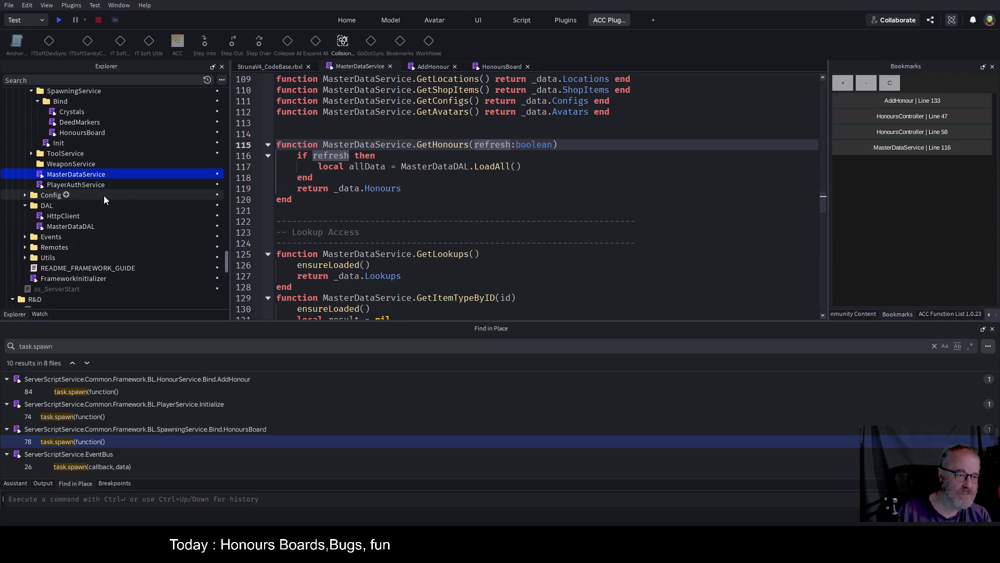
double_click(86, 225)
scroll(501, 197, down, 13)
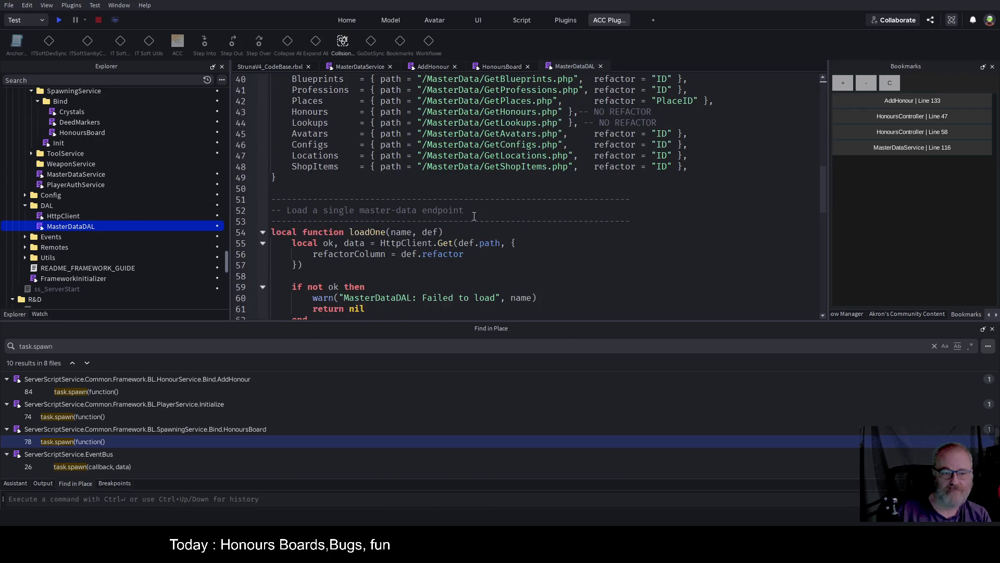
scroll(472, 213, down, 1)
click(391, 199)
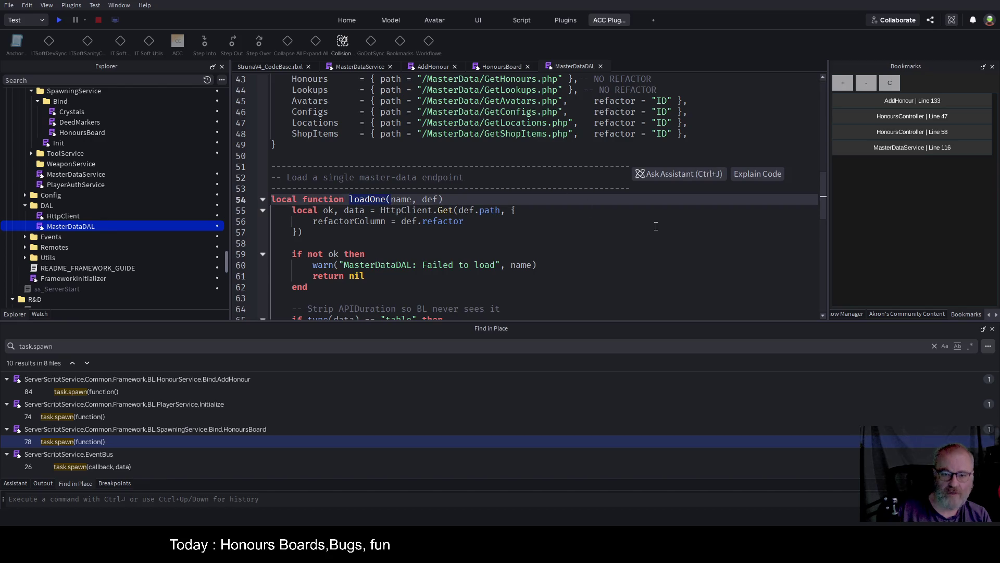
scroll(529, 190, up, 3)
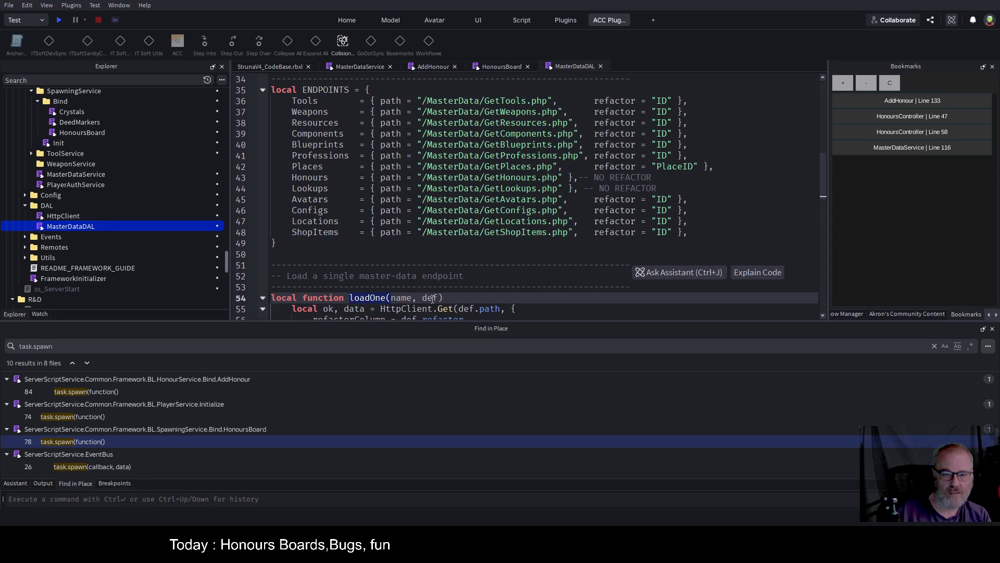
scroll(535, 242, down, 1)
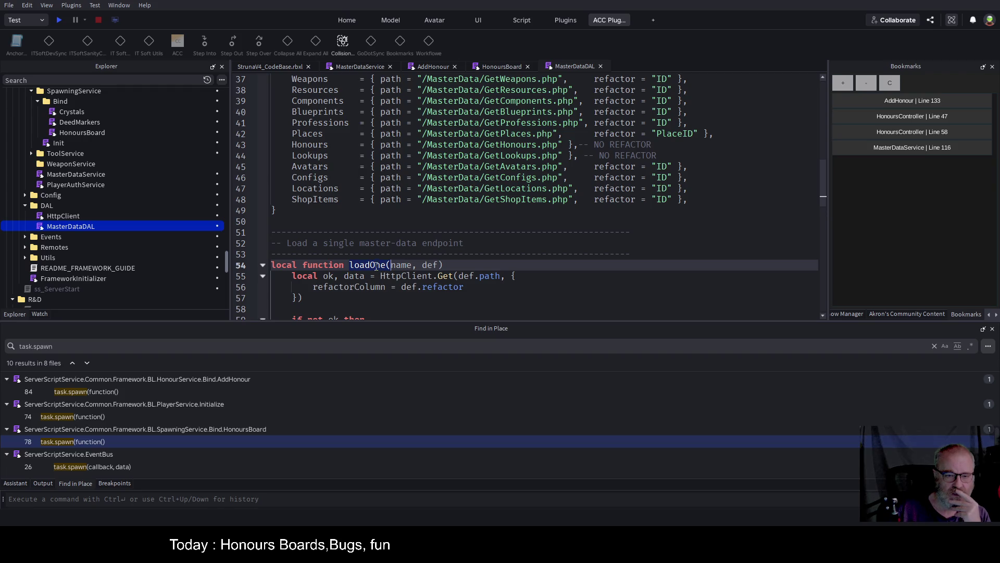
scroll(398, 252, down, 1)
click(406, 267)
double_click(401, 232)
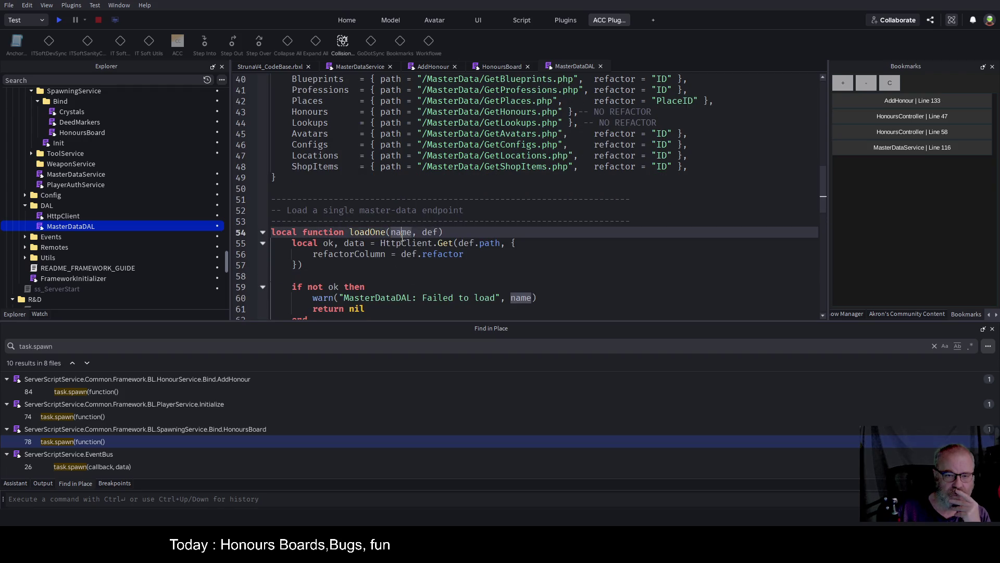
scroll(524, 225, down, 1)
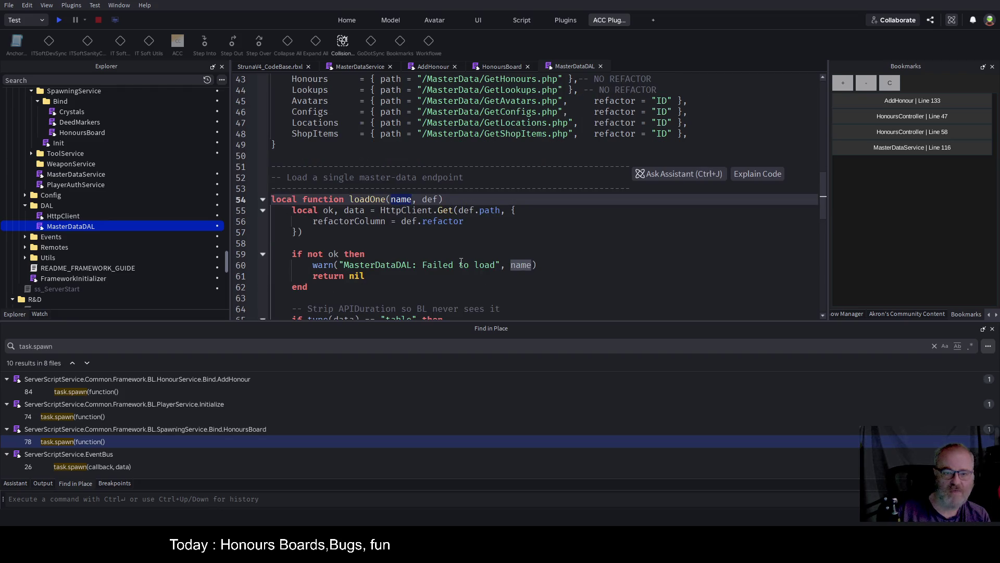
double_click(487, 211)
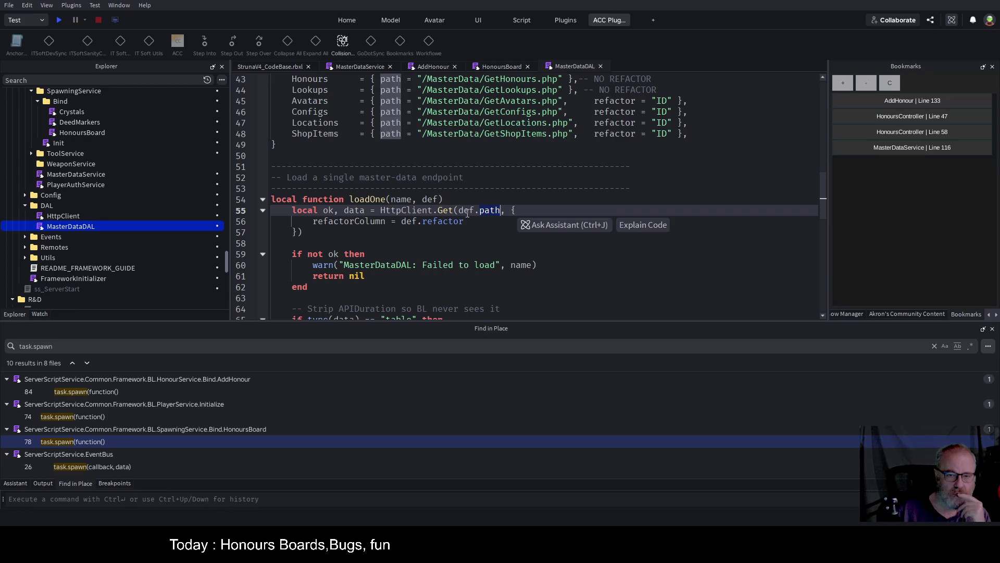
double_click(433, 200)
scroll(552, 152, up, 2)
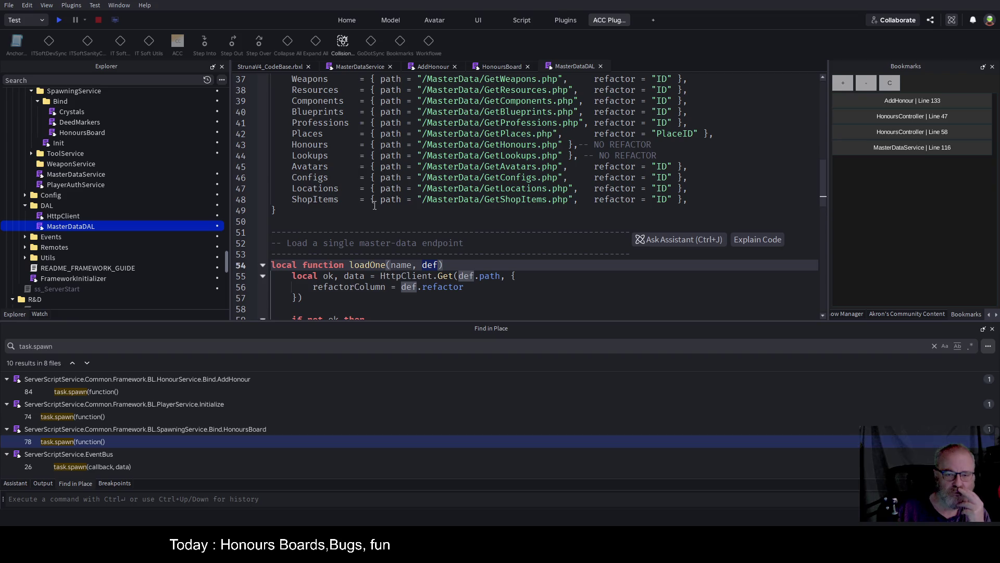
drag(377, 201, 572, 200)
key(shift+Left)
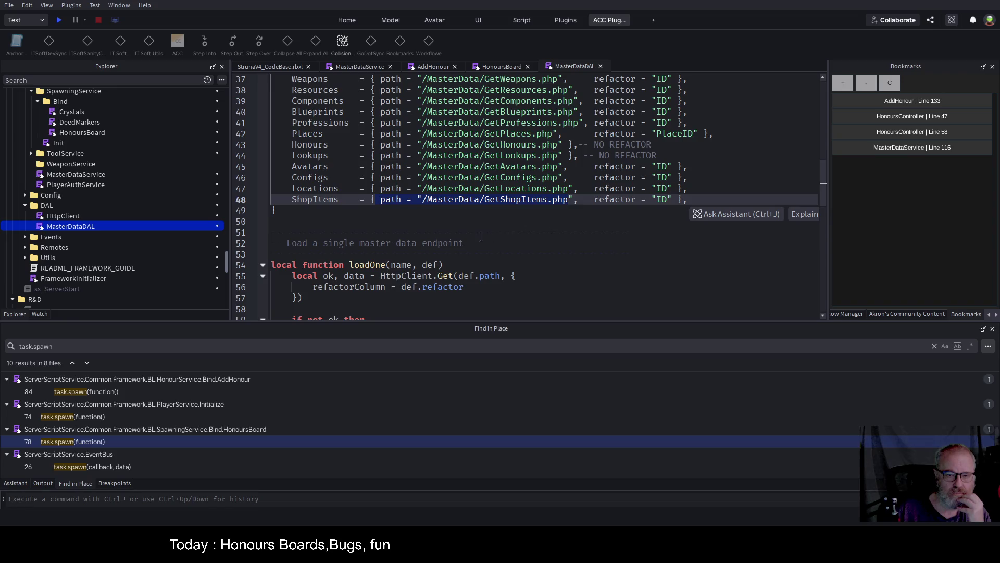
scroll(386, 224, up, 2)
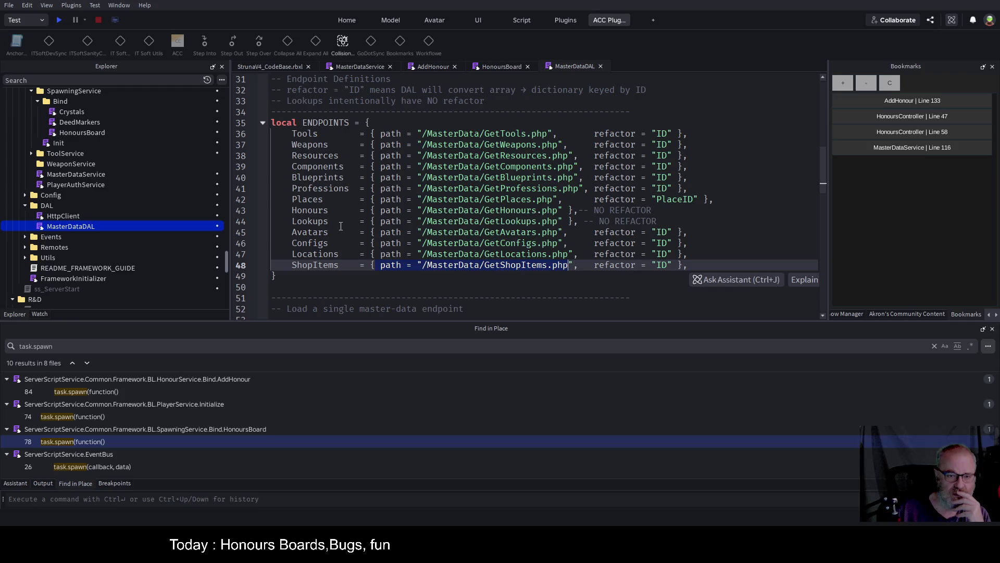
scroll(341, 226, down, 1)
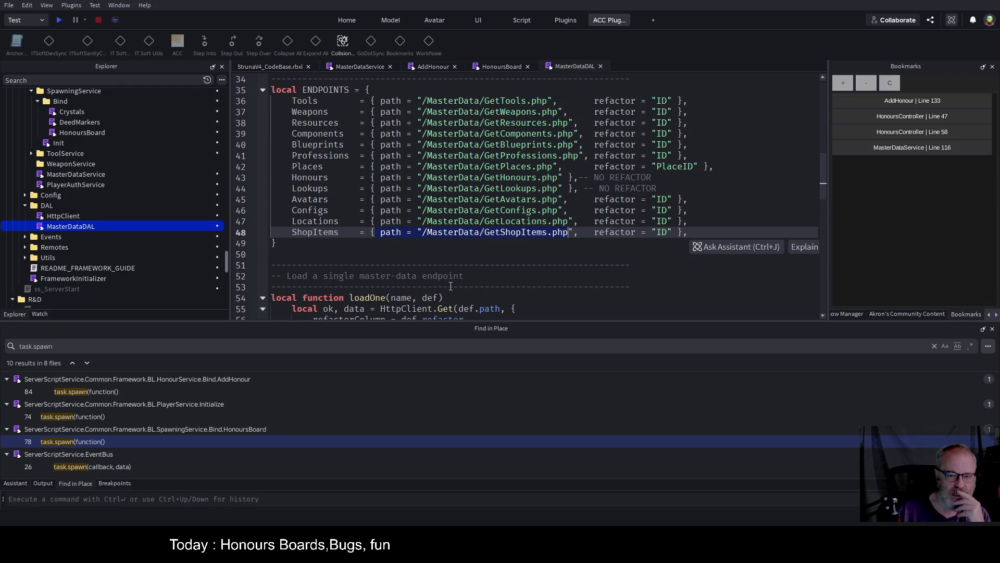
click(467, 300)
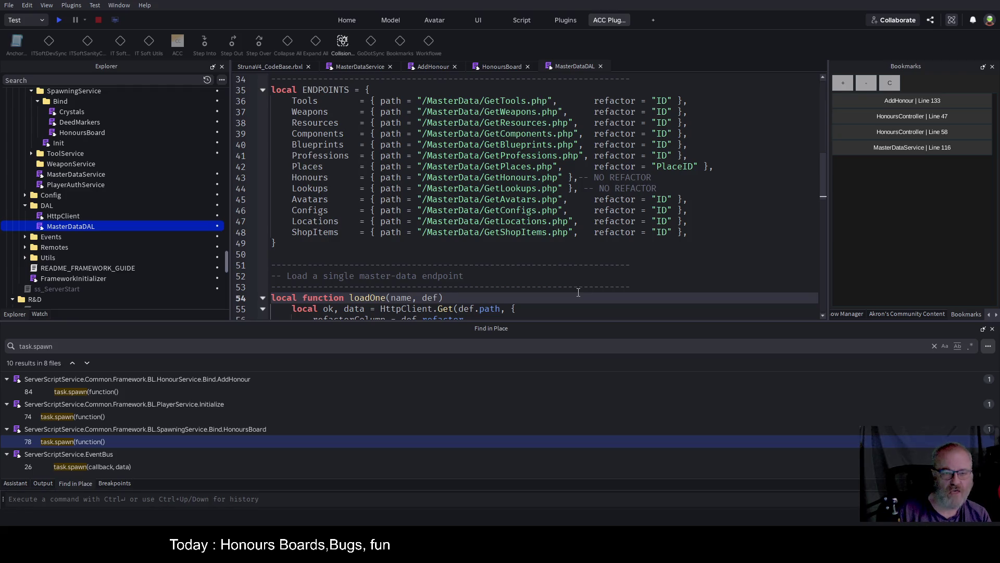
key(Return)
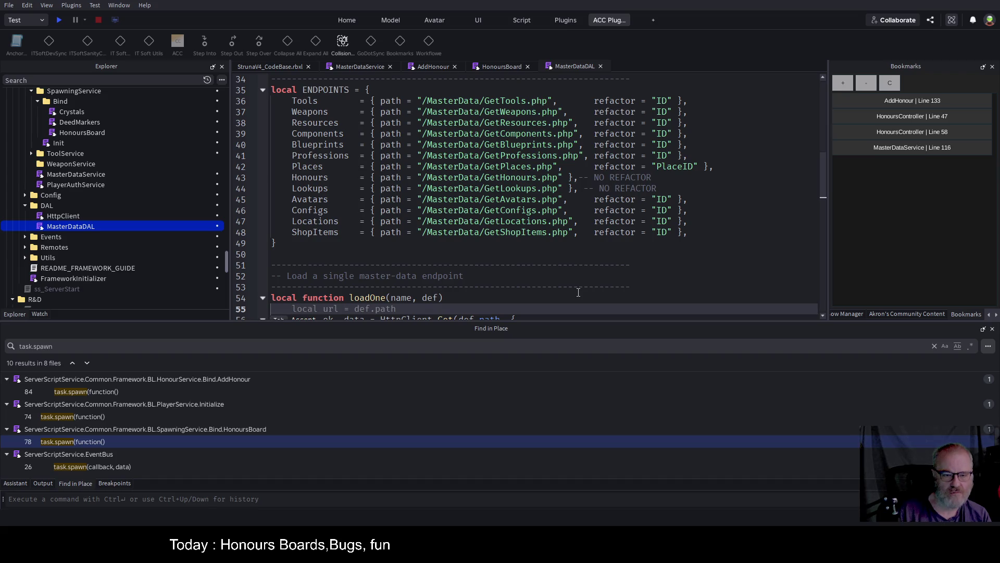
Add local endpoint=ENDPOINTS[name] at the start of loadOne's body.
text(local )
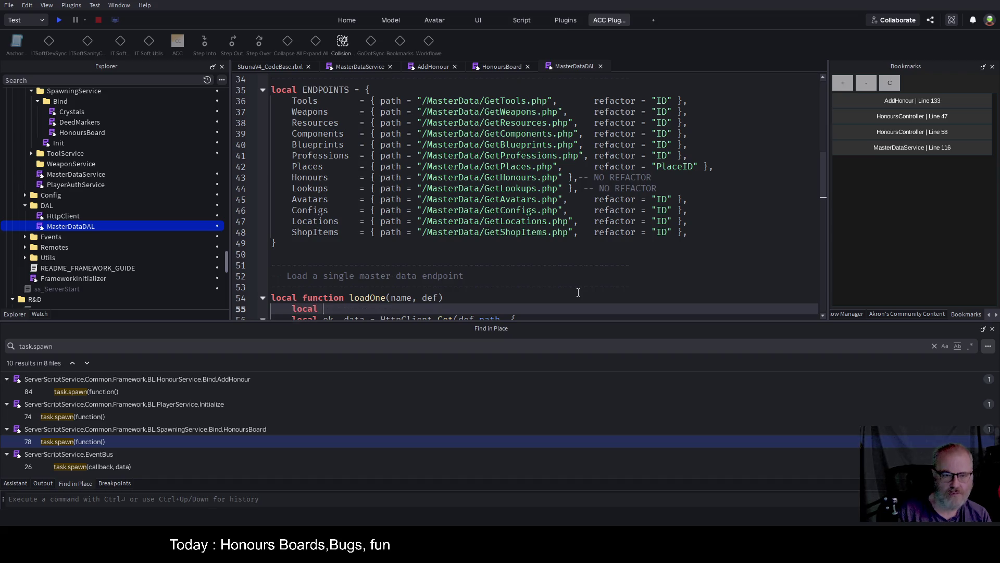
text(url="127.0.0.1:8080")
key(BackSpace)
key(BackSpace)
key(BackSpace)
text(endpoint=-)
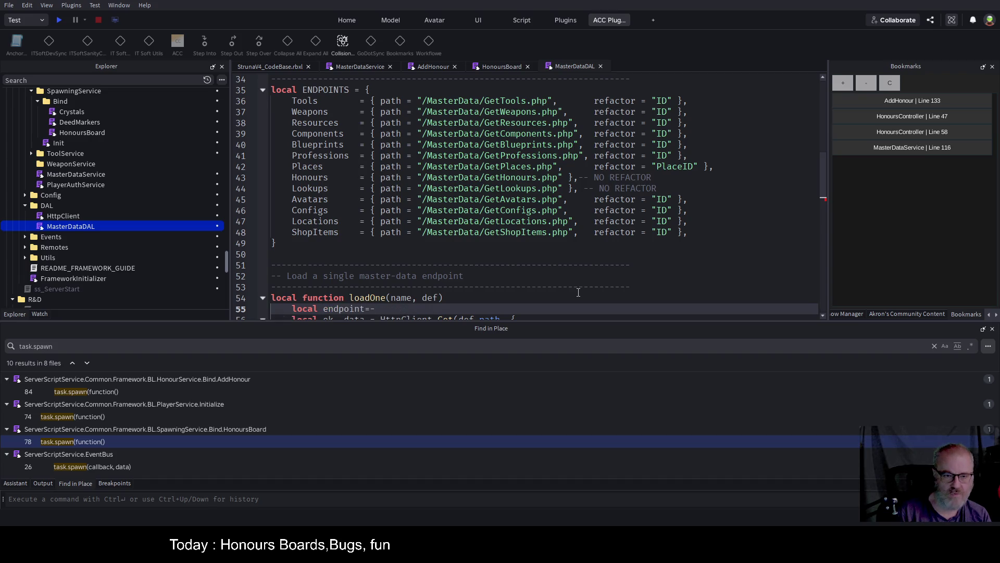
text(ENDPOINTS)
text([)
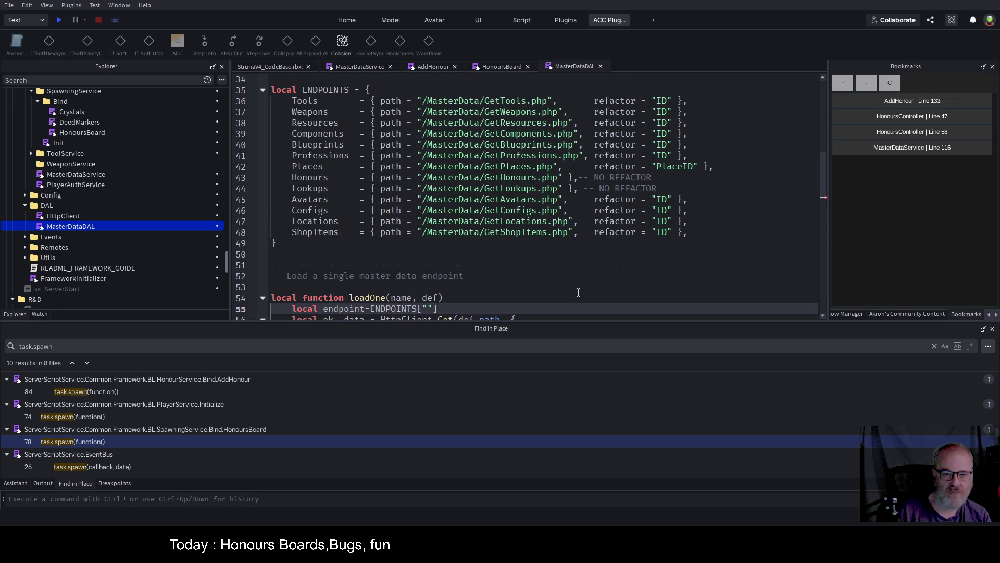
text(name)
text(])
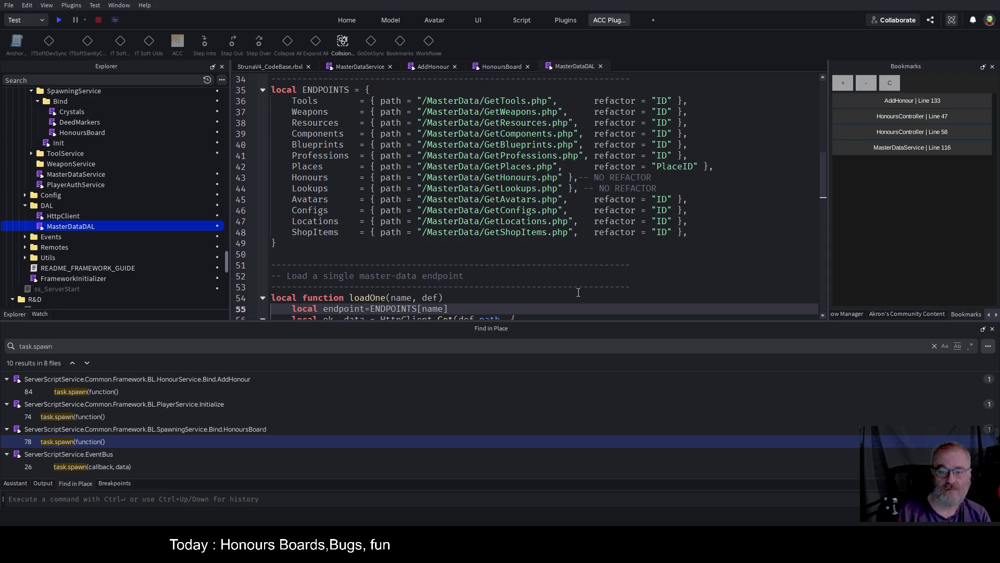
key(Up)
key(Up)
key(Up)
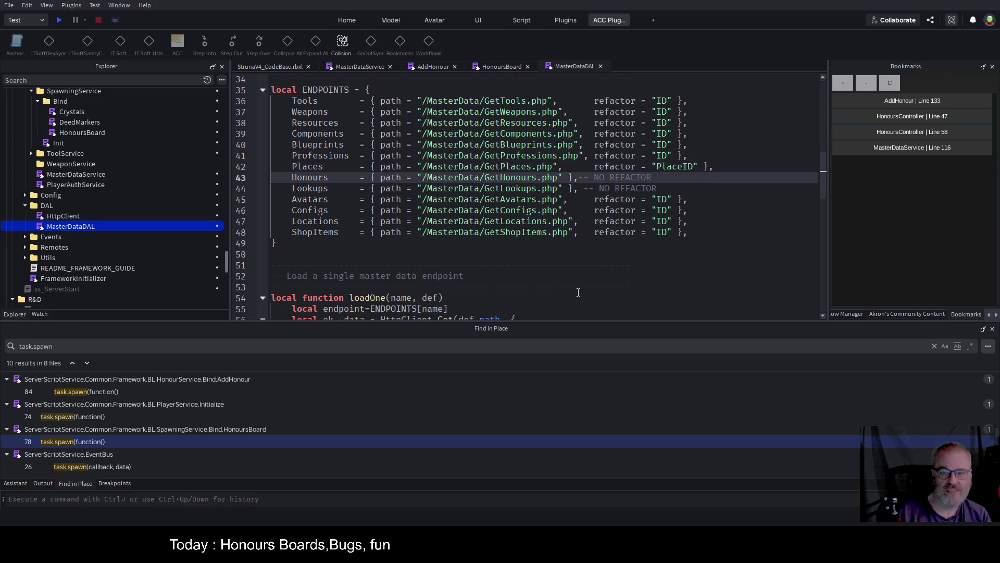
key(Down)
key(Down)
key(Down)
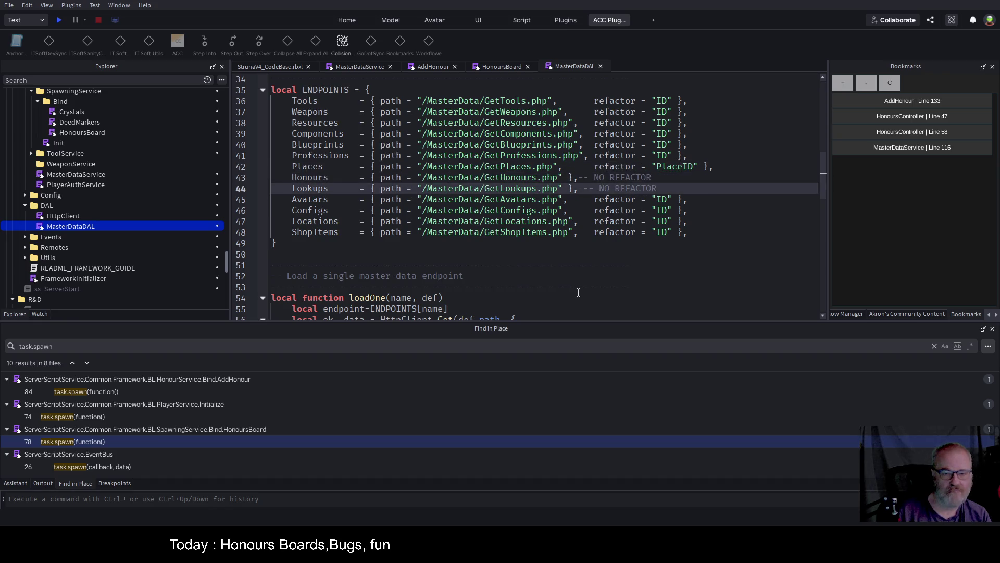
Make HttpClient.Get use endpoint.path, remove loadOne's def parameter, and save the script.
key(Up)
key(Up)
key(Up)
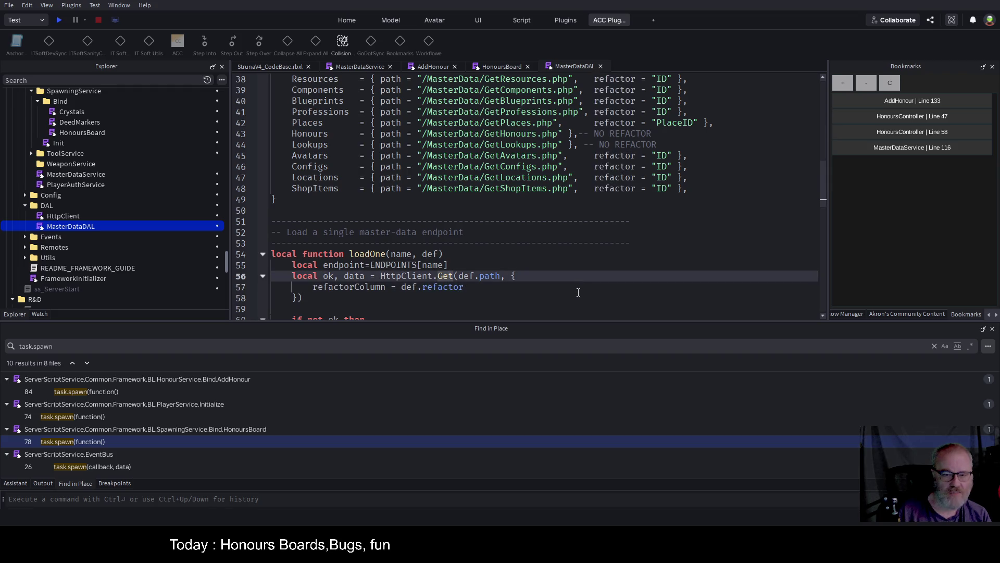
key(Right)
key(Right)
key(Right)
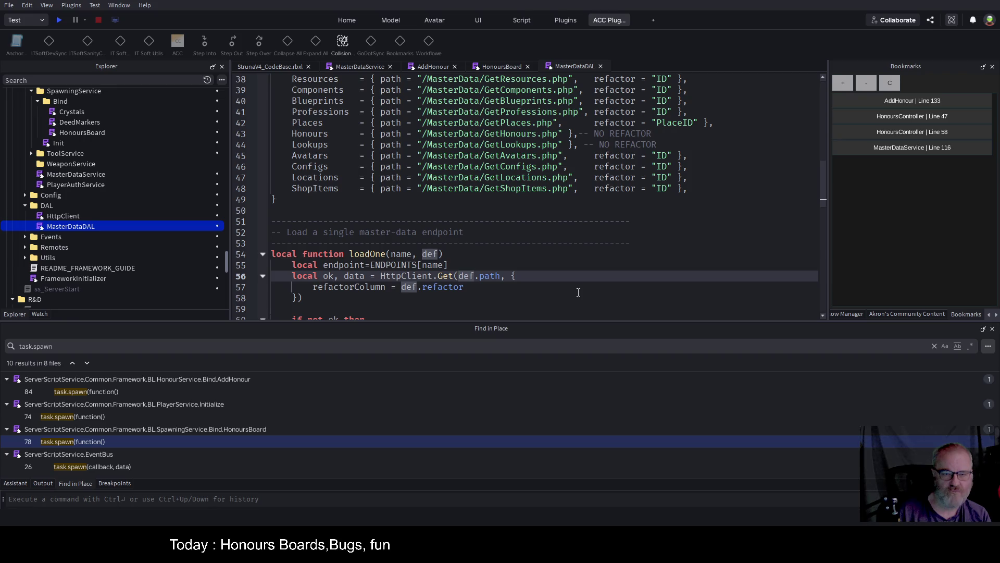
text(endpoi)
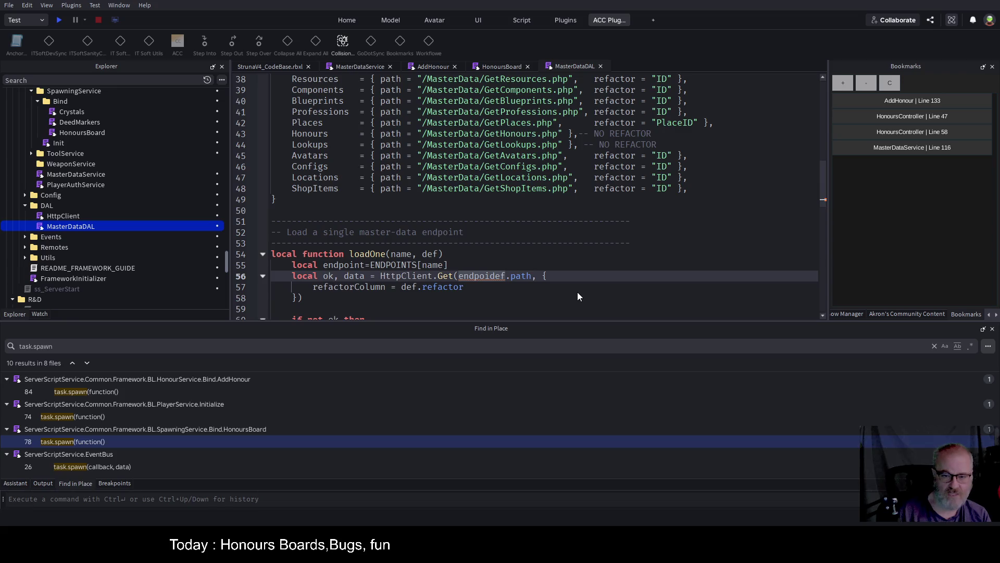
text(nt)
key(Delete)
key(Delete)
key(Delete)
key(Up)
key(Up)
key(Left)
key(BackSpace)
key(BackSpace)
key(BackSpace)
key(BackSpace)
key(Down)
key(Down)
key(Down)
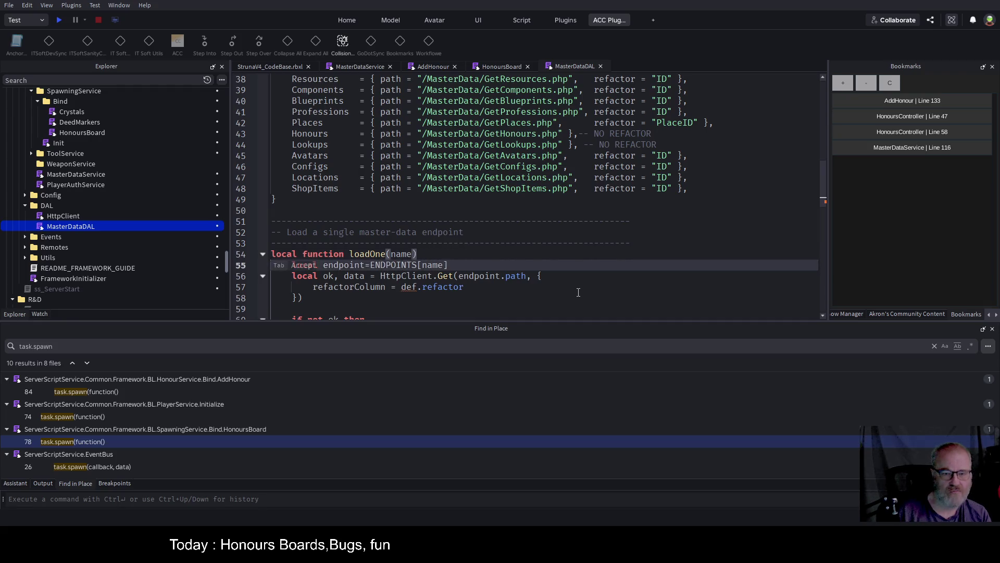
key(ctrl+s)
Change def.refactor to endpoint.refactor on the refactorColumn line and save.
click(578, 292)
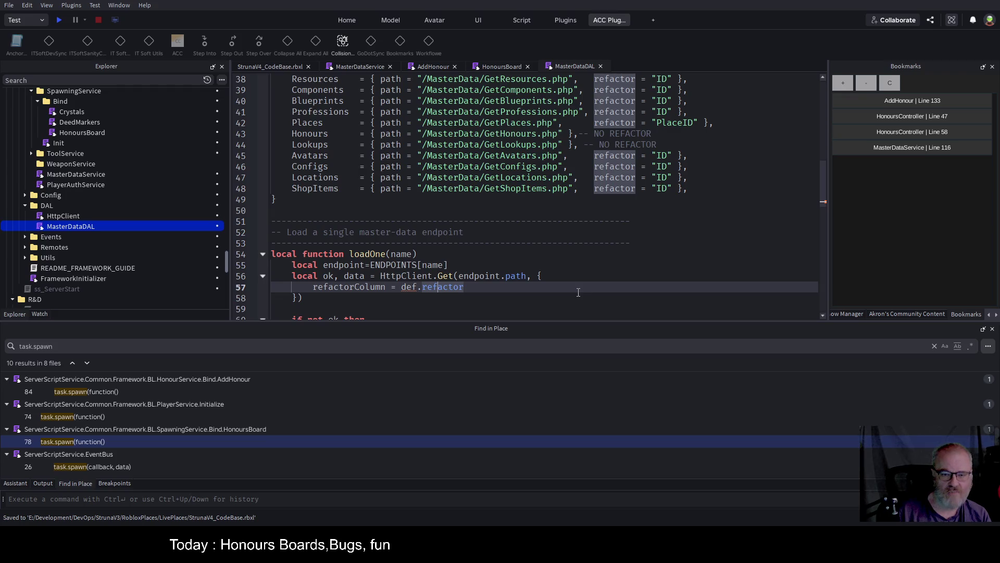
key(Left)
key(Left)
key(Left)
key(BackSpace)
key(BackSpace)
key(BackSpace)
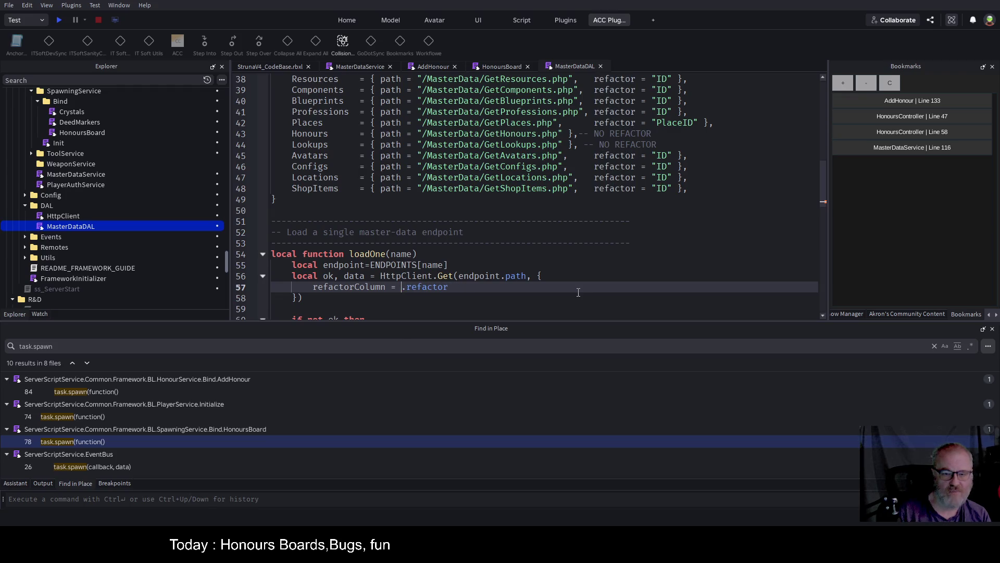
text(endpoint)
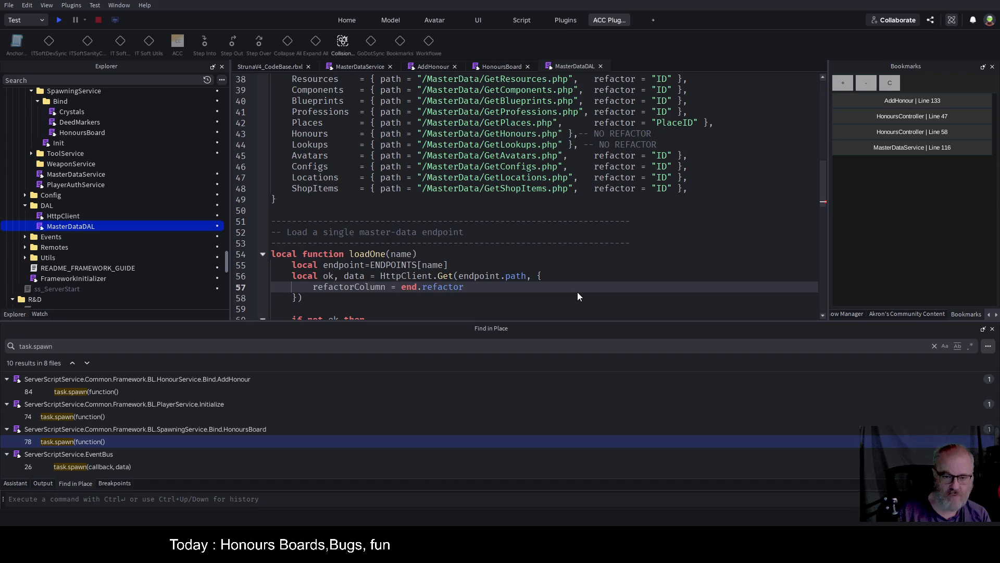
key(ctrl+s)
key(Down)
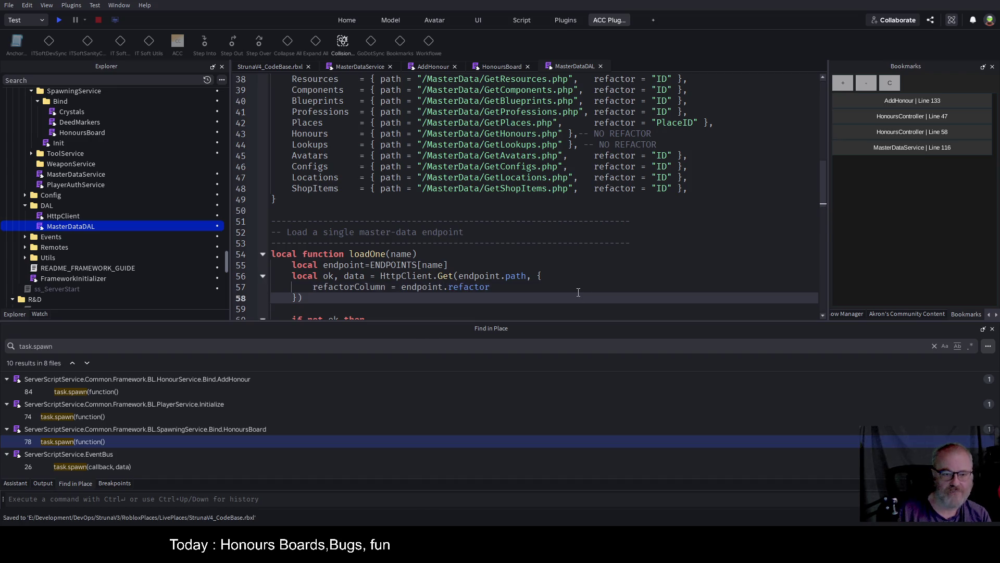
key(Up)
key(Down)
key(Down)
key(Down)
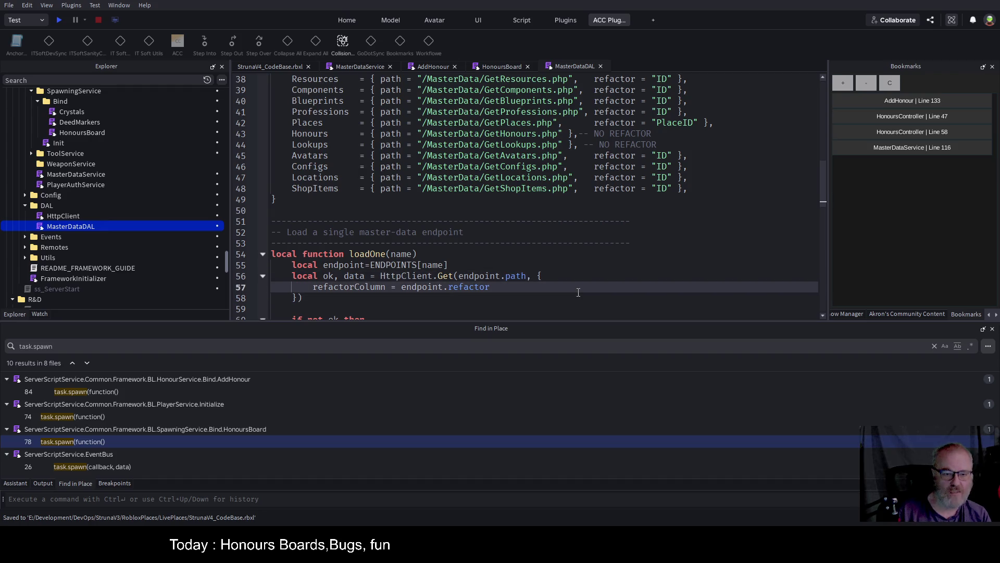
key(Up)
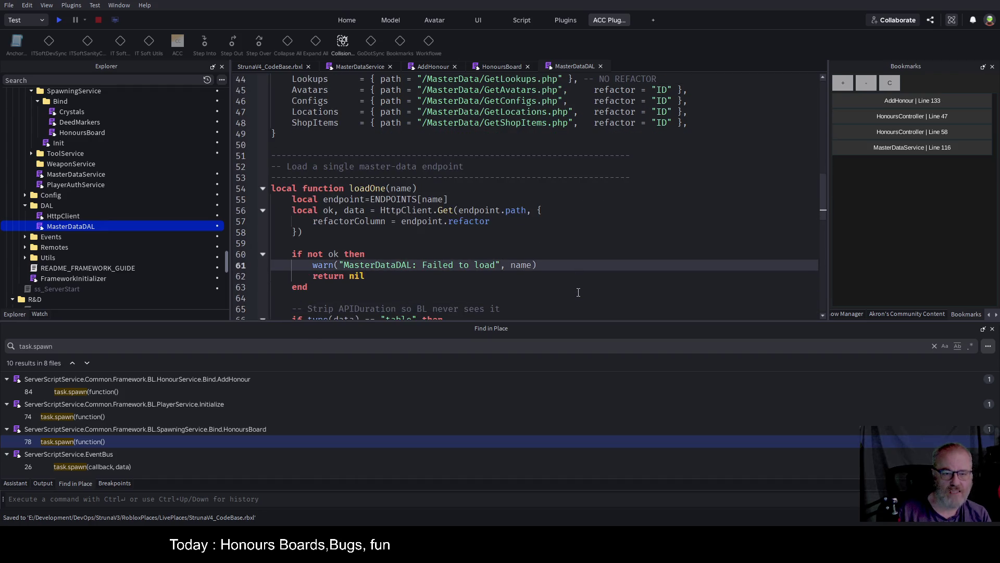
Search the whole place for loadOne and jump to its line-80 call in LoadAll.
drag(349, 188, 420, 187)
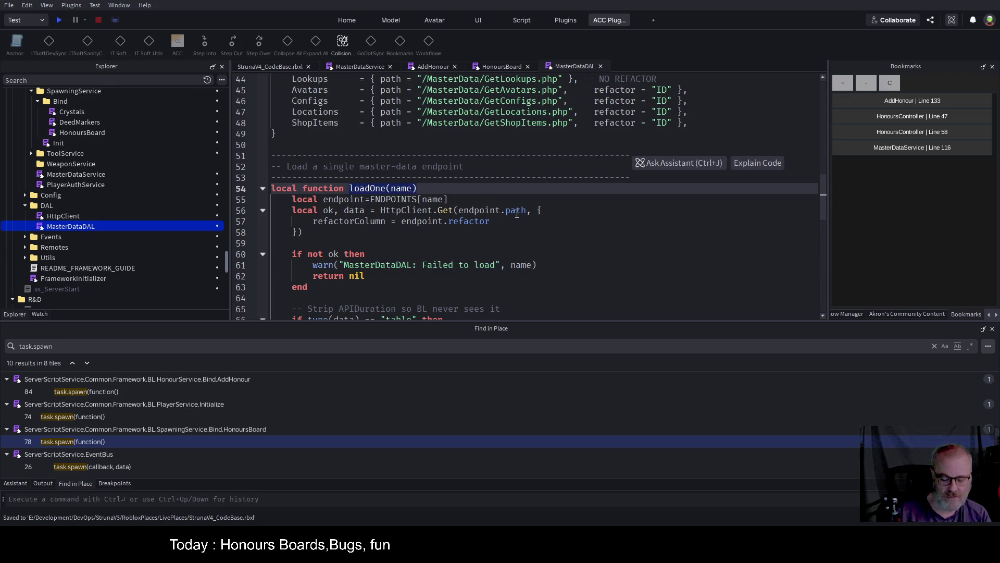
double_click(377, 189)
key(ctrl+c)
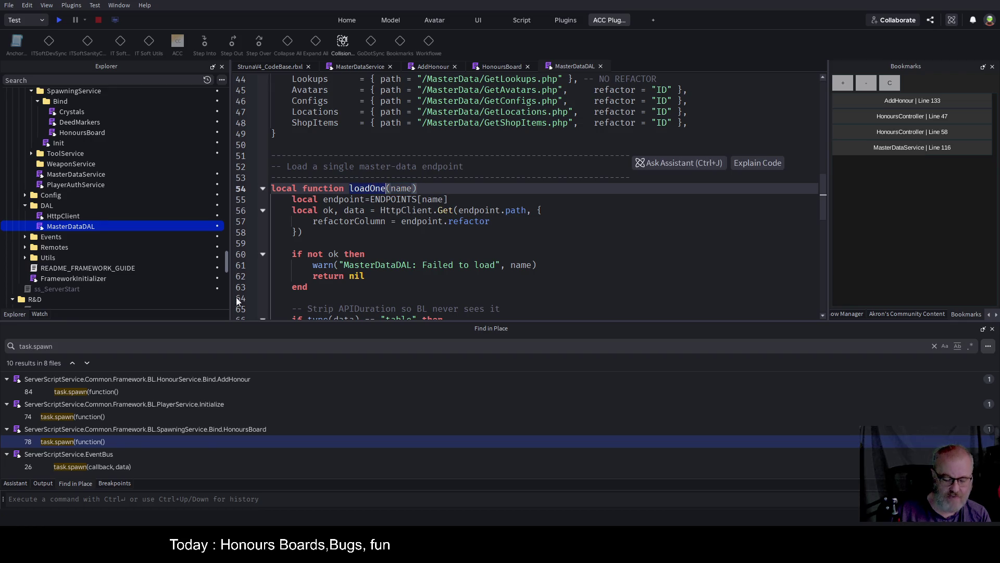
click(66, 346)
key(ctrl+a)
key(ctrl+v)
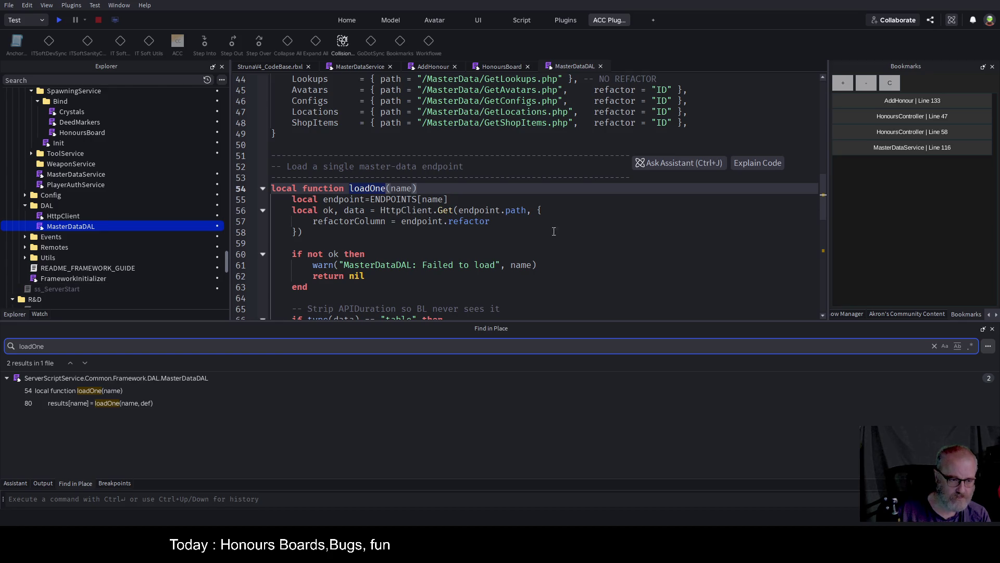
click(88, 409)
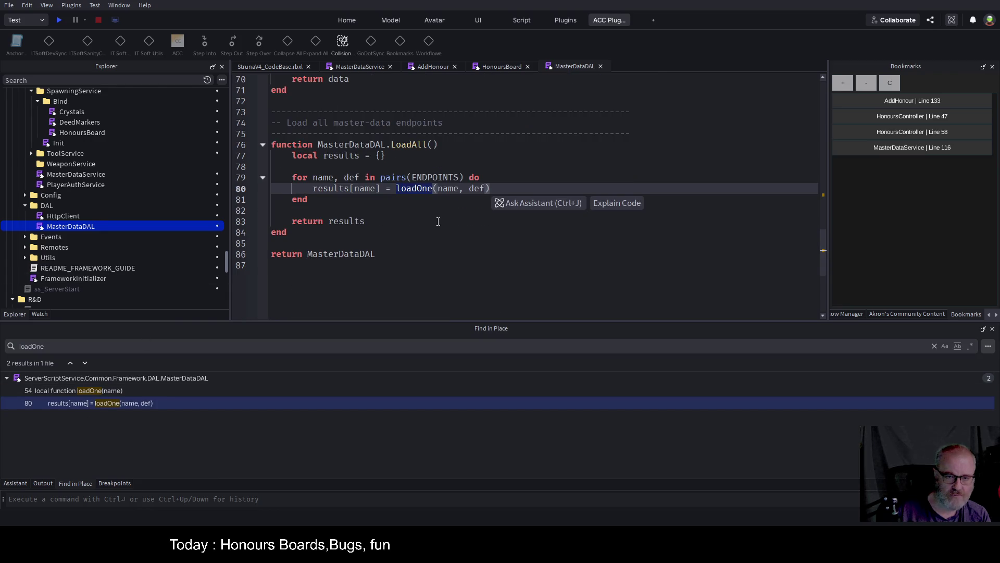
click(418, 202)
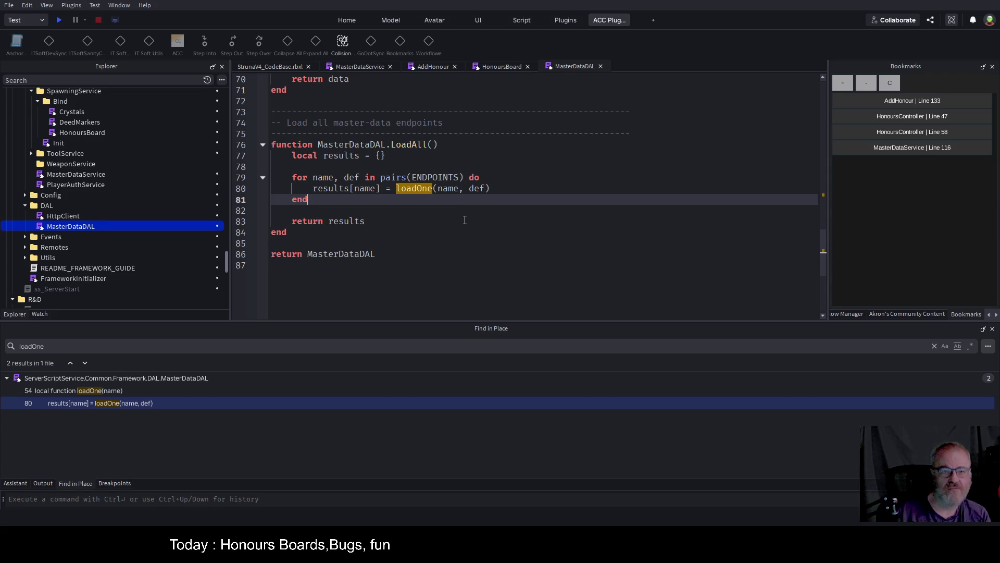
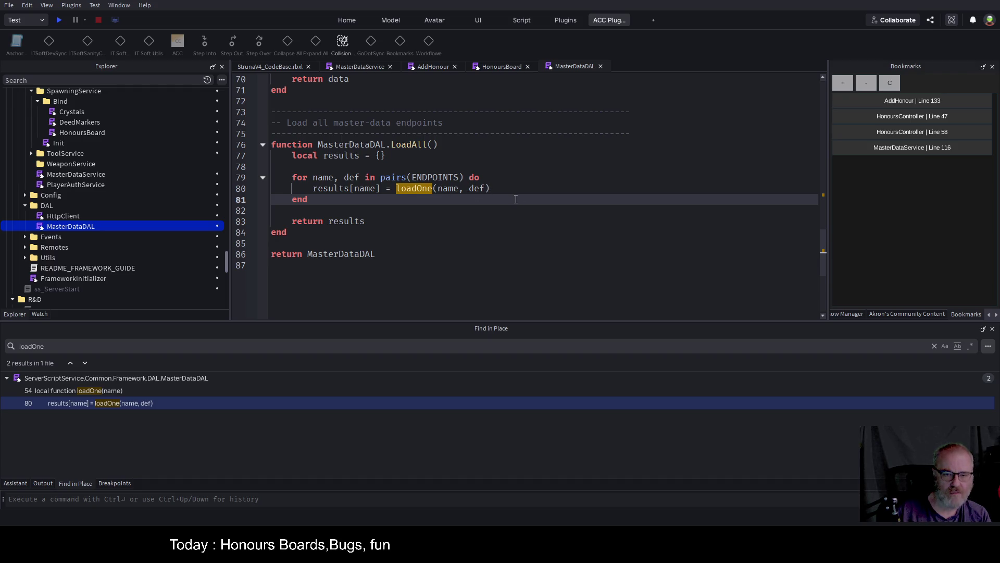
Add def as loadOne's second parameter and read the refactor column from def.
scroll(516, 199, up, 8)
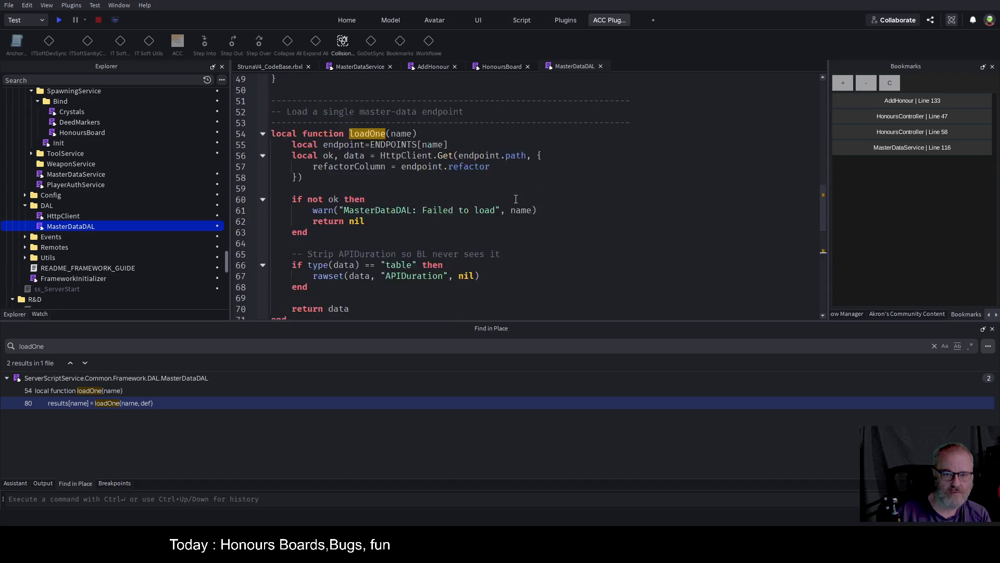
scroll(516, 199, down, 2)
scroll(516, 199, up, 4)
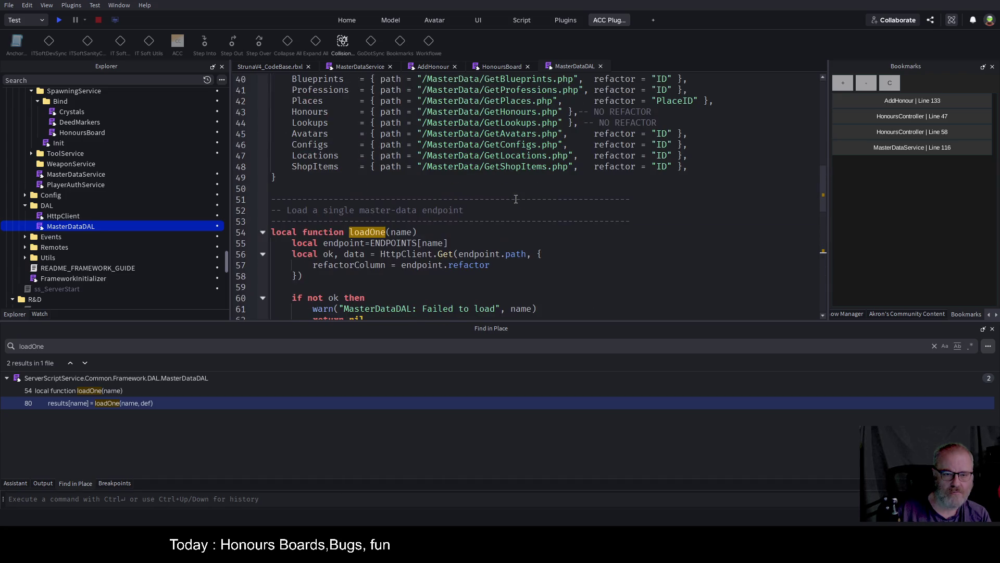
click(447, 229)
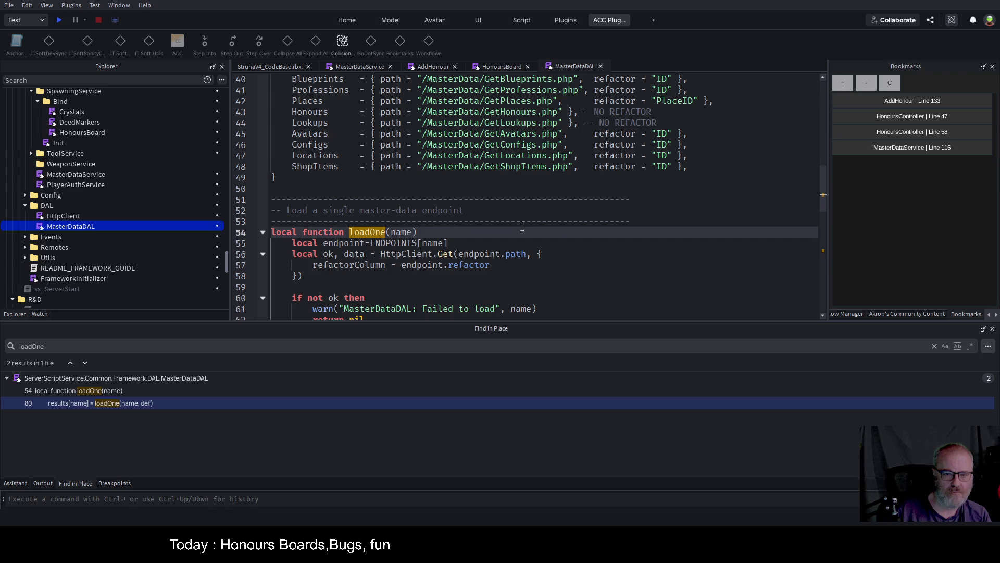
scroll(519, 224, down, 2)
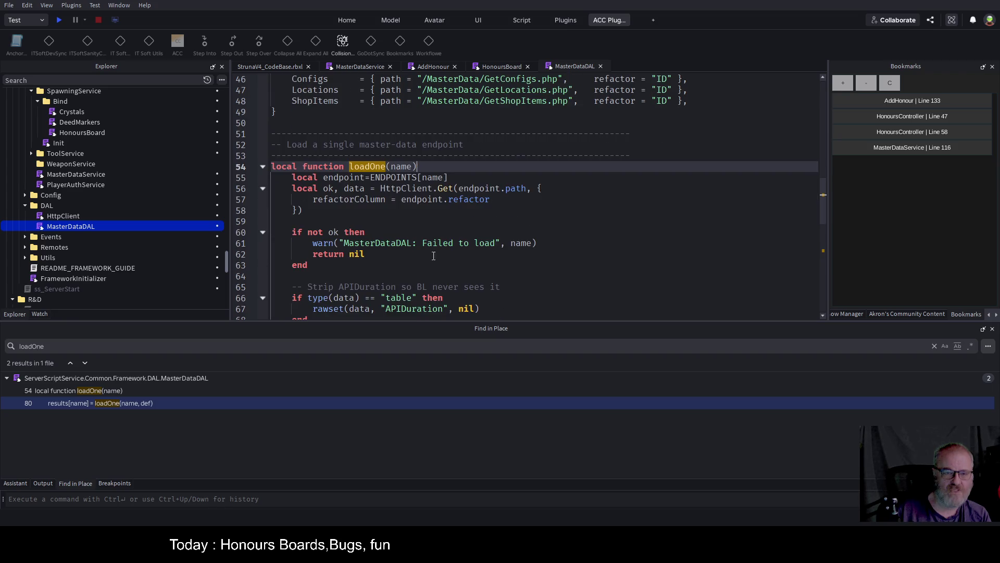
scroll(529, 192, down, 1)
click(561, 216)
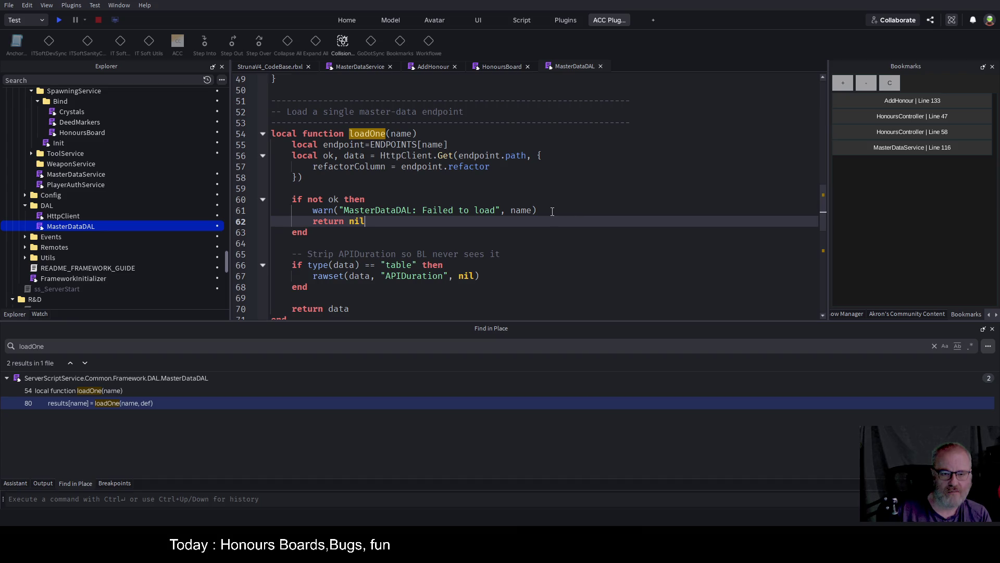
key(Tab)
key(Tab)
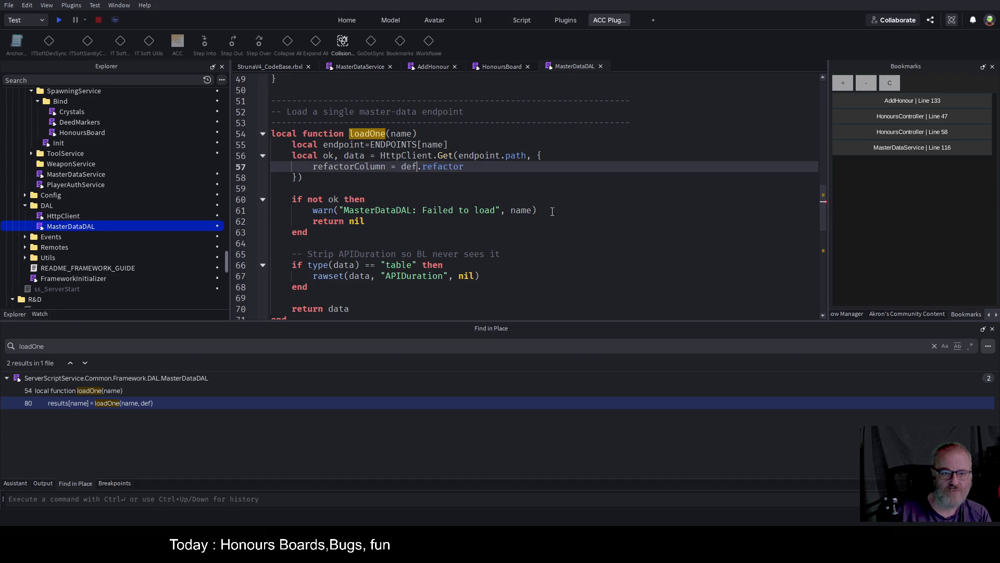
key(Tab)
key(Tab)
key(Tab)
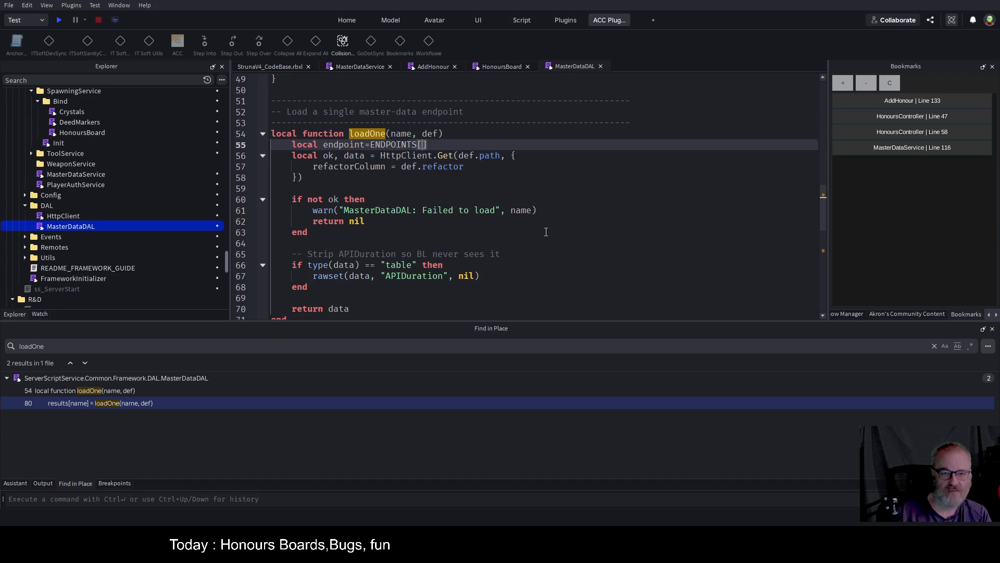
text("")
Delete the ENDPOINTS lookup line, save, and select the loadOne(name, def) signature.
key(BackSpace)
key(BackSpace)
key(ctrl+BackSpace)
text(En)
key(ctrl+BackSpace)
key(ctrl+BackSpace)
key(ctrl+BackSpace)
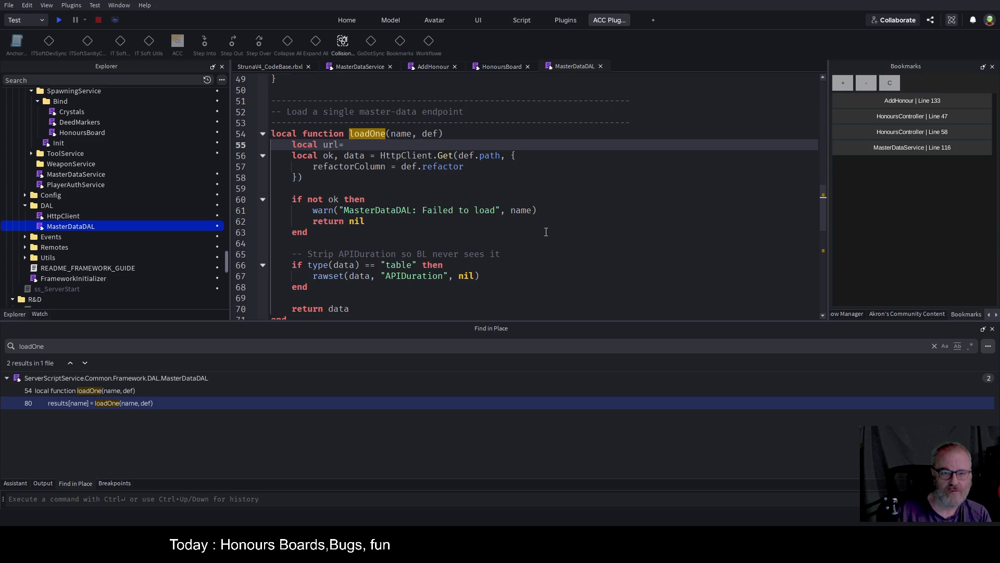
click(575, 229)
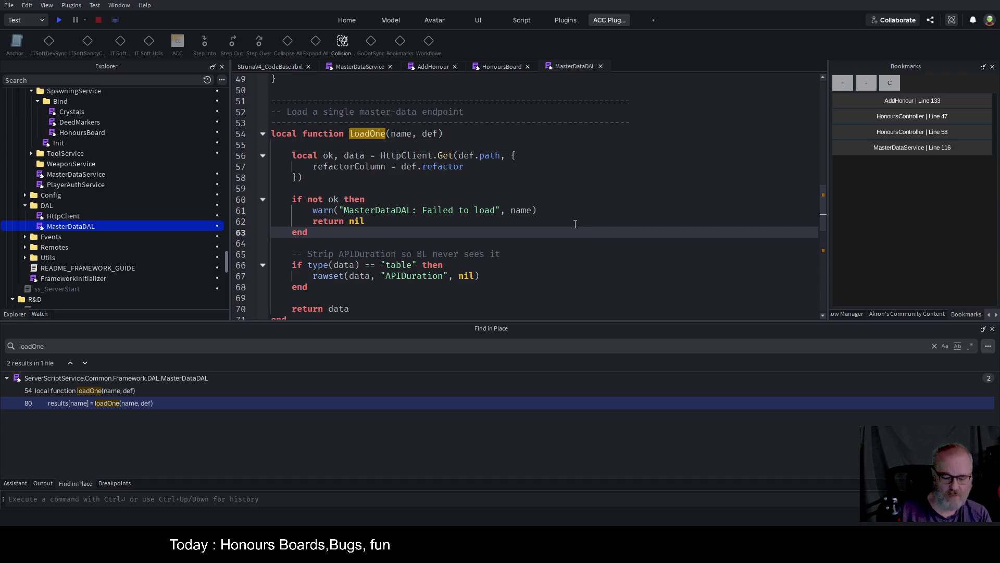
key(ctrl+s)
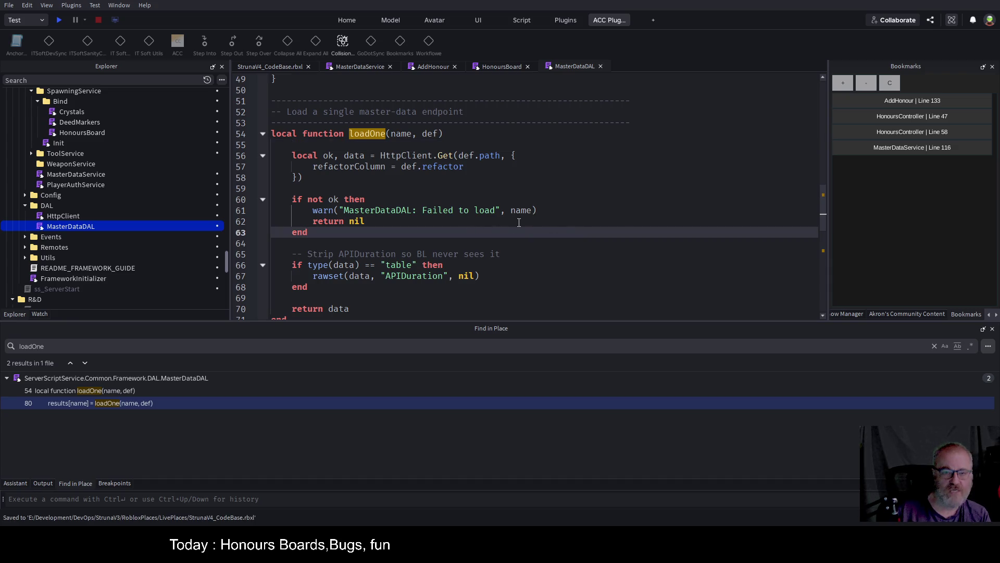
drag(444, 134, 350, 134)
key(ctrl+c)
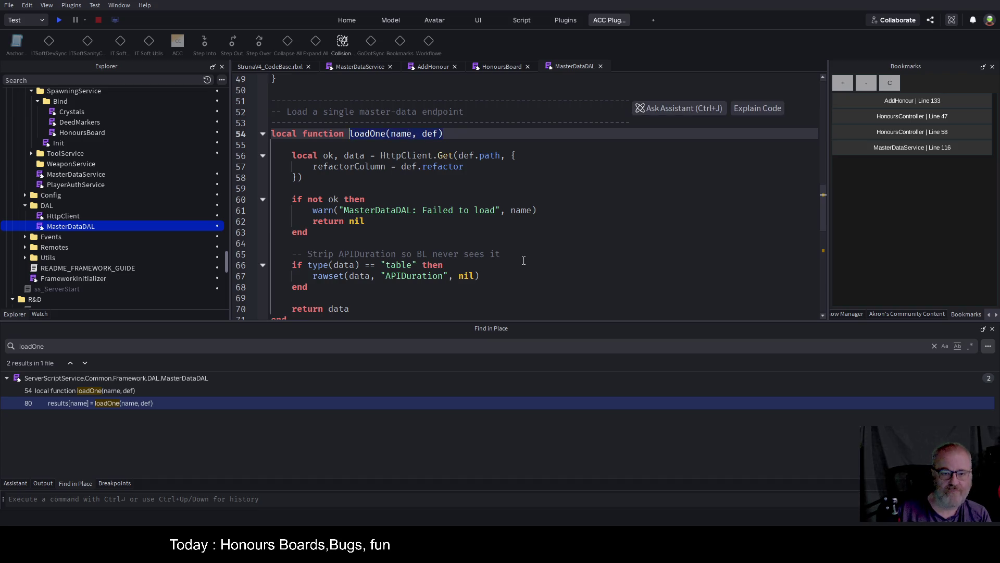
Review how LoadAll calls loadOne, then switch to MasterDataService's GetHonours function.
scroll(561, 202, down, 4)
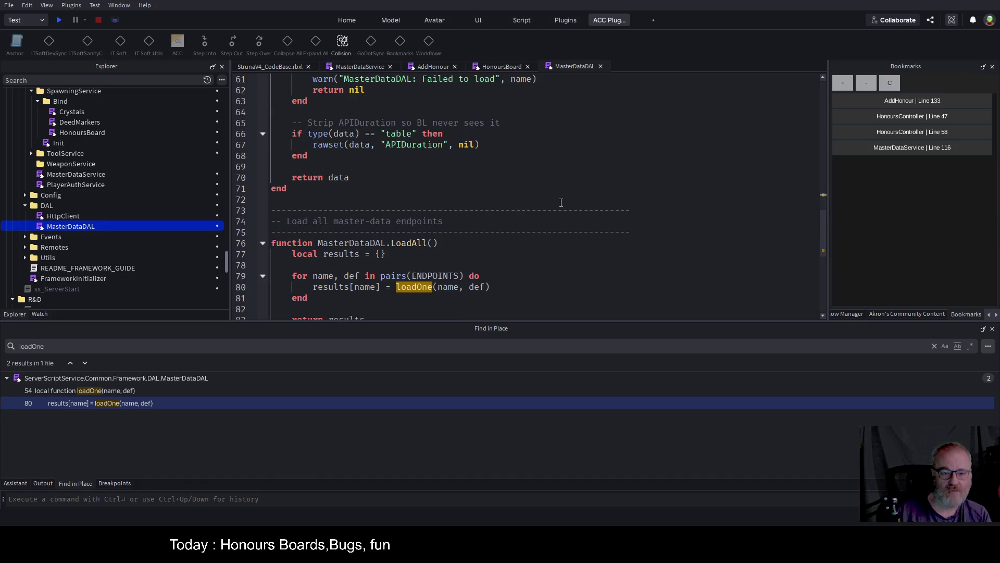
scroll(561, 202, down, 2)
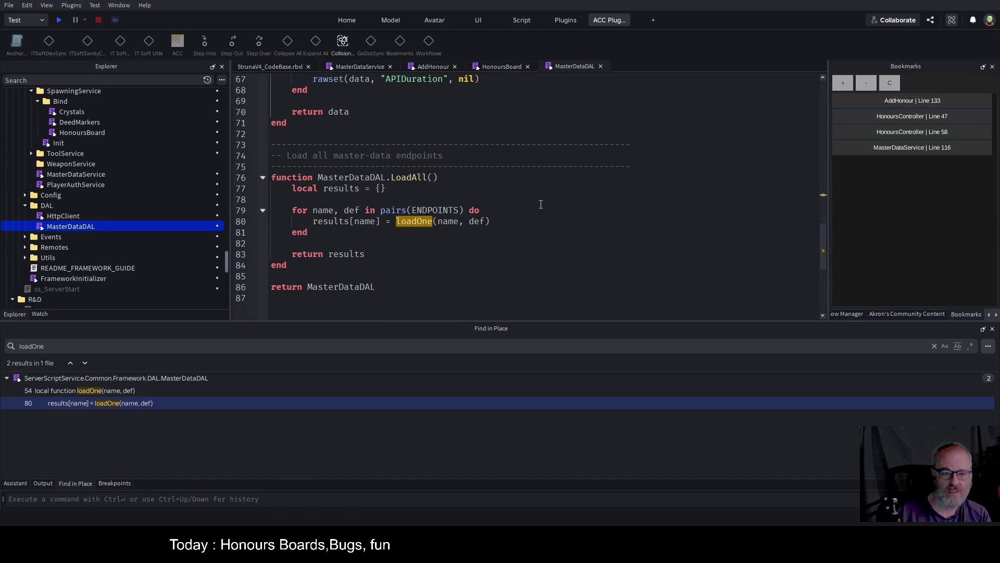
scroll(541, 205, up, 2)
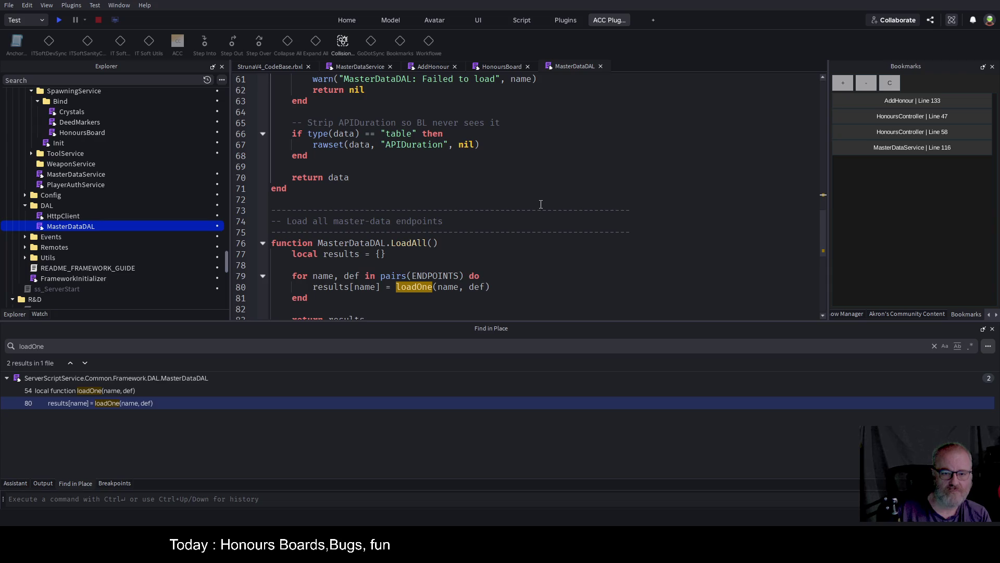
click(317, 199)
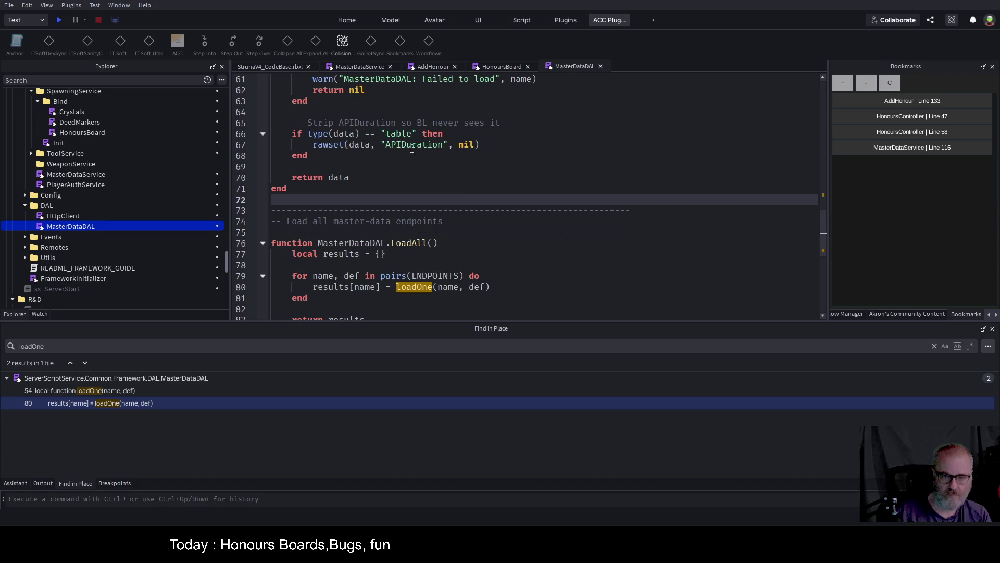
click(361, 67)
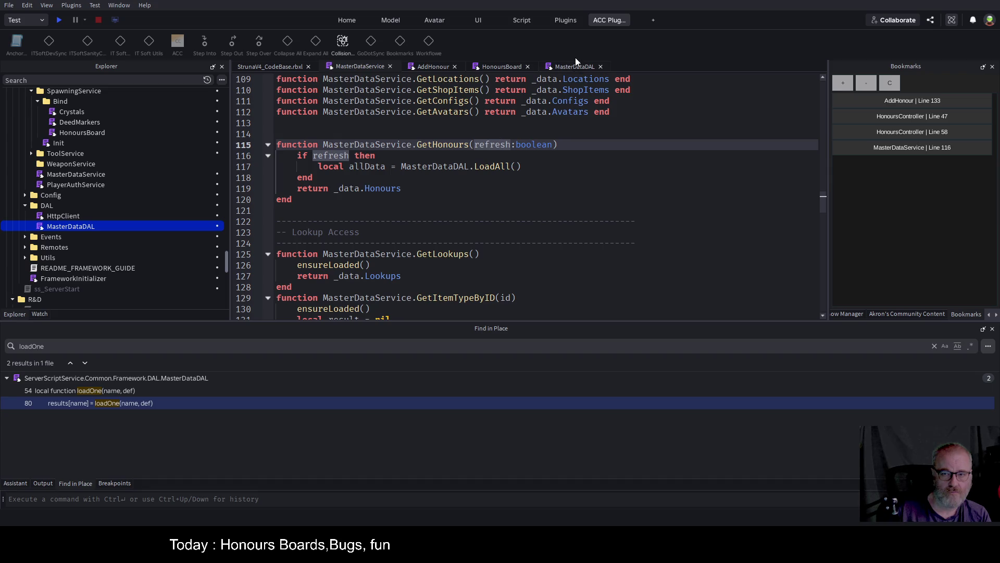
Below LoadAll, add MasterDataDAL.loadOne("Honours", def) and begin a MasterDataDAL. line above it.
scroll(447, 235, up, 3)
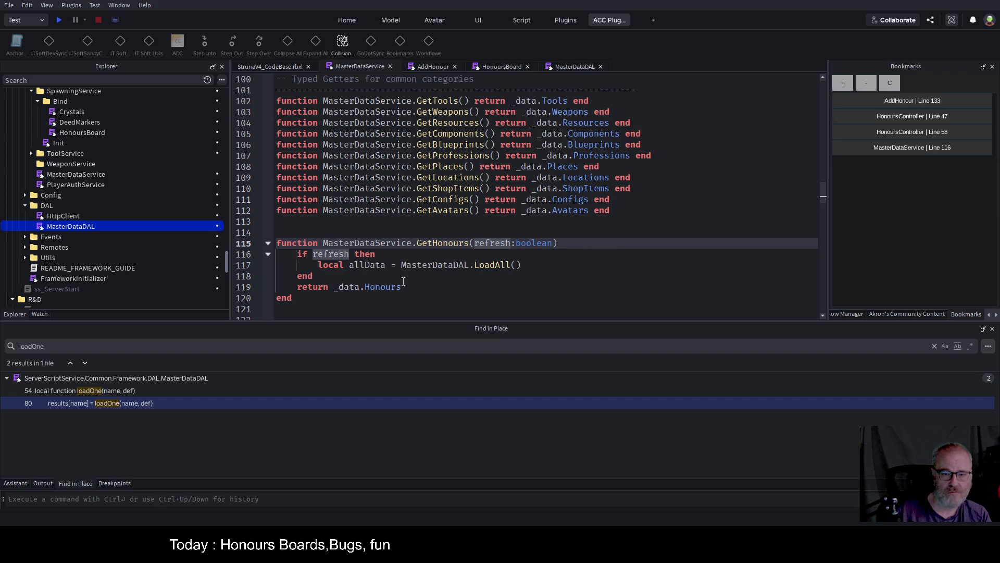
click(549, 266)
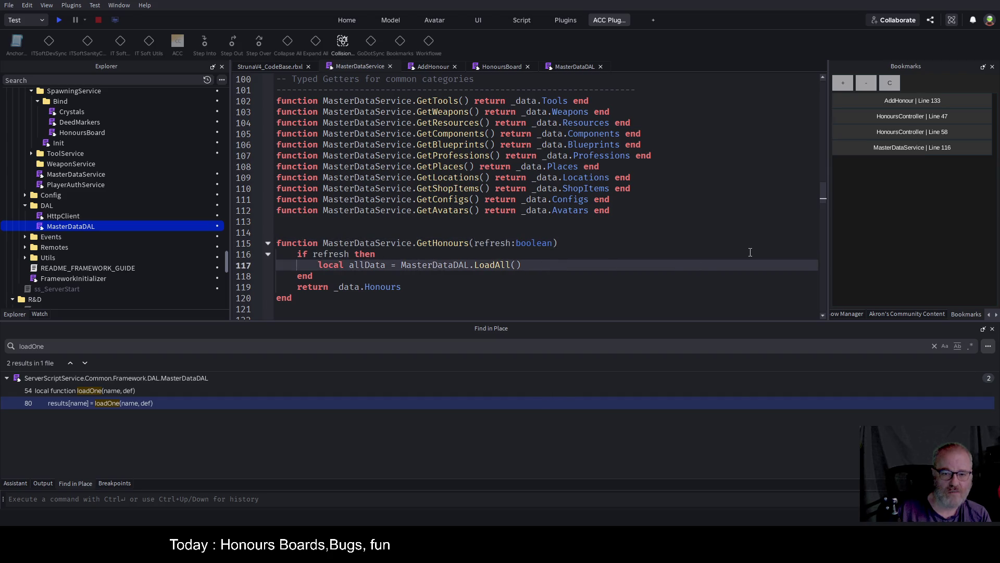
key(Return)
key(Return)
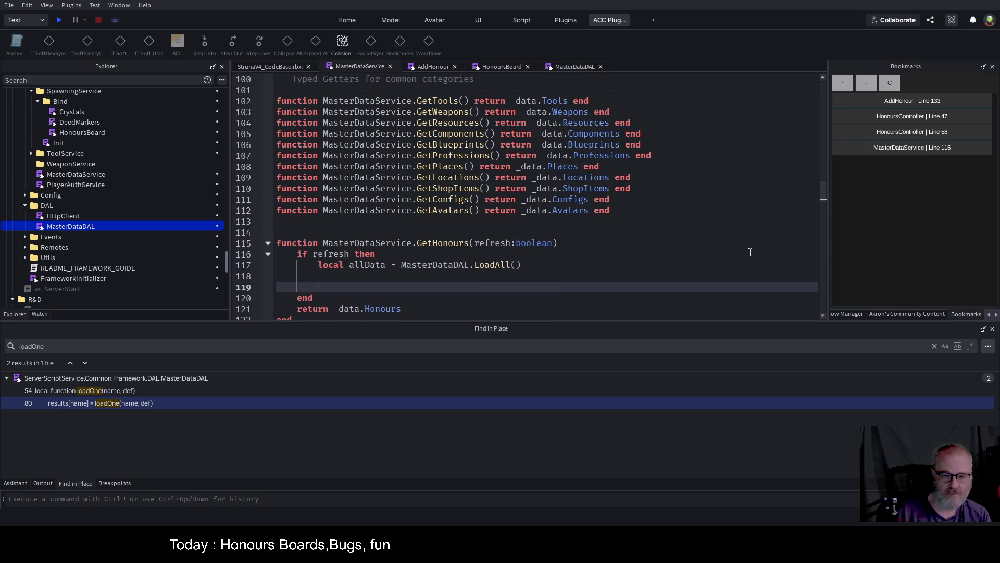
text(mas)
key(Tab)
key(ctrl+v)
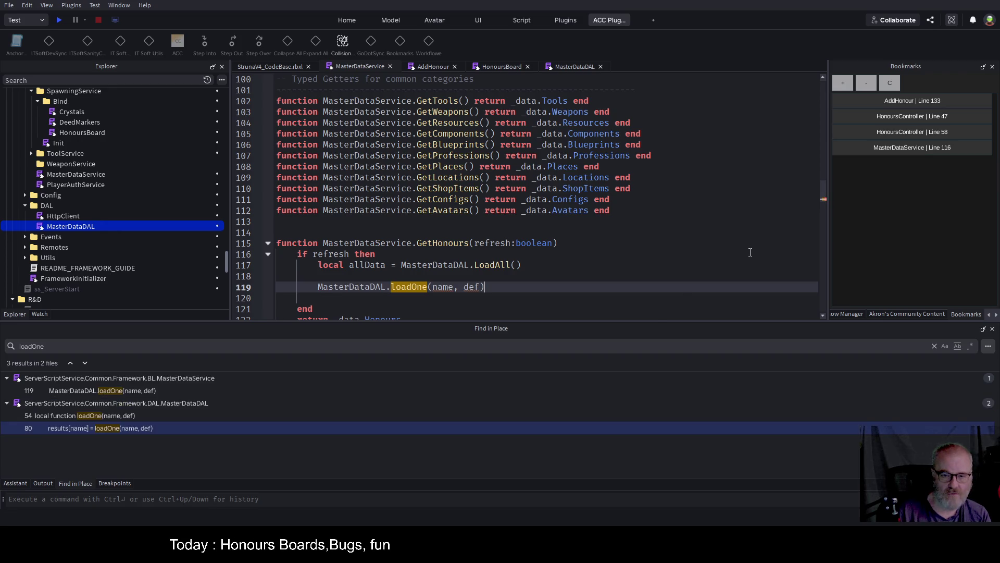
double_click(441, 286)
text("Honou)
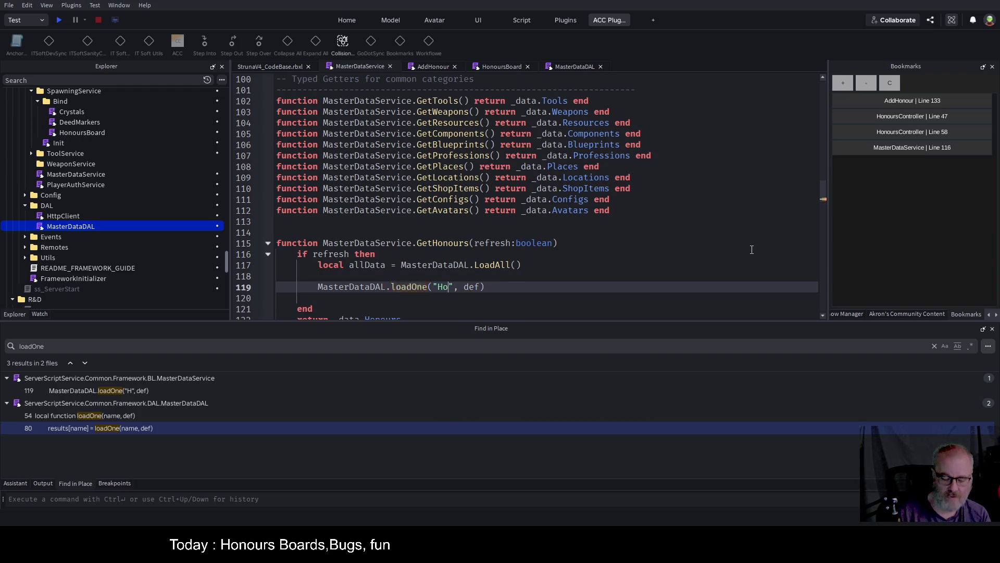
text(rs")
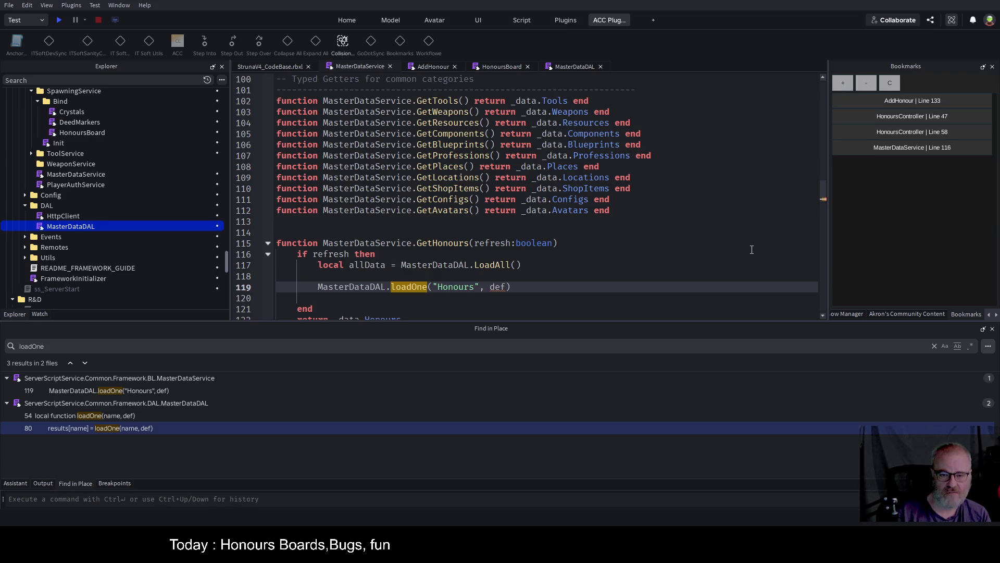
key(Up)
text(M)
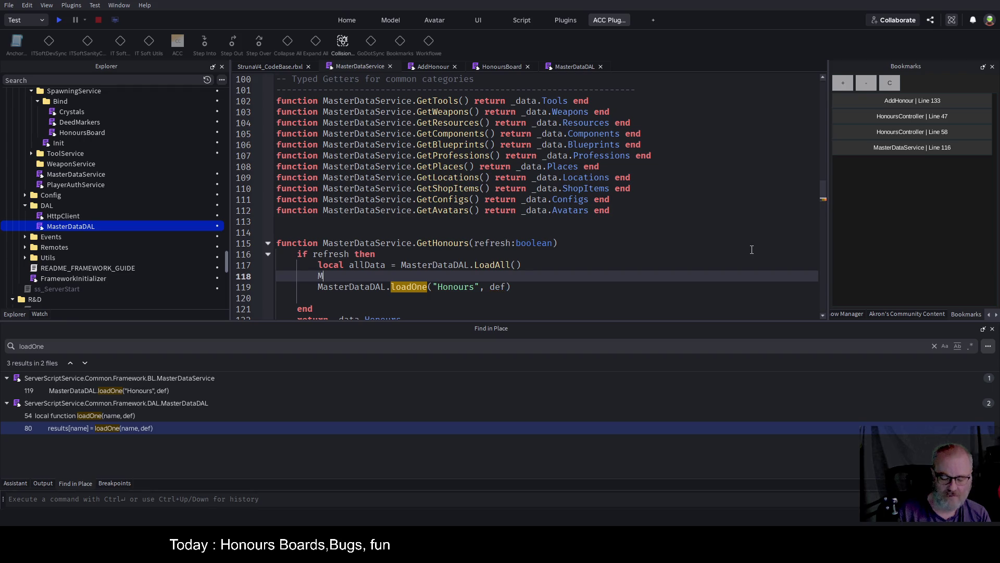
text(asterDataDAL)
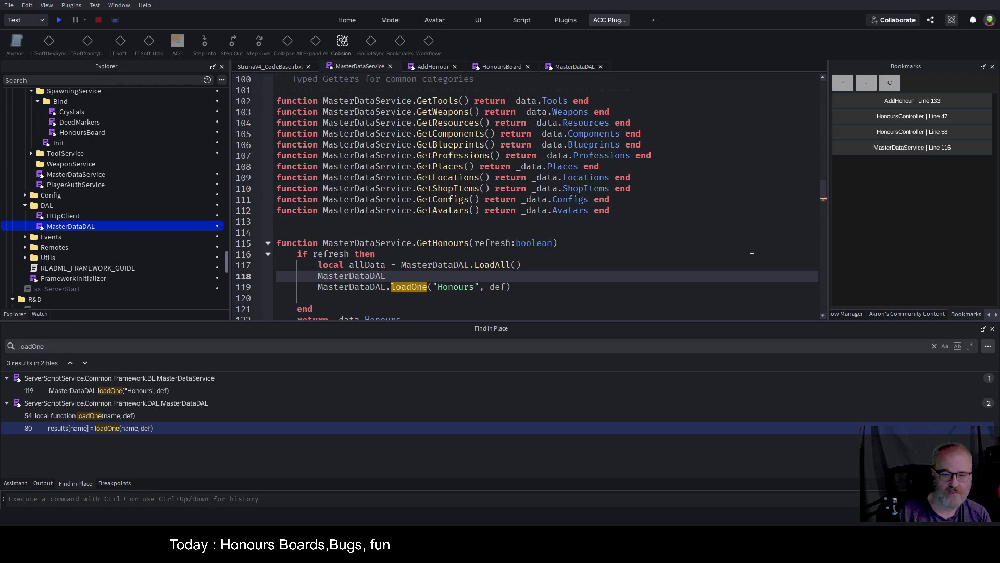
text(.)
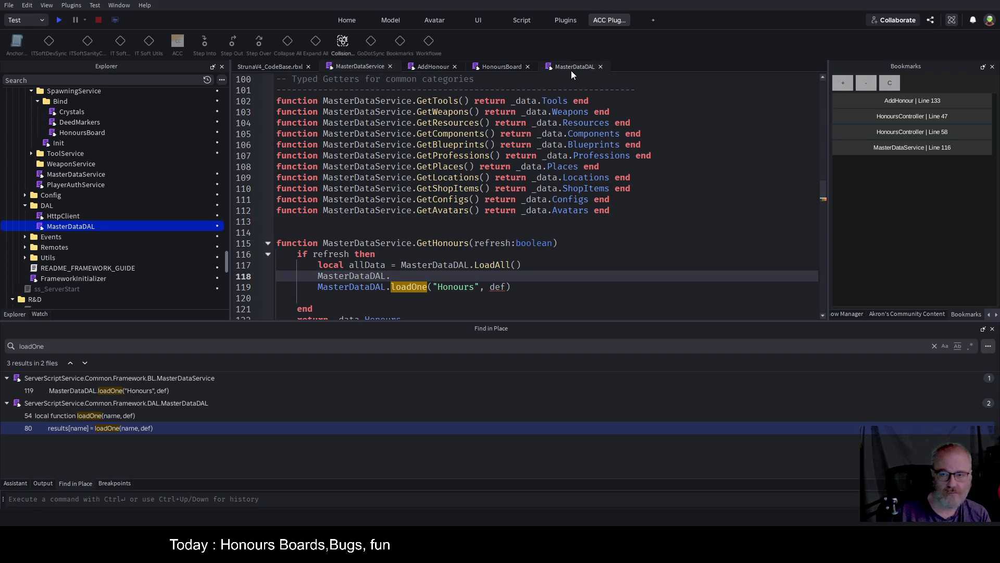
click(569, 67)
scroll(426, 163, up, 10)
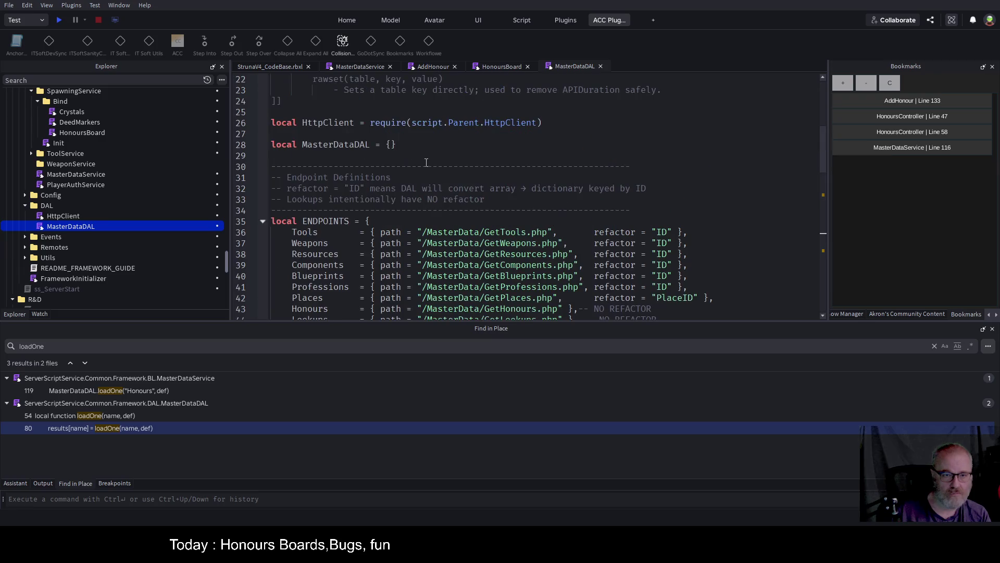
double_click(326, 221)
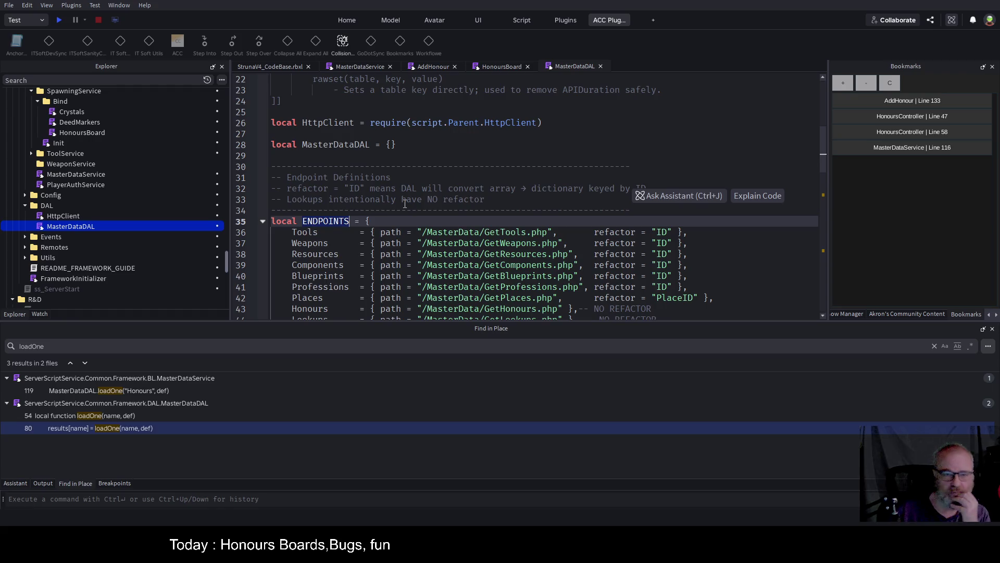
scroll(461, 179, down, 2)
scroll(460, 180, down, 2)
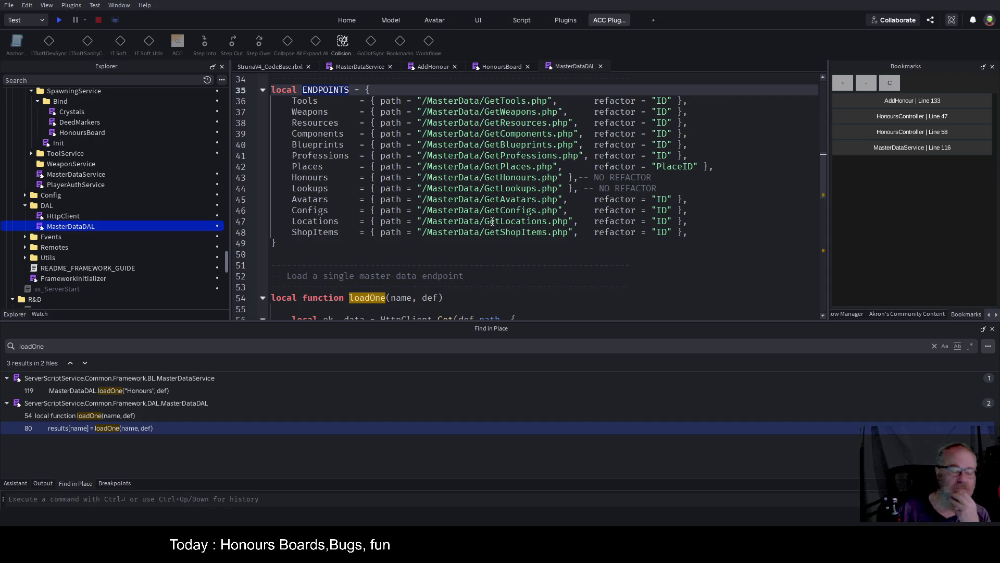
scroll(493, 222, down, 2)
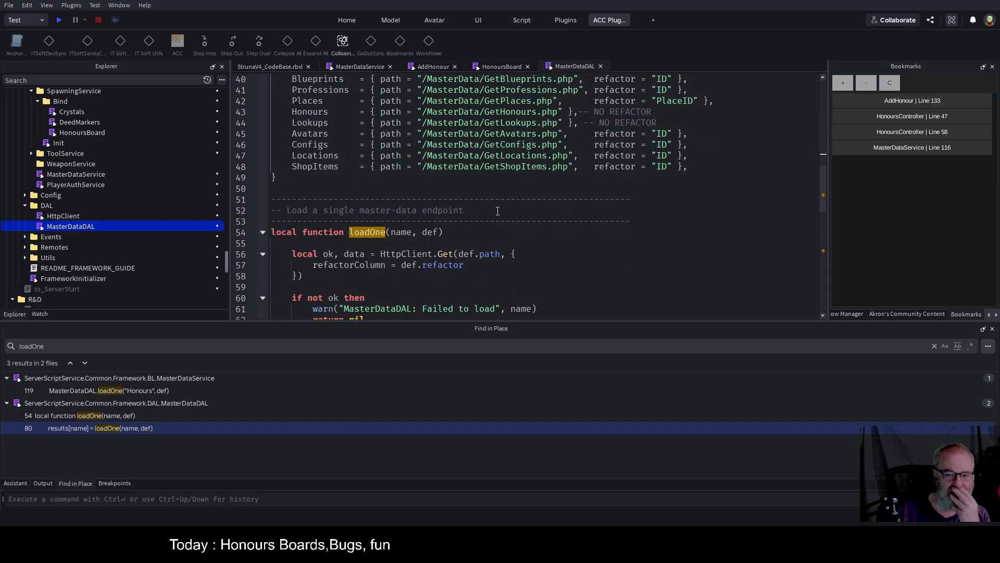
scroll(490, 209, down, 2)
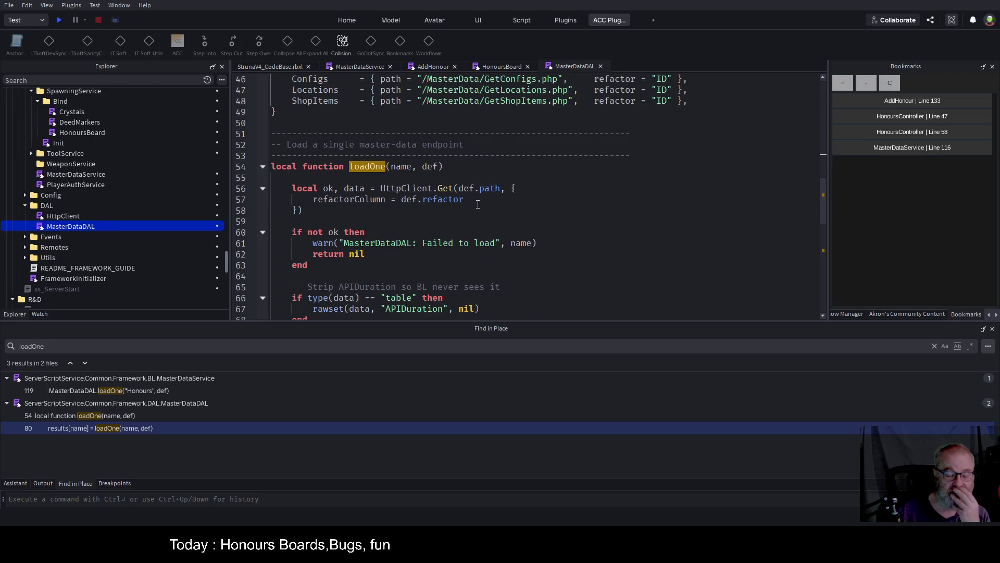
scroll(478, 204, down, 2)
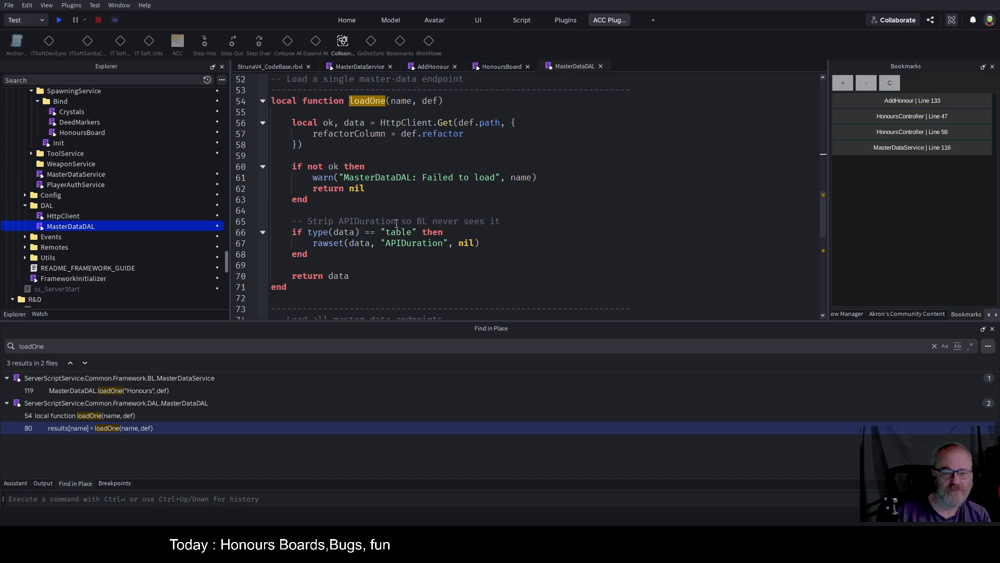
scroll(398, 209, down, 4)
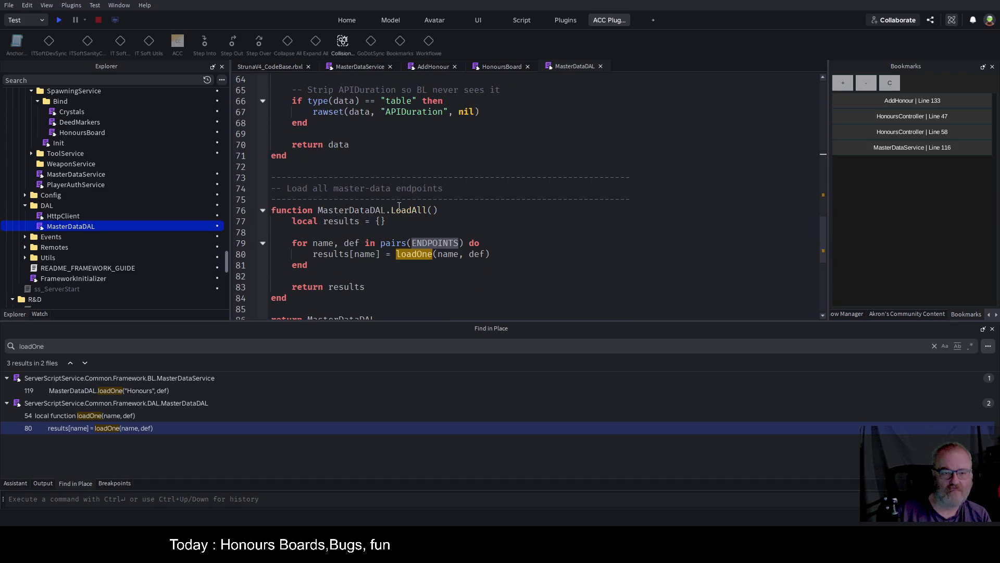
scroll(423, 208, down, 2)
scroll(432, 214, up, 6)
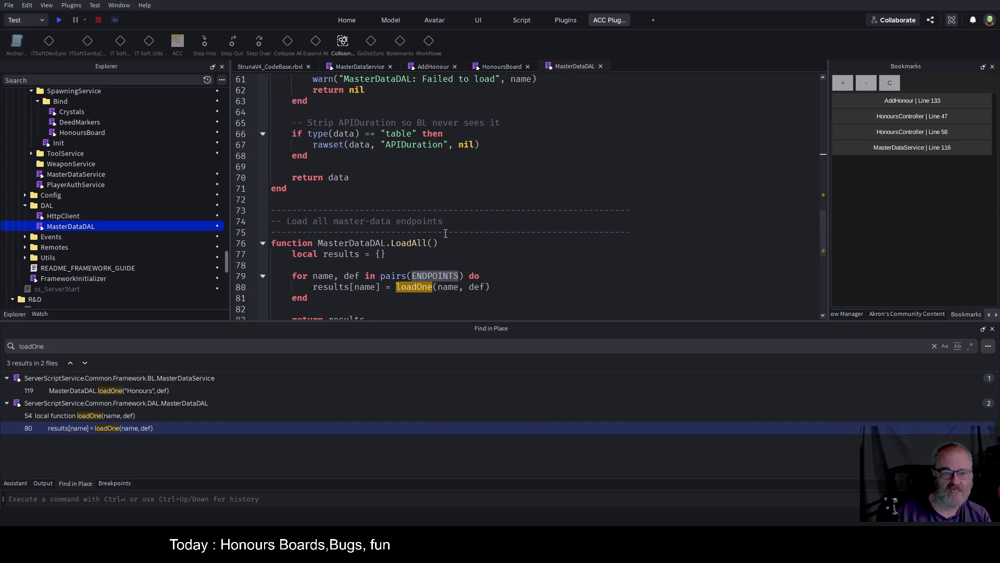
scroll(411, 224, down, 7)
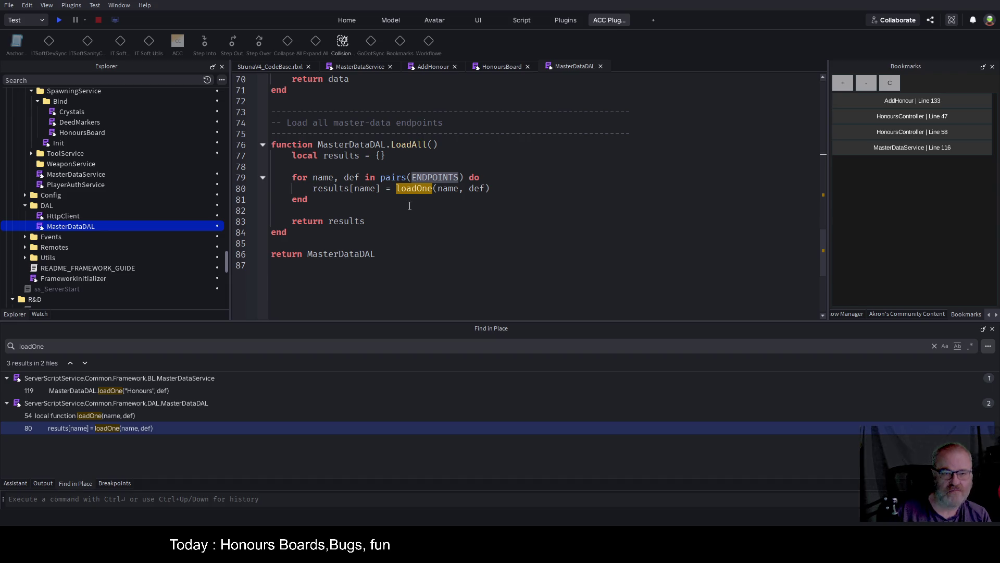
mouse_move(265, 232)
mouse_down()
mouse_move(388, 155)
mouse_move(259, 151)
mouse_move(266, 111)
mouse_up()
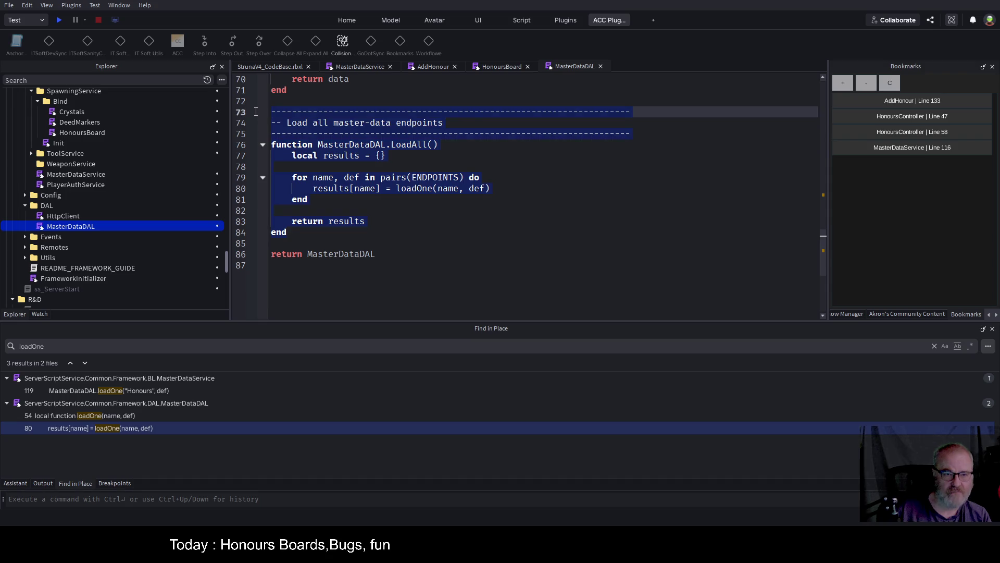
Duplicate the LoadAll block and reword its comment to 'Load one master-data category'.
key(ctrl+c)
click(282, 241)
key(ctrl+v)
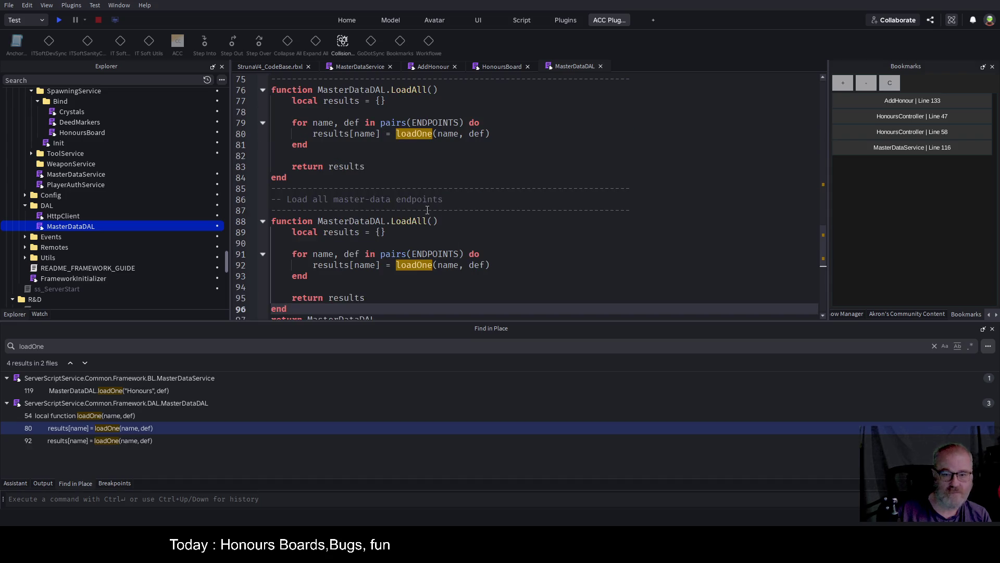
double_click(324, 201)
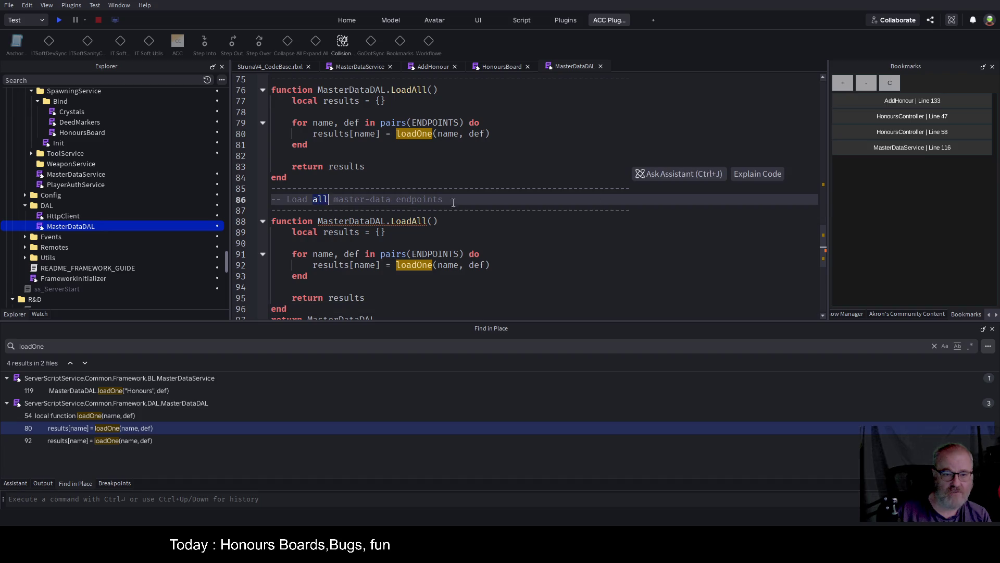
text(one)
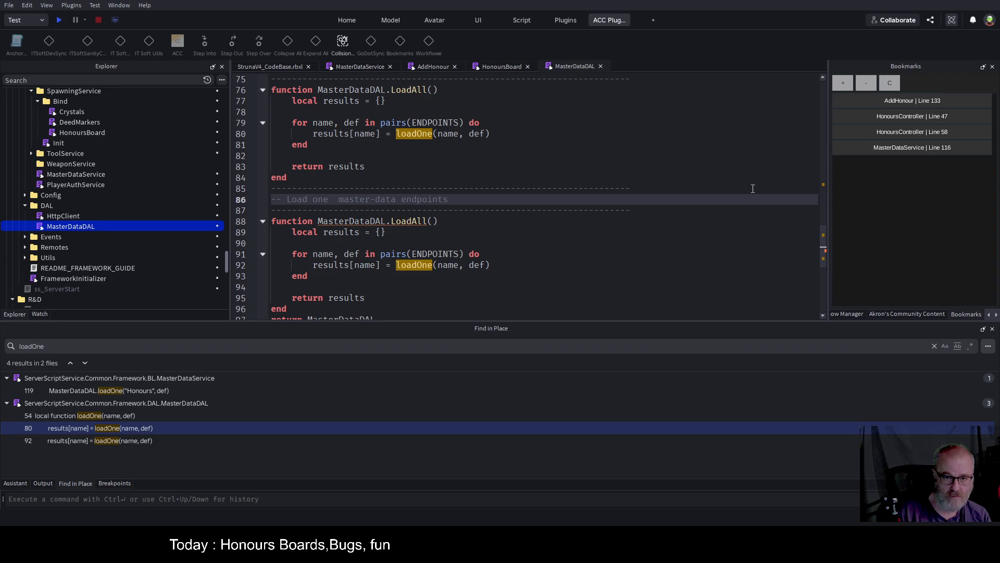
key(Delete)
key(End)
key(BackSpace)
key(BackSpace)
key(BackSpace)
key(BackSpace)
key(BackSpace)
key(BackSpace)
text(card)
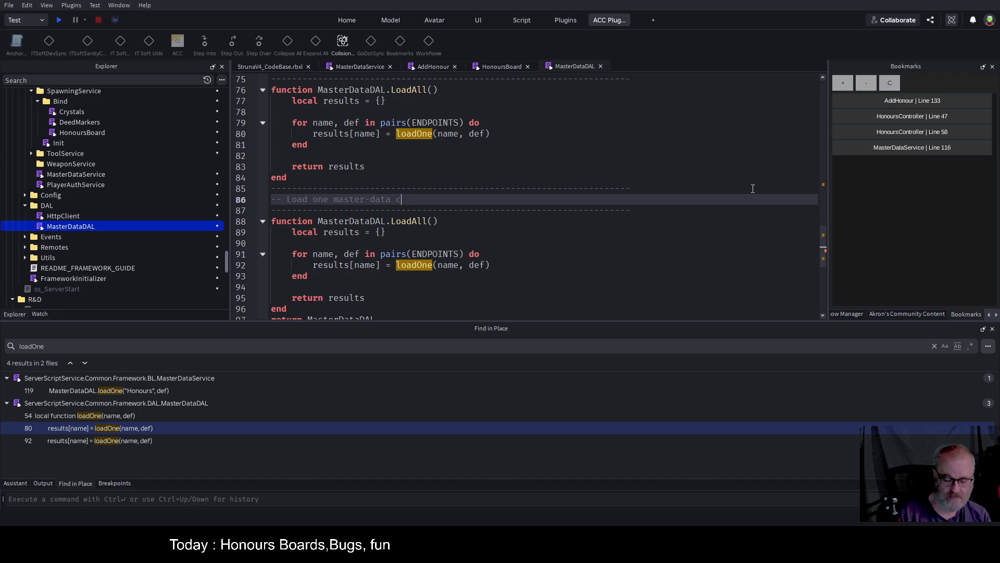
key(BackSpace)
key(BackSpace)
text(tegory)
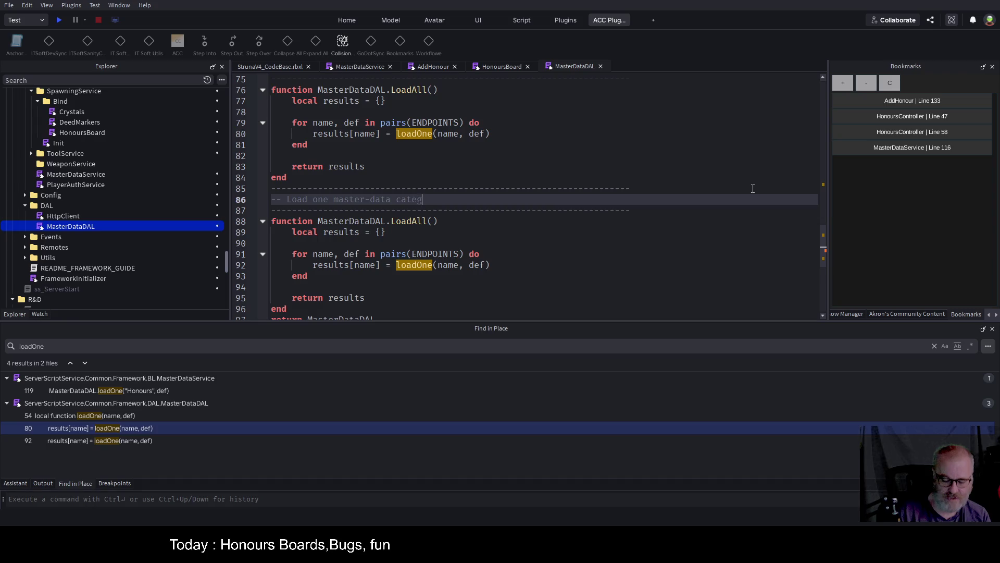
Save, then rename the copied function to Categroy with an entity parameter.
key(Down)
key(Down)
key(ctrl+s)
key(Left)
key(Left)
key(ctrl+shift+Left)
text(Loadl)
text(One)
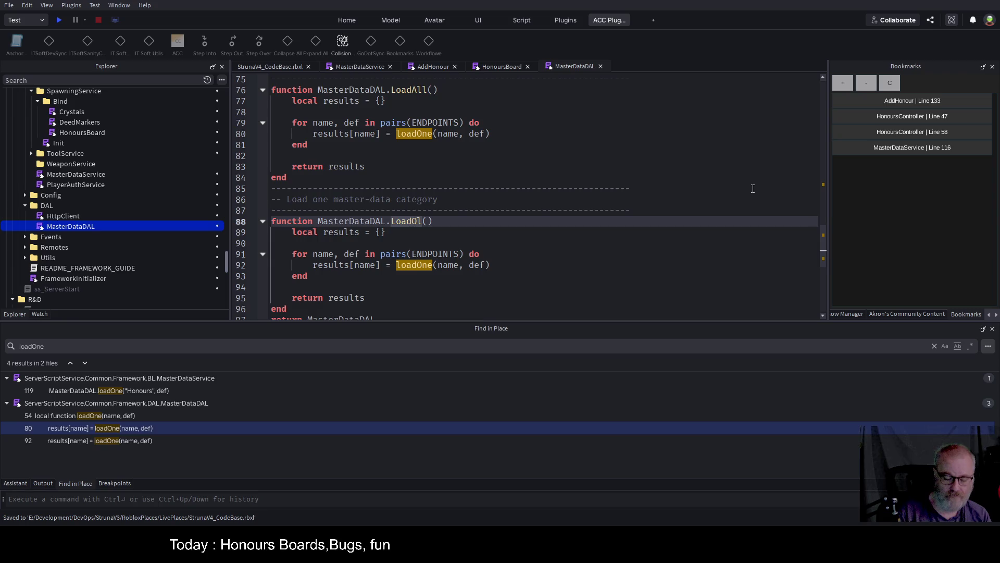
key(BackSpace)
key(BackSpace)
key(BackSpace)
key(Delete)
text(Categroy()
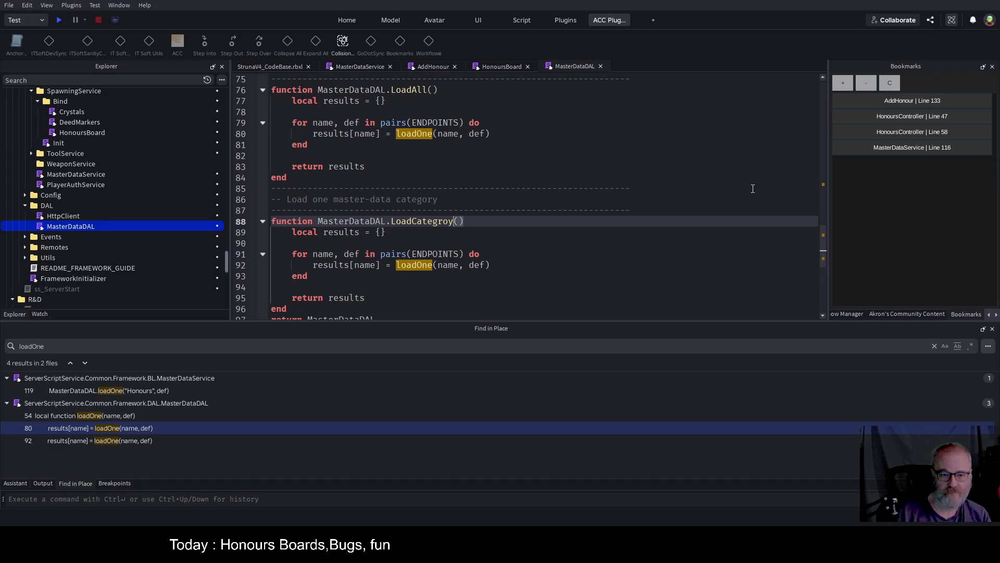
text(name:stri)
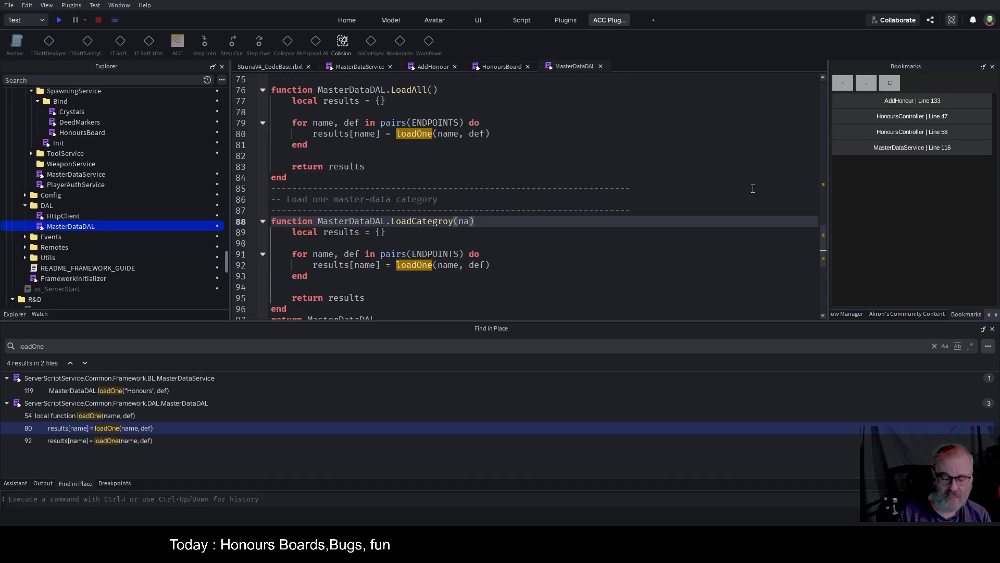
text(ng)
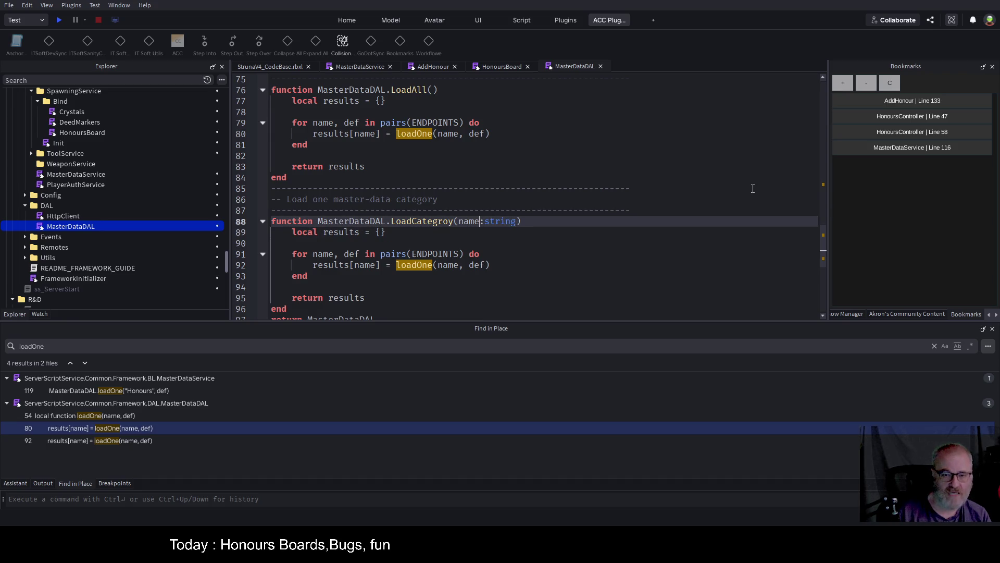
key(Left)
key(Left)
key(BackSpace)
text(enoity)
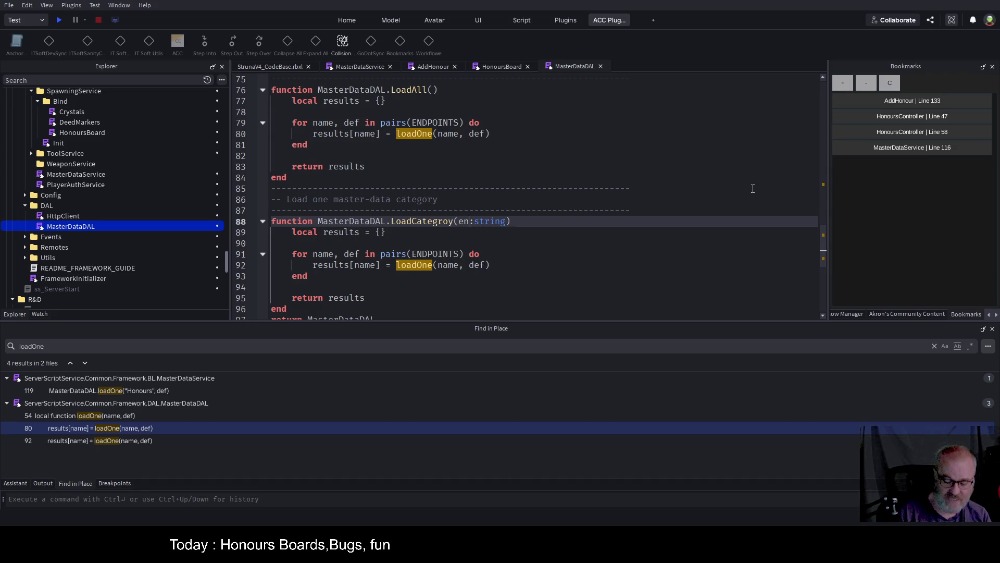
key(BackSpace)
text(t)
Correct the name to LoadCategory and the parameter to CategoryName:string.
key(Left)
key(Left)
key(Left)
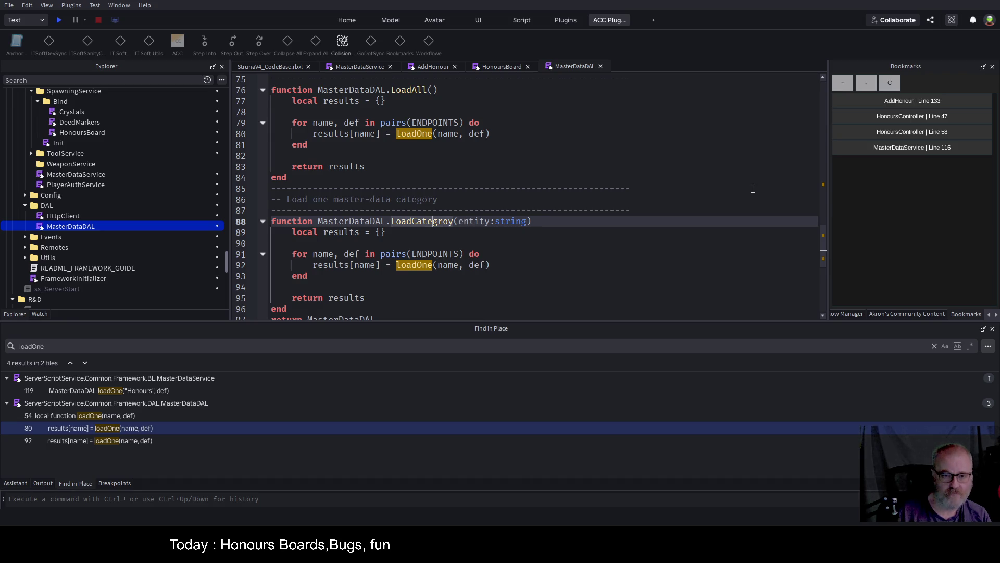
key(BackSpace)
key(BackSpace)
key(BackSpace)
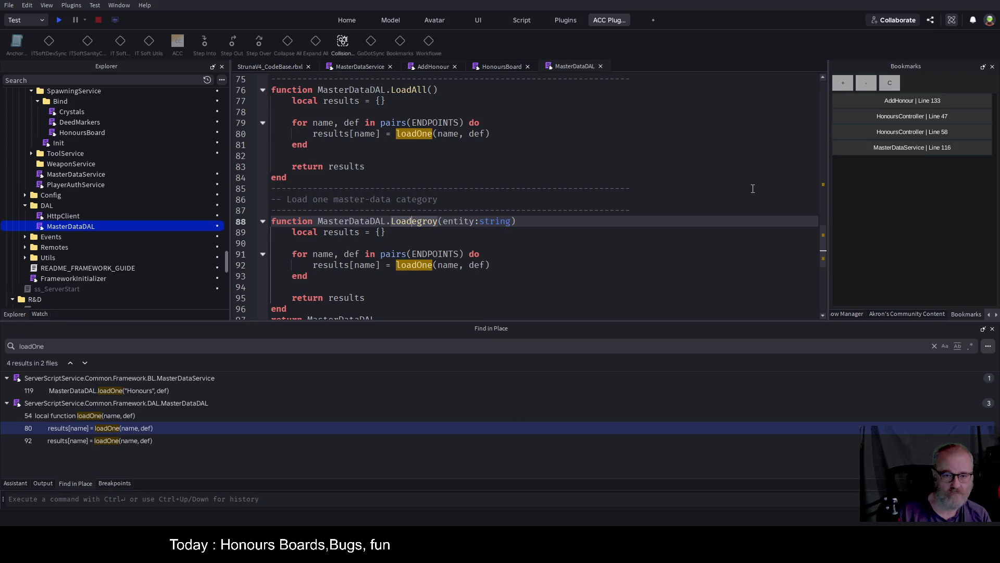
text(Categ)
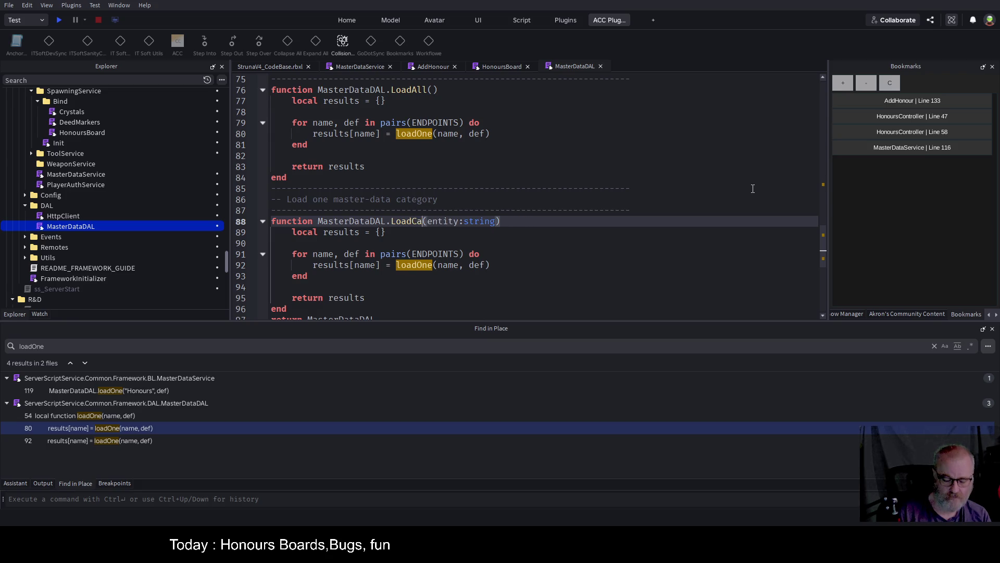
key(BackSpace)
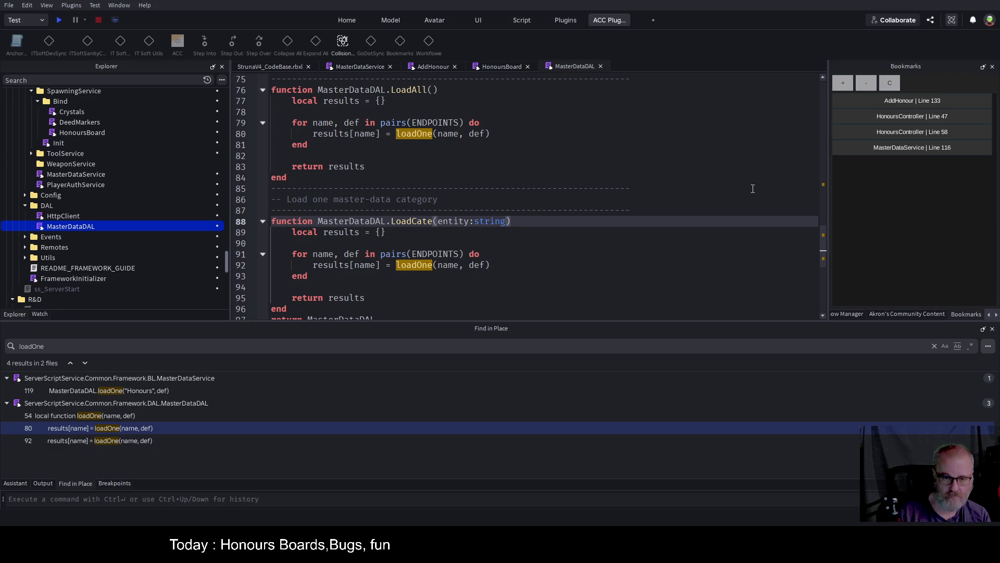
text(gory)
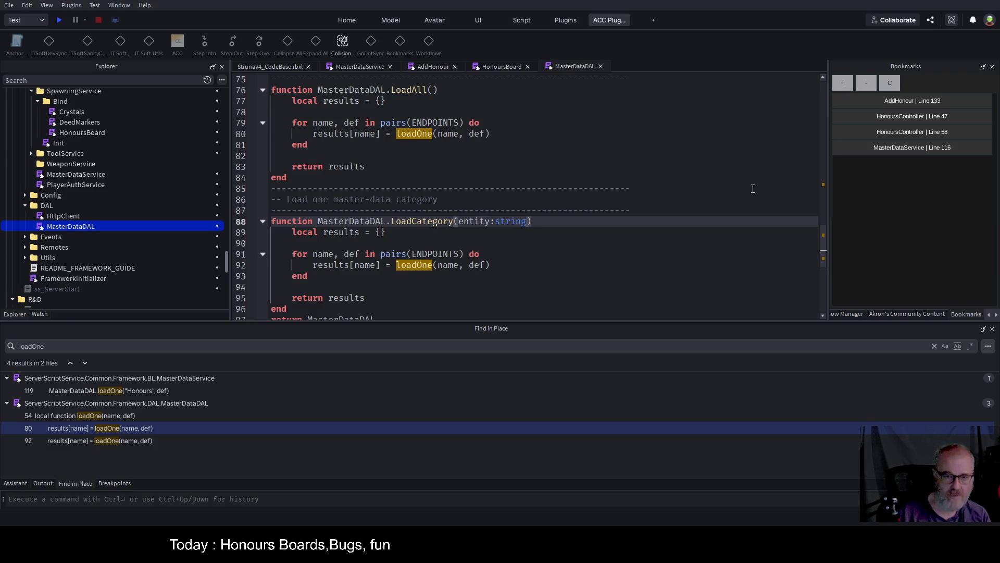
key(Right)
key(Delete)
key(Delete)
key(Delete)
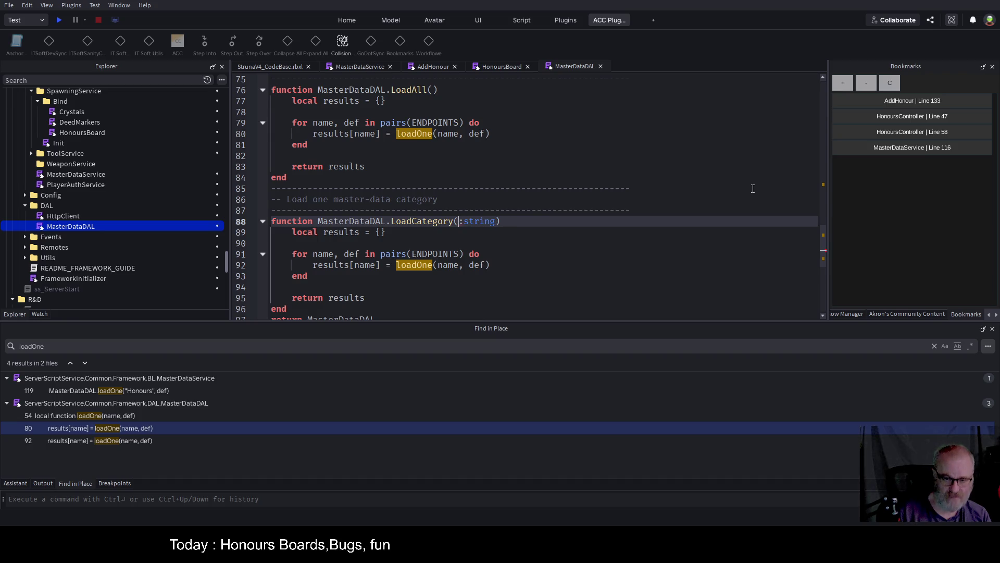
text(Categoryname)
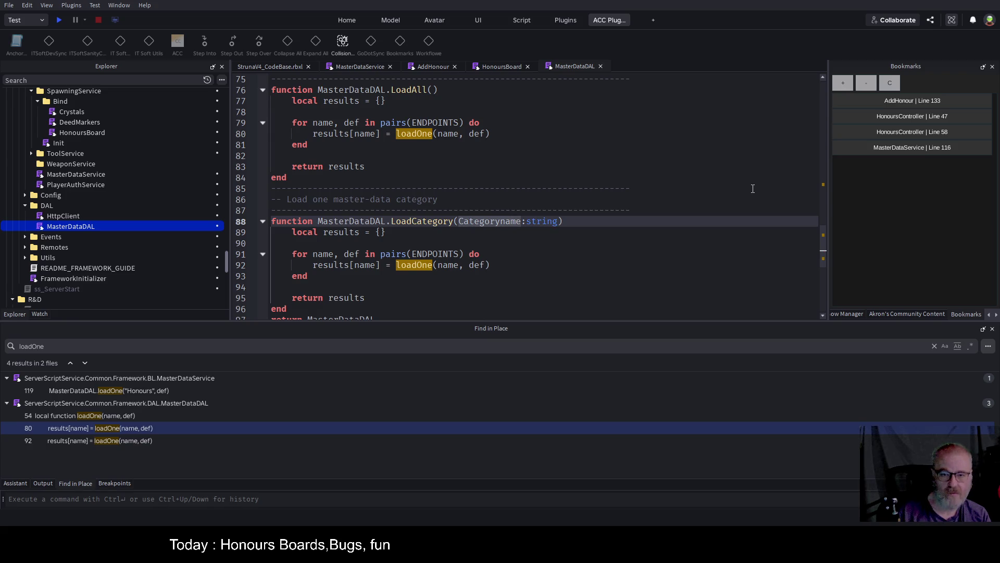
key(BackSpace)
key(BackSpace)
key(BackSpace)
text(Name)
click(536, 233)
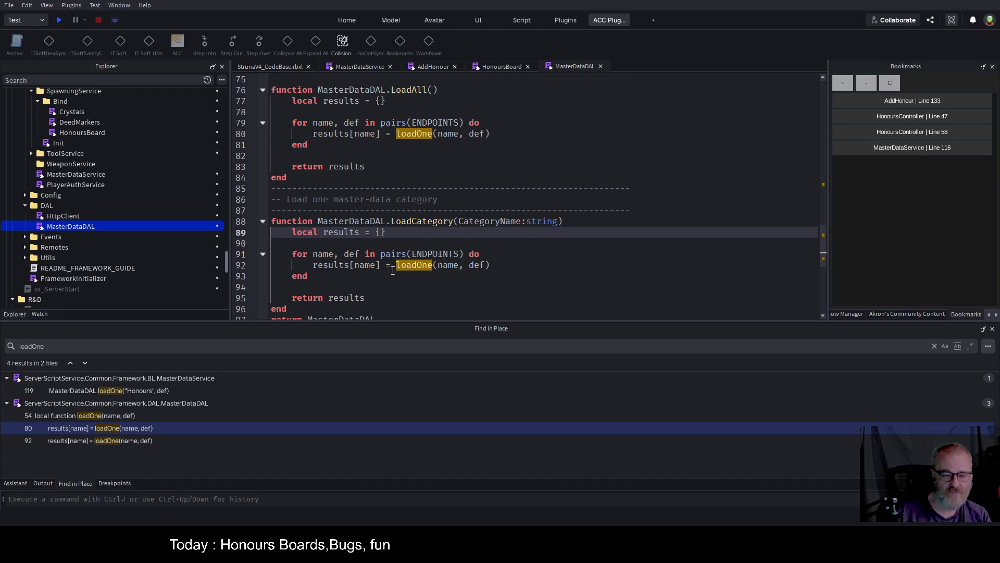
Copy the loadOne assignment to line 90 and make it a return statement.
click(597, 241)
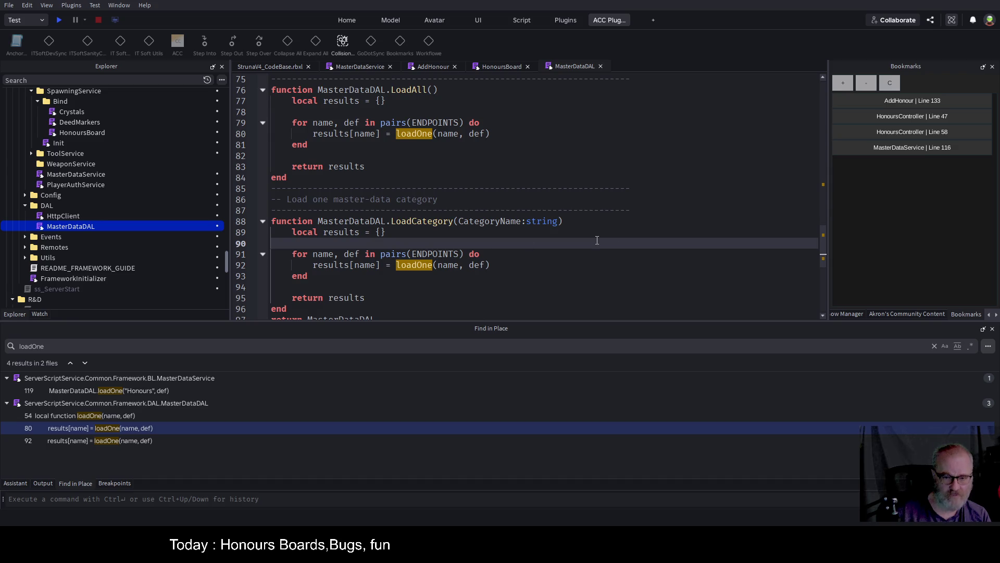
key(Down)
key(Down)
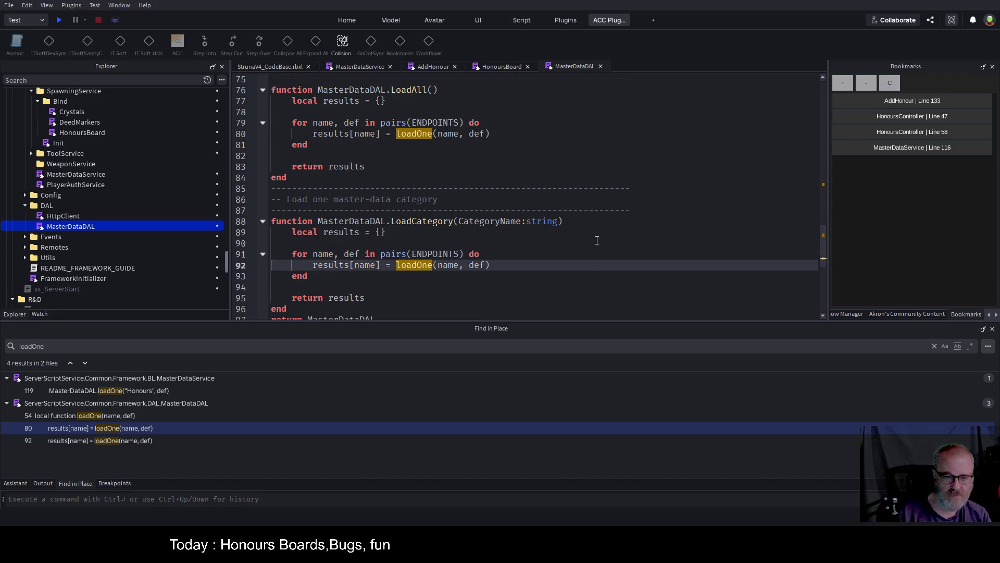
key(shift+Home)
key(ctrl+c)
click(597, 241)
key(ctrl+v)
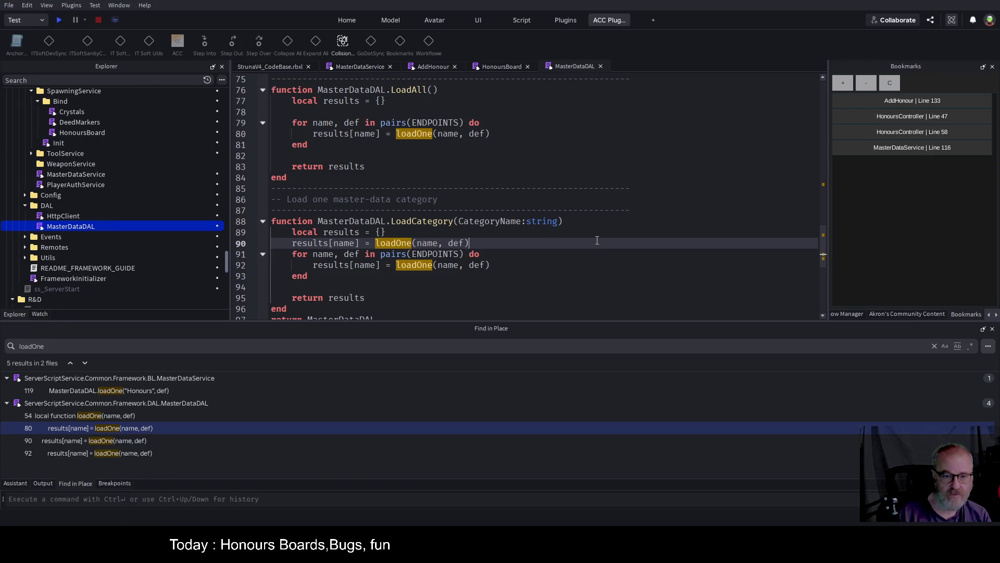
key(ctrl+Left)
key(ctrl+Left)
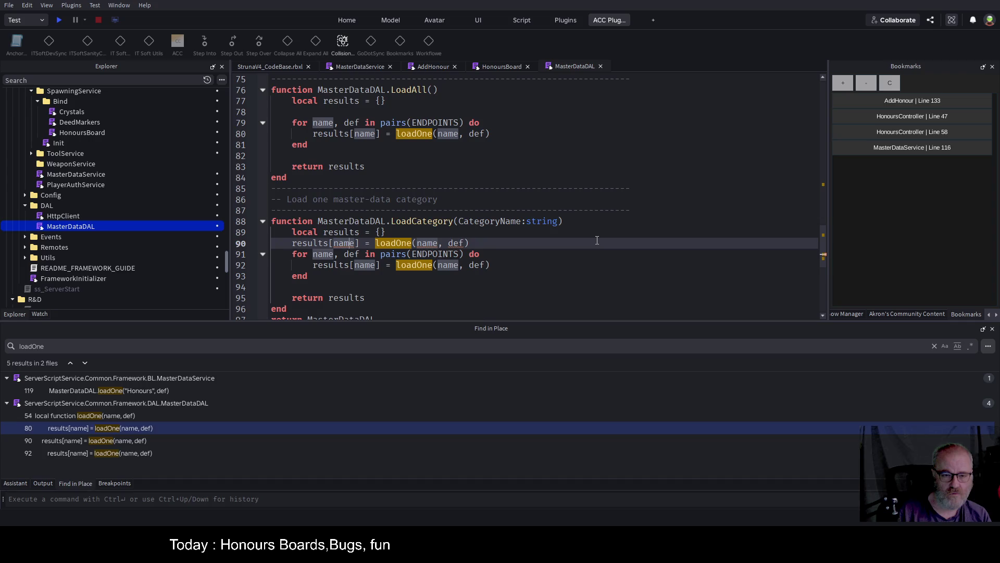
key(Up)
key(Down)
key(ctrl+Right)
key(shift+Home)
key(BackSpace)
text(return)
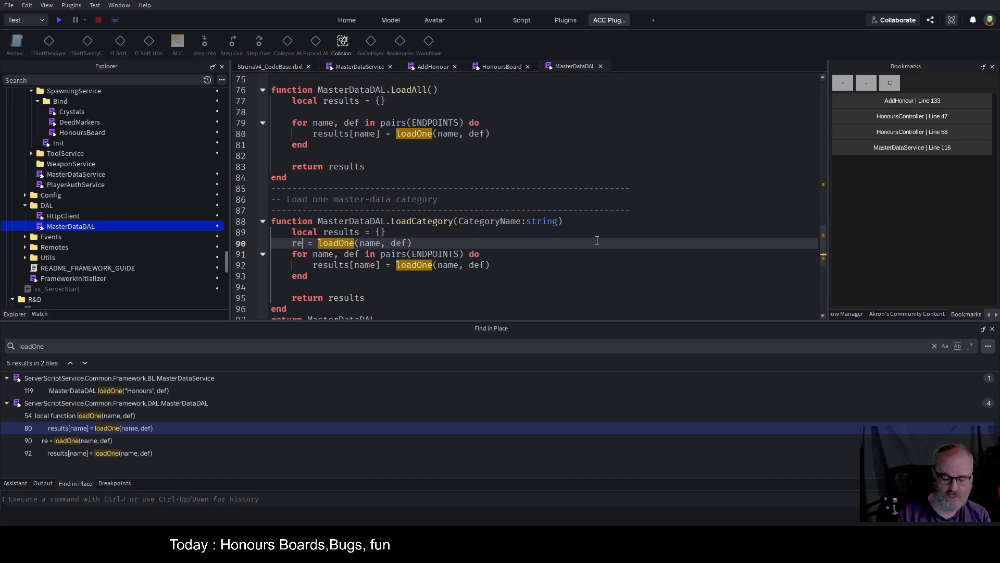
key(End)
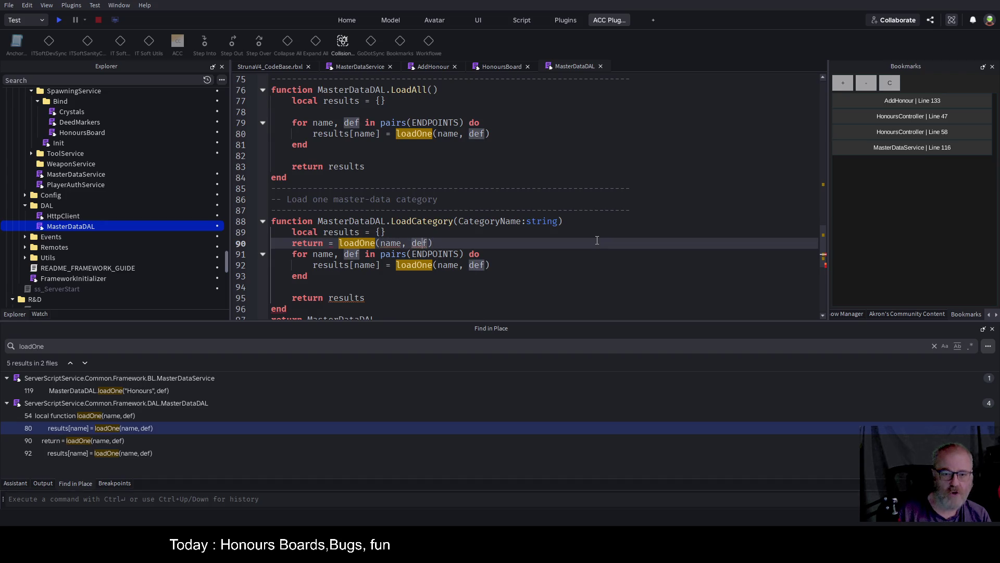
Delete the 'local results = {}' line and begin an ENDPOINTS[CategoryName lookup.
key(Up)
key(shift+Home)
key(BackSpace)
key(Down)
key(Down)
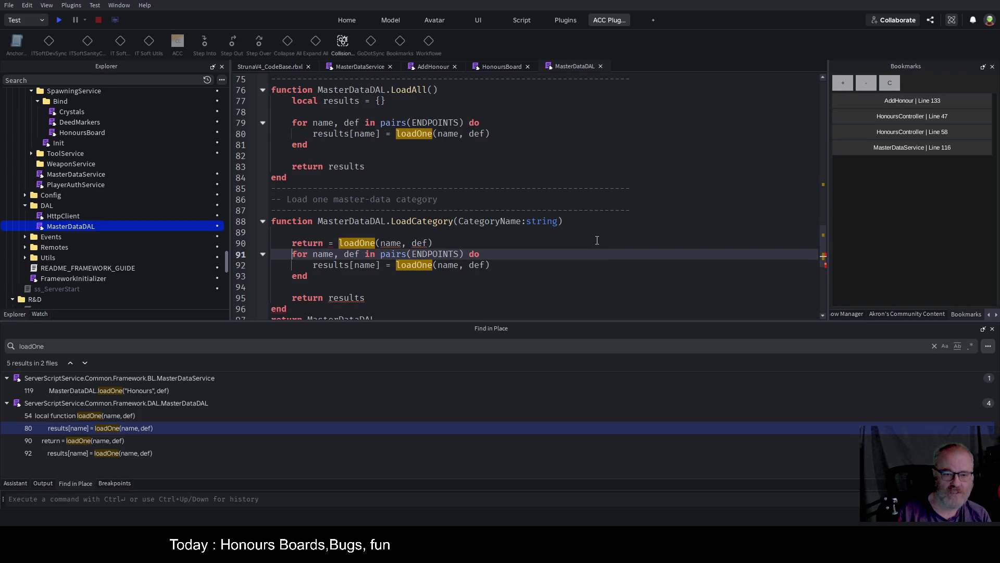
key(Up)
key(Up)
text(ENDPOINTS[)
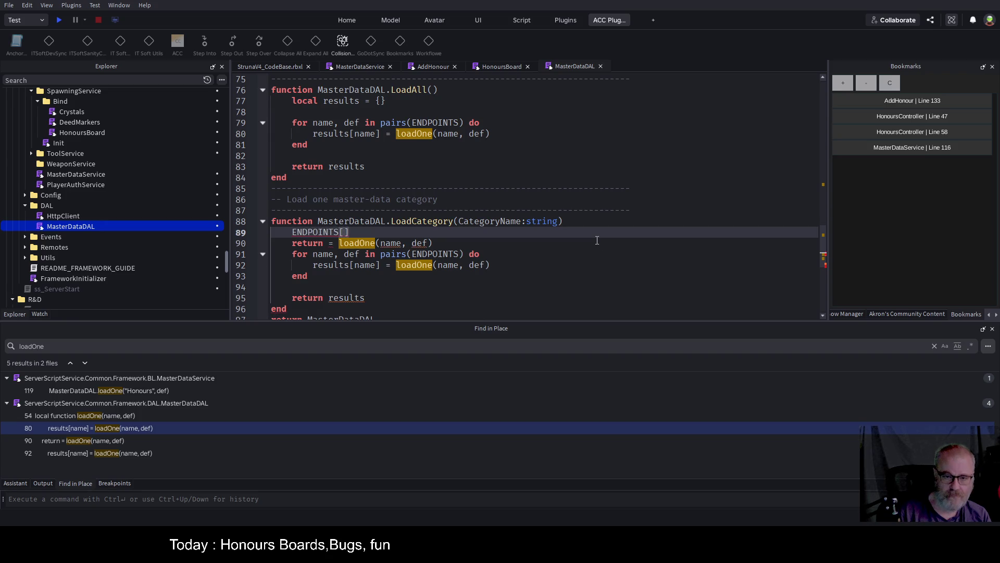
text(CategoryName)
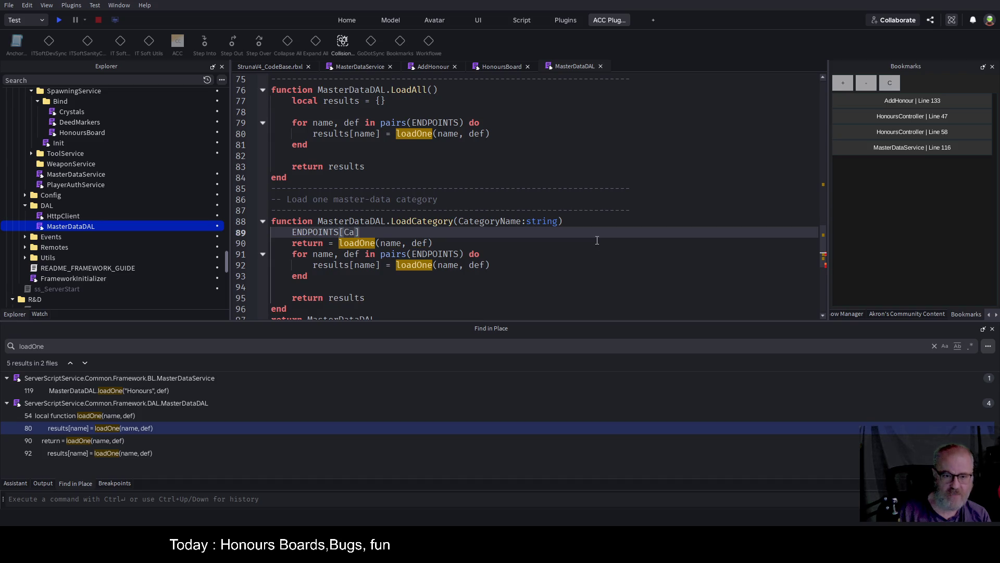
Lowercase the parameter to categoryName and write 'local endpoint = ENDPOINTS[categoryName]'.
key(Up)
key(ctrl+Right)
key(Right)
key(shift+Right)
text(c)
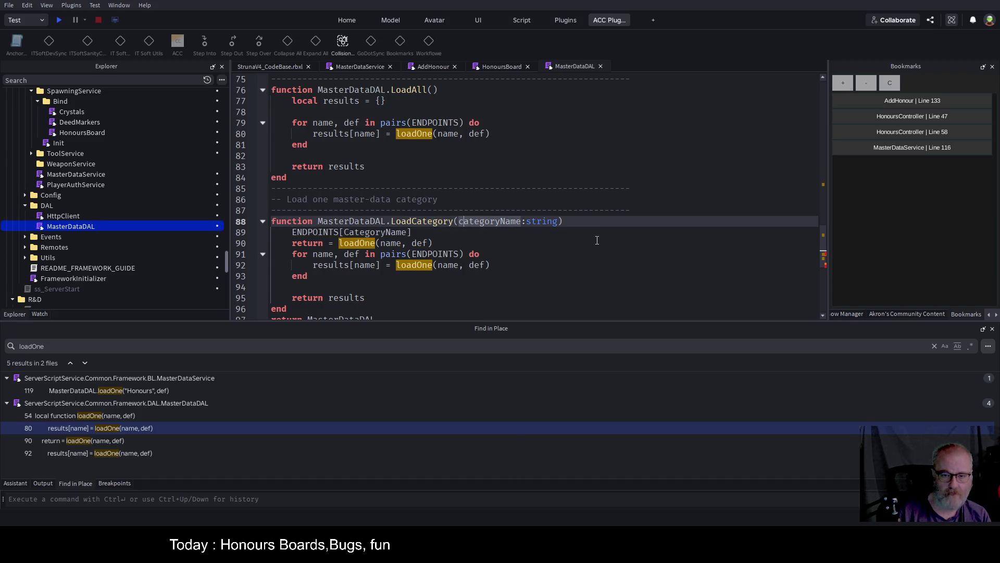
key(Down)
key(Left)
key(Left)
key(Left)
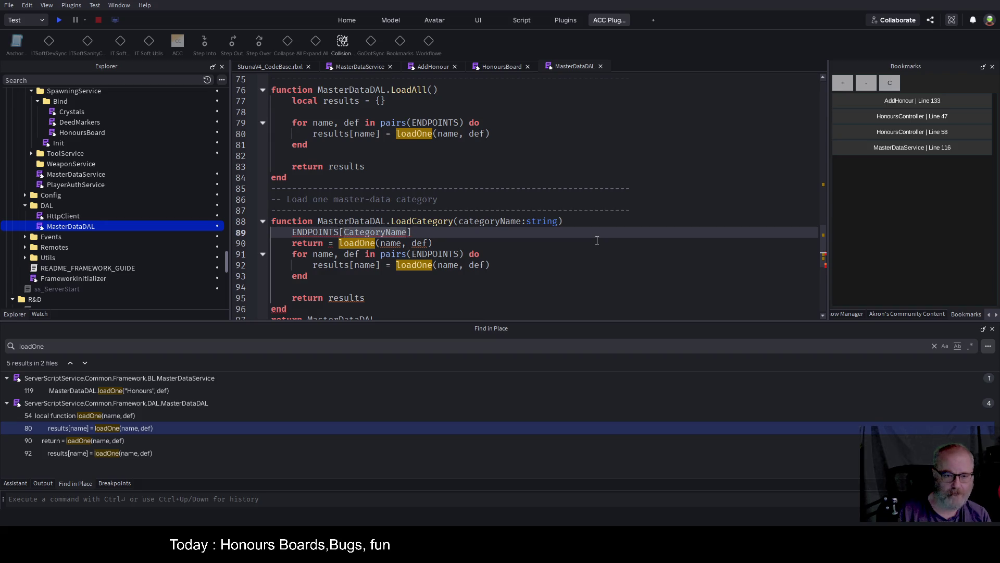
key(shift+Right)
text(c)
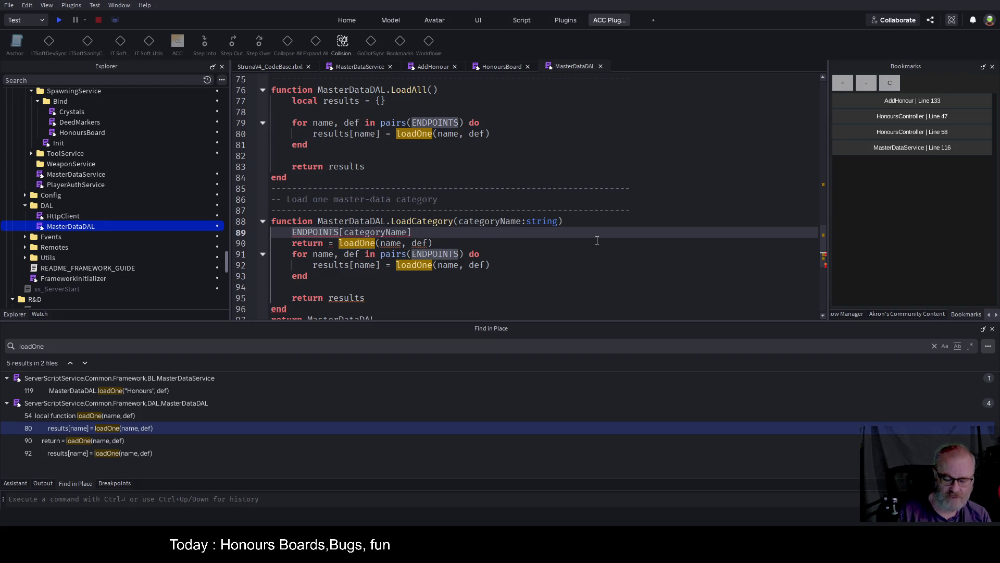
key(Home)
text(oc)
key(Tab)
text(endpoint =)
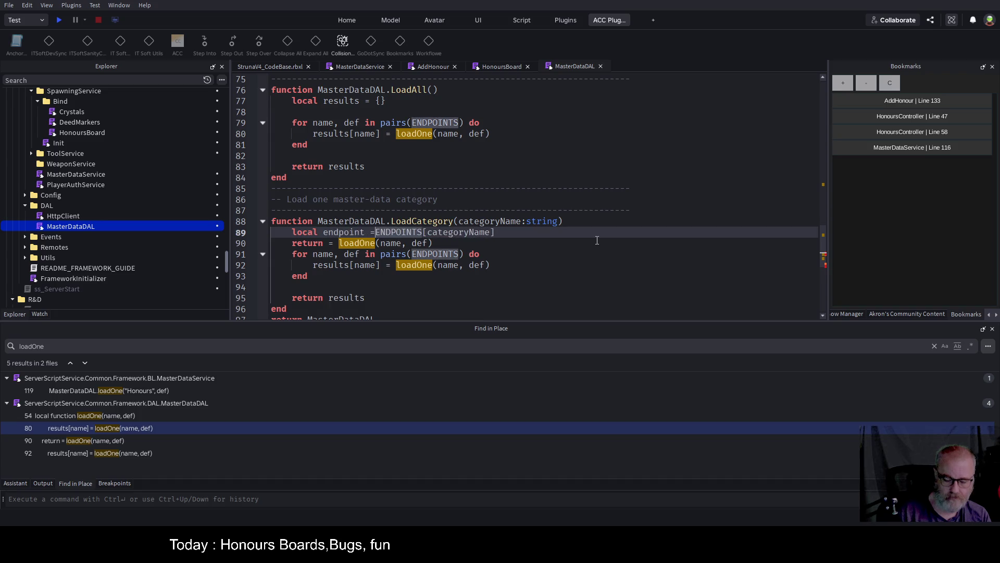
Add an 'if endpoint then … end' block below the endpoint lookup.
key(End)
key(Return)
text(if endpoint then)
key(Return)
key(Down)
key(Down)
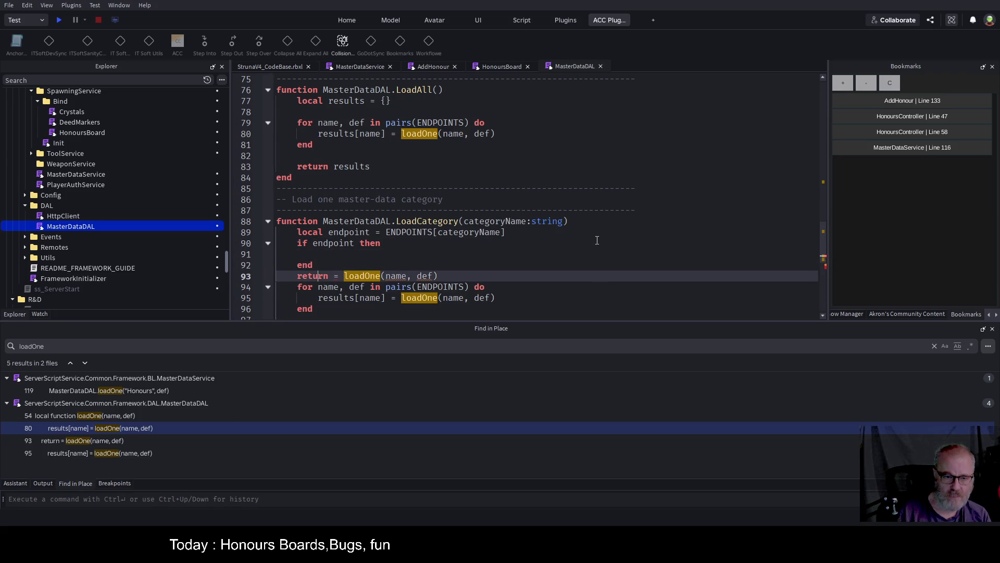
Move the return loadOne line inside the if block and add else with return nil.
key(Home)
key(shift+End)
key(ctrl+x)
key(Up)
key(Up)
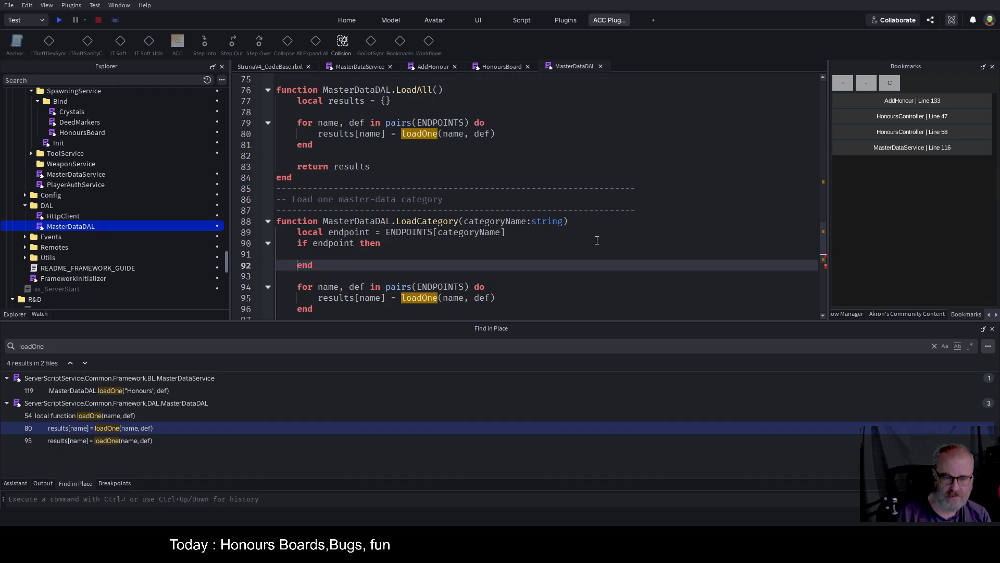
key(ctrl+v)
key(Down)
key(Down)
key(Up)
key(Up)
key(End)
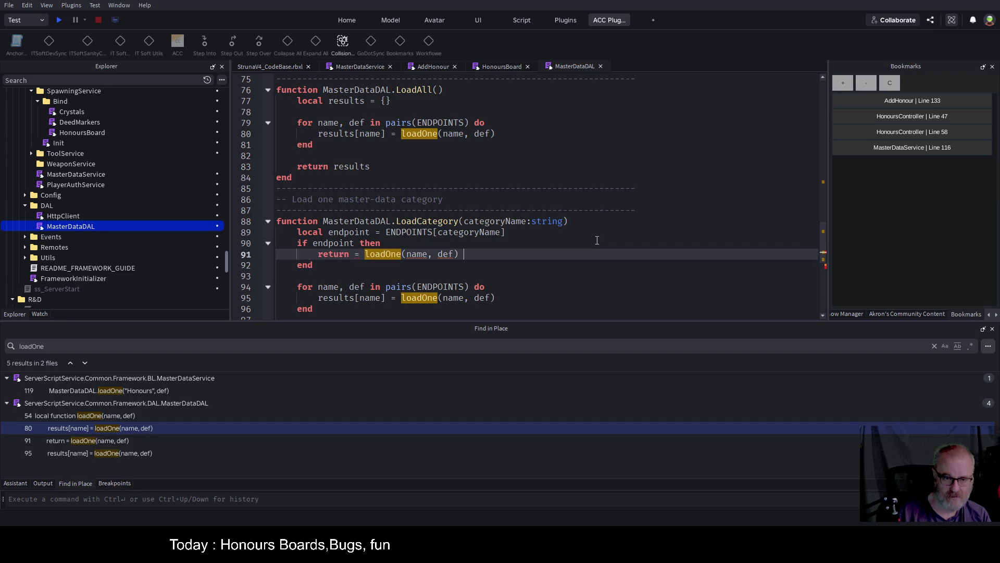
key(Return)
text(else)
key(Return)
text(return)
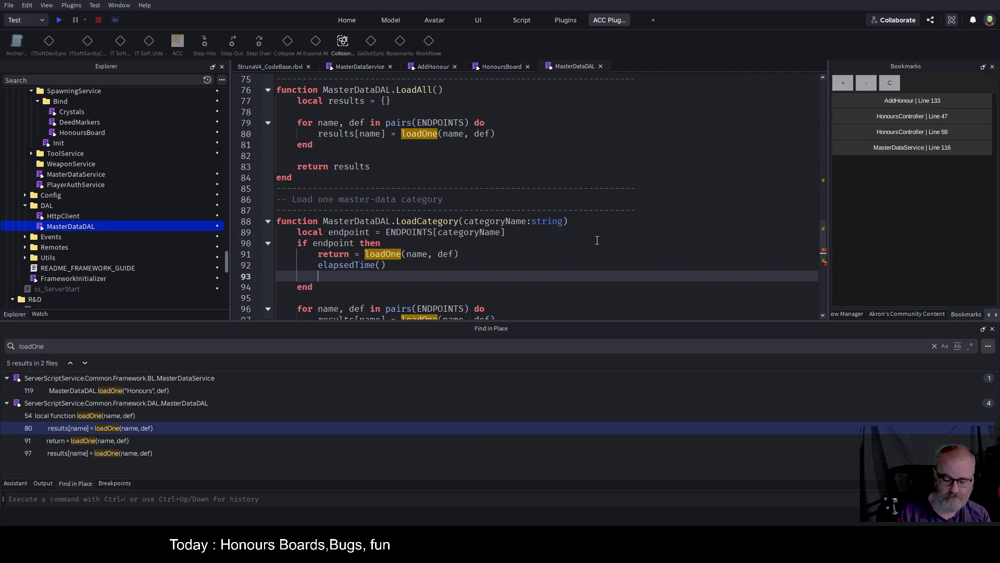
text( nil)
Delete the old for-loop and 'return results' line, then save.
key(Down)
key(Down)
key(Down)
key(Home)
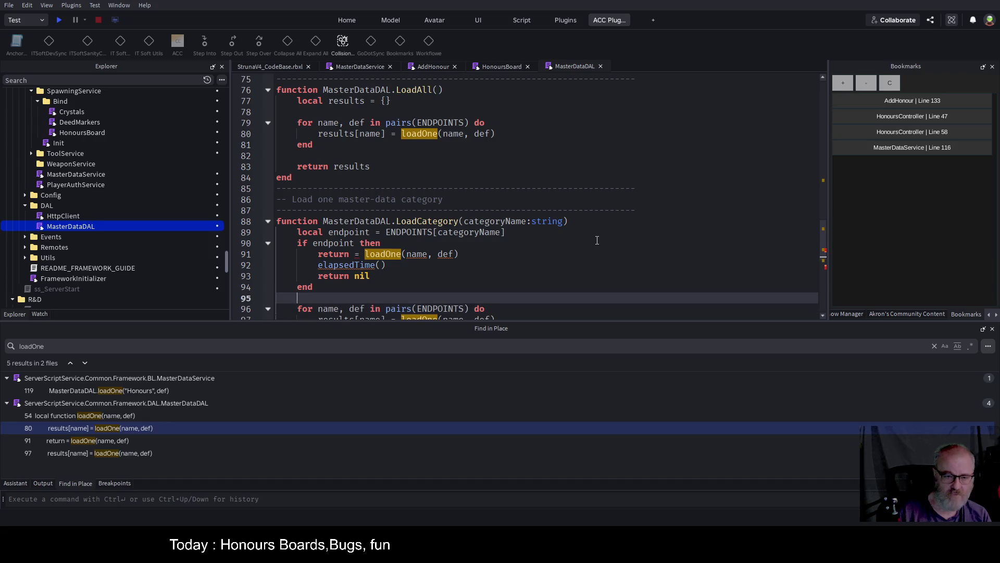
key(shift+Down)
key(shift+Down)
key(shift+Down)
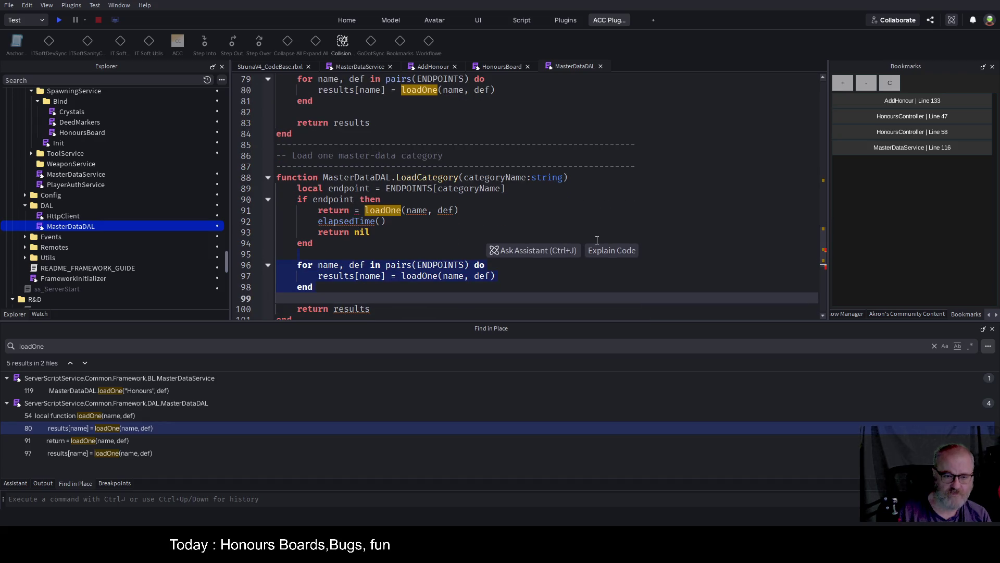
key(Delete)
key(shift+End)
key(Delete)
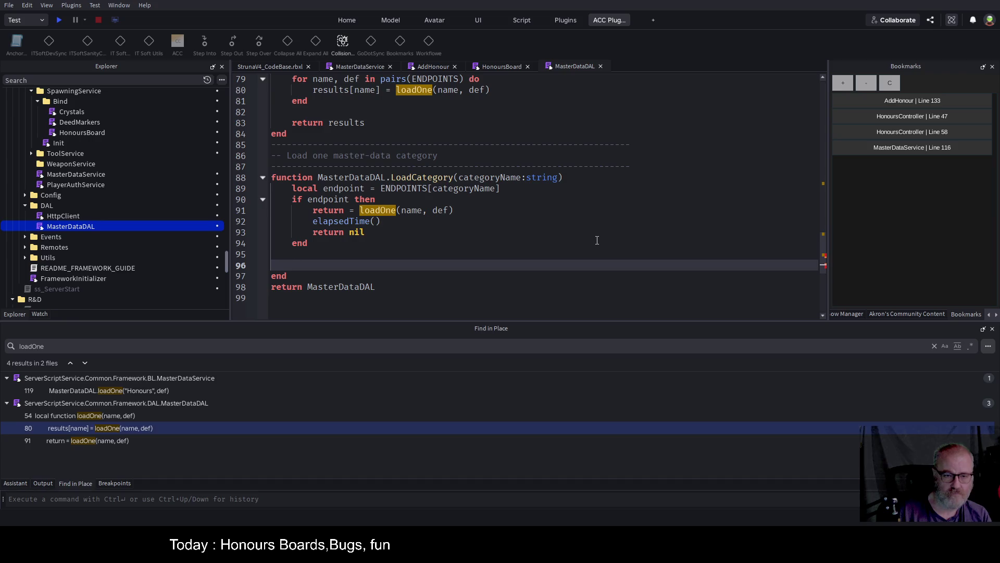
key(Up)
key(Up)
key(Up)
key(ctrl+s)
Replace the stray elapsedTime() with else and remove the ' =' after return.
key(shift+End)
key(BackSpace)
text(else)
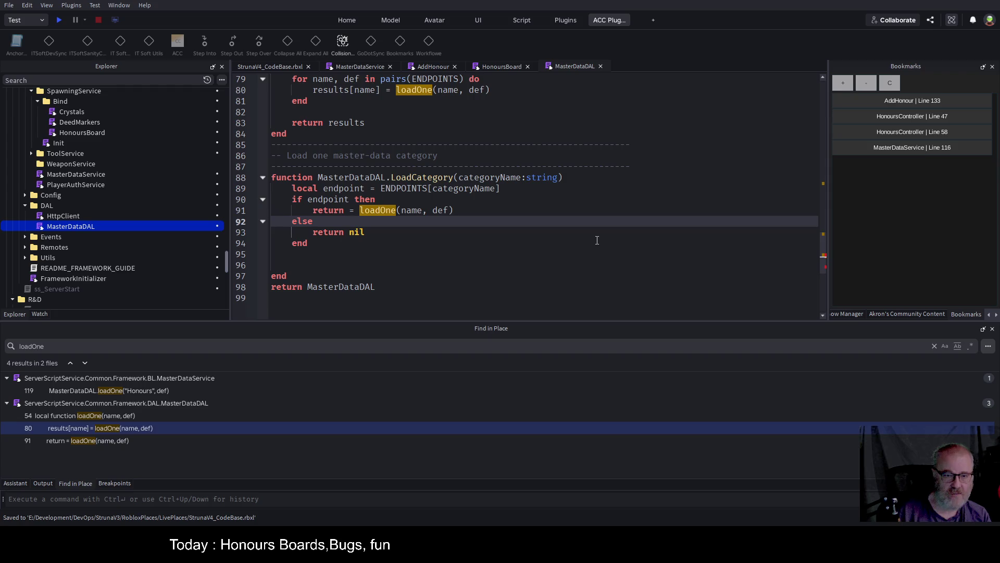
key(Up)
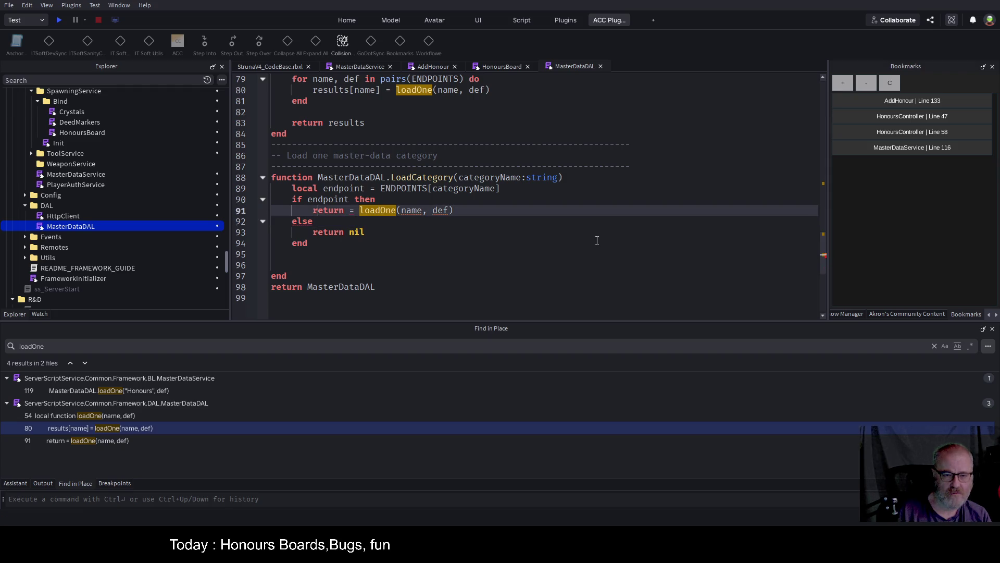
key(Delete)
key(Delete)
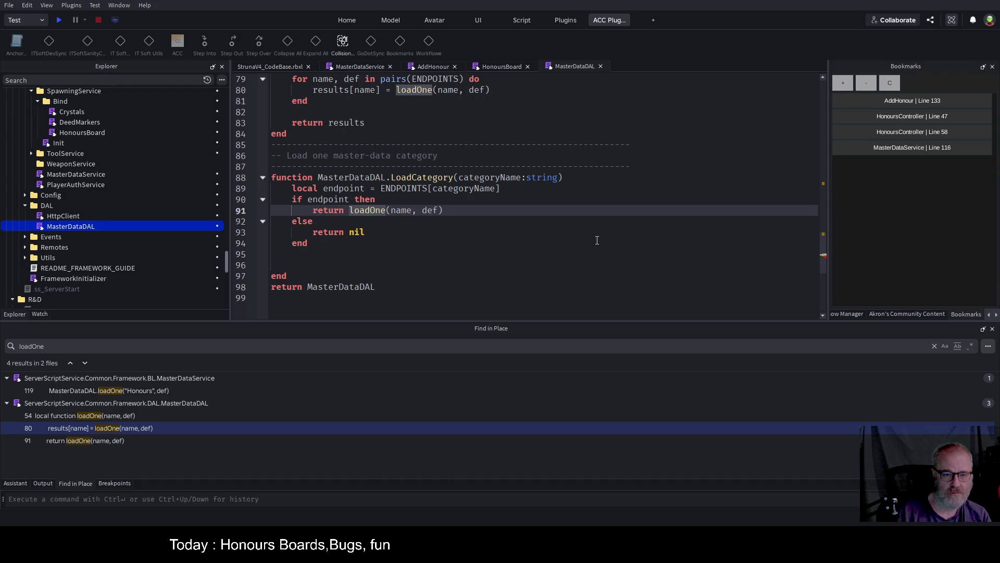
key(End)
Prefix the arguments so the call reads loadOne(endpoint.name, endpoint.def).
key(Left)
key(Left)
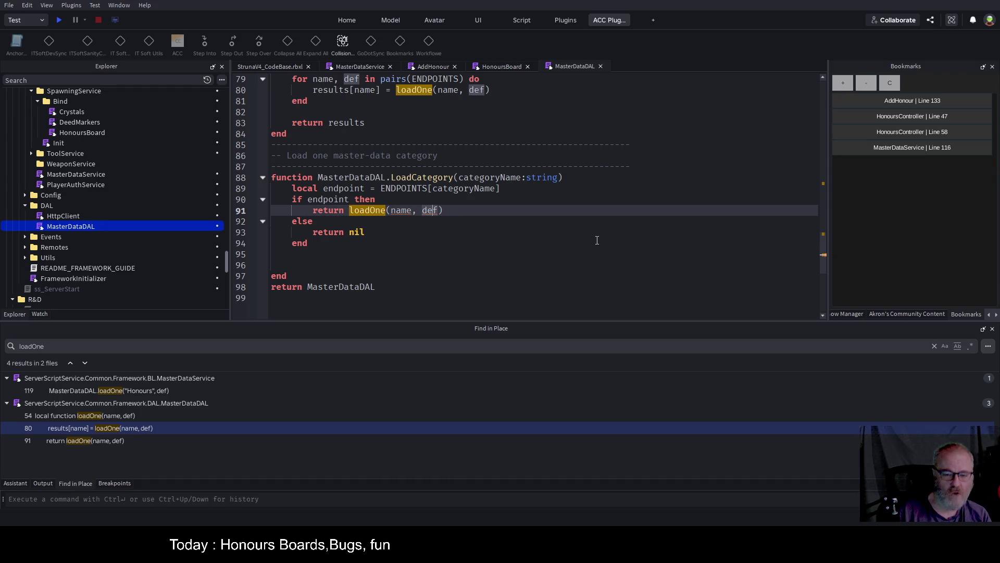
key(Left)
key(Left)
key(Left)
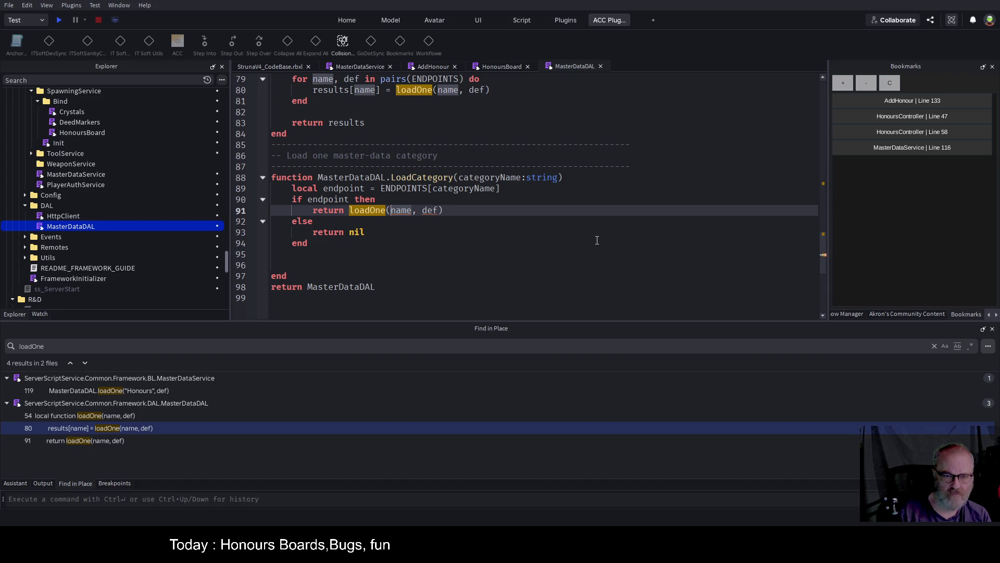
text(endpoint.NAme)
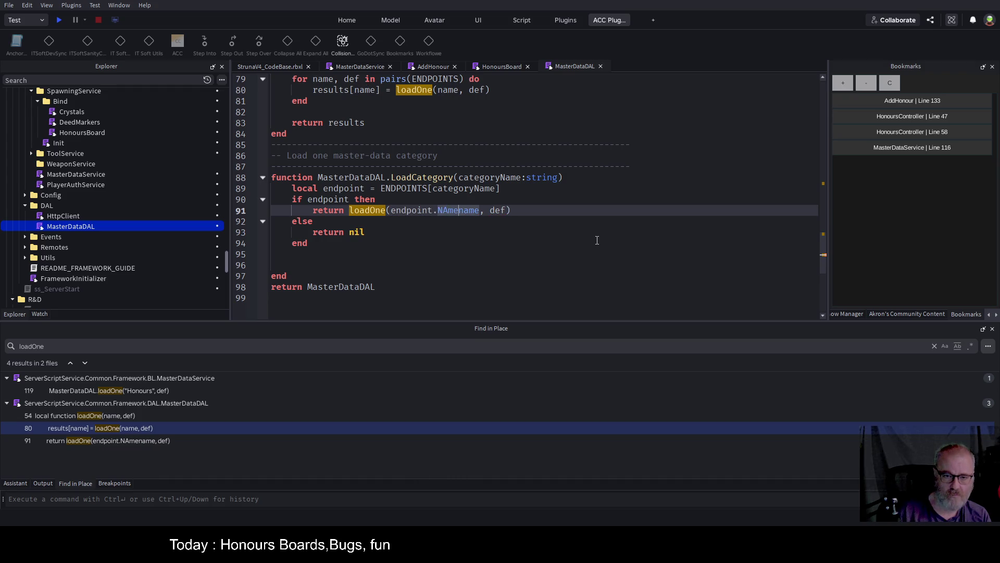
key(BackSpace)
key(BackSpace)
key(BackSpace)
key(ctrl+Right)
key(ctrl+Right)
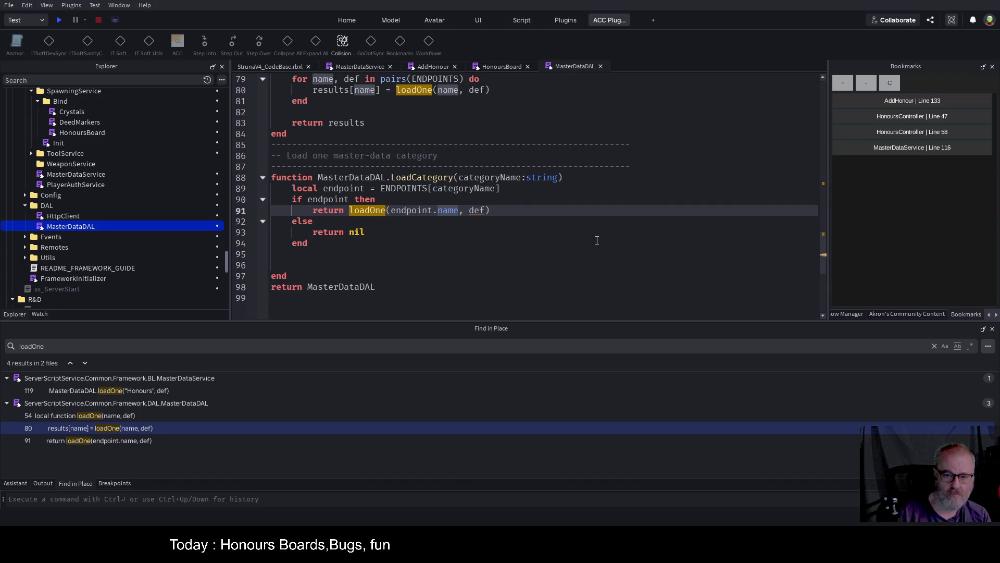
text(endpoint.)
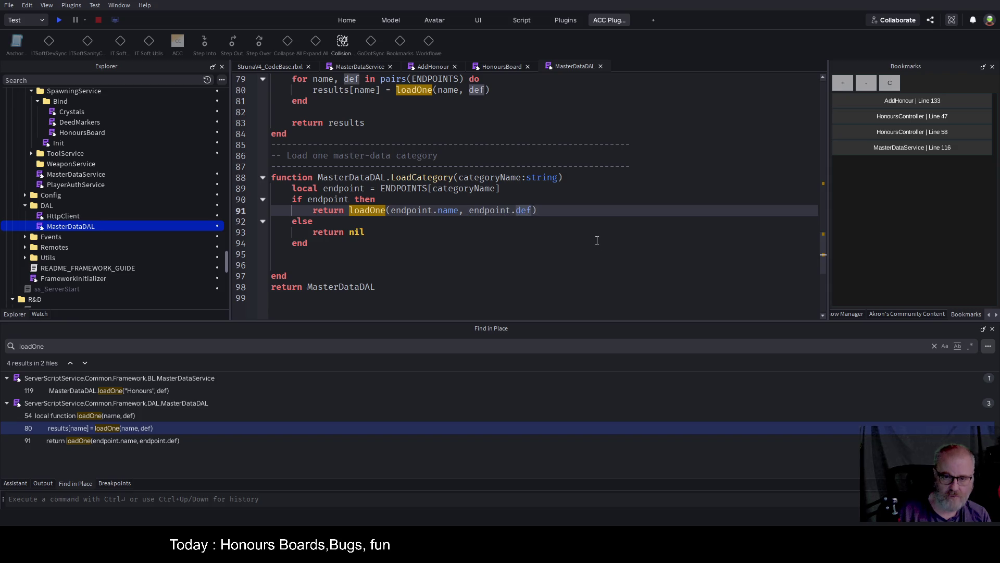
scroll(521, 219, up, 16)
Replace endpoint.name with categoryName in the loadOne call on line 91 and save.
key(ctrl+s)
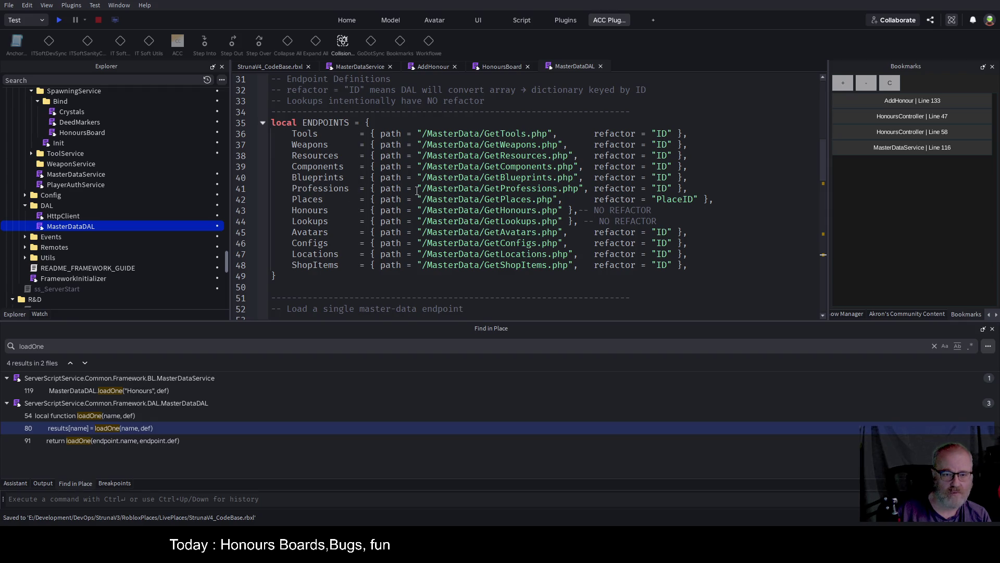
scroll(419, 192, down, 4)
scroll(423, 196, up, 2)
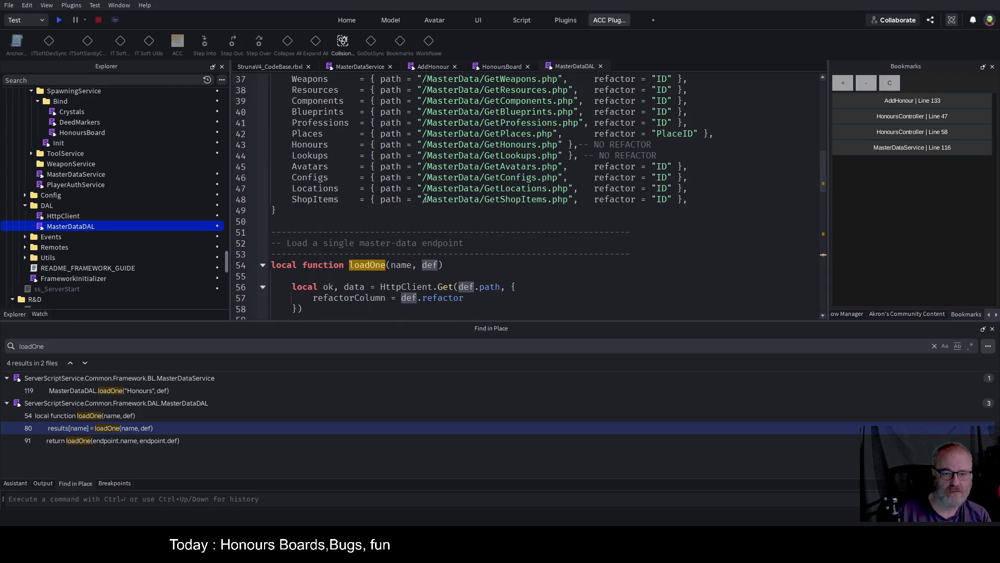
scroll(430, 203, down, 11)
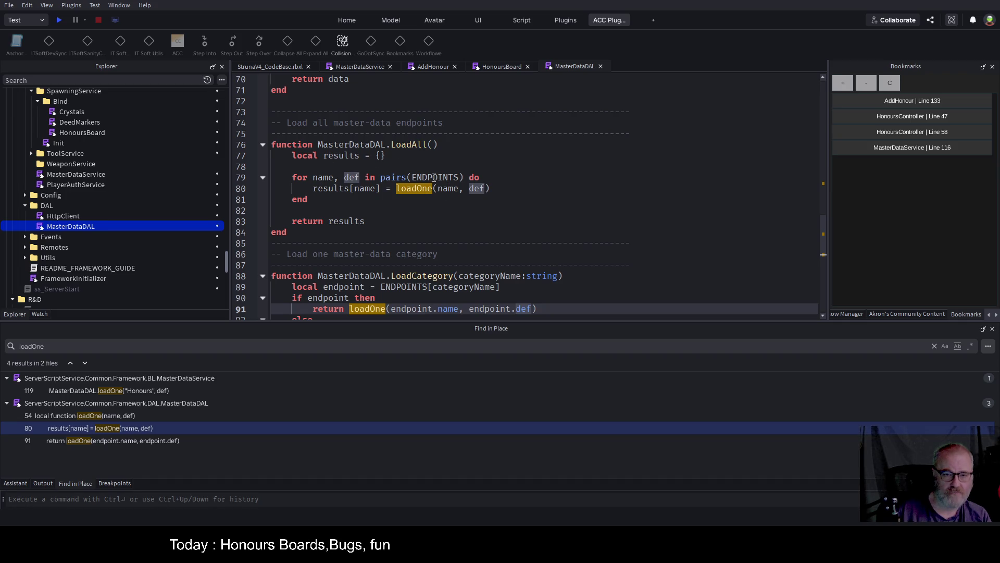
scroll(480, 226, down, 2)
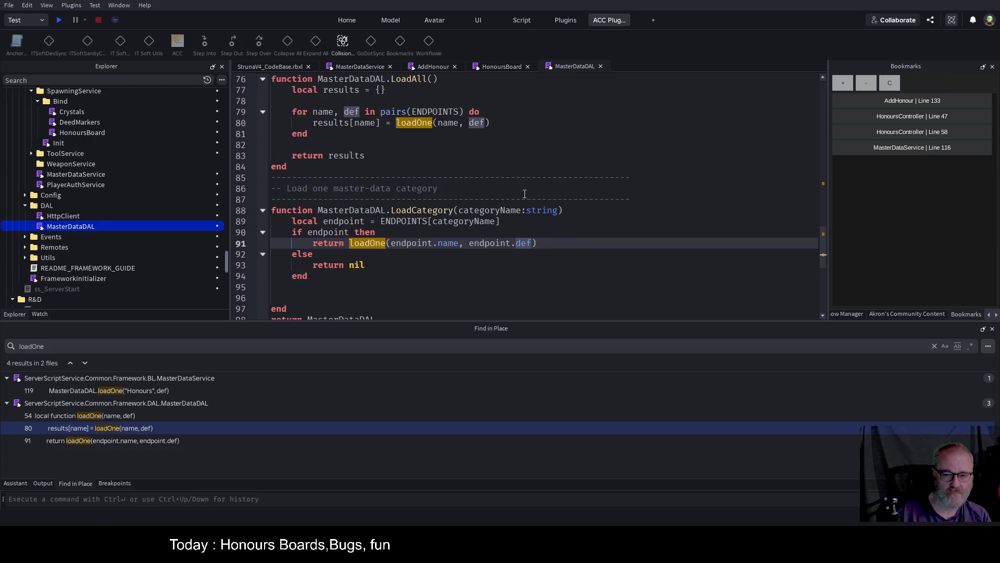
double_click(482, 210)
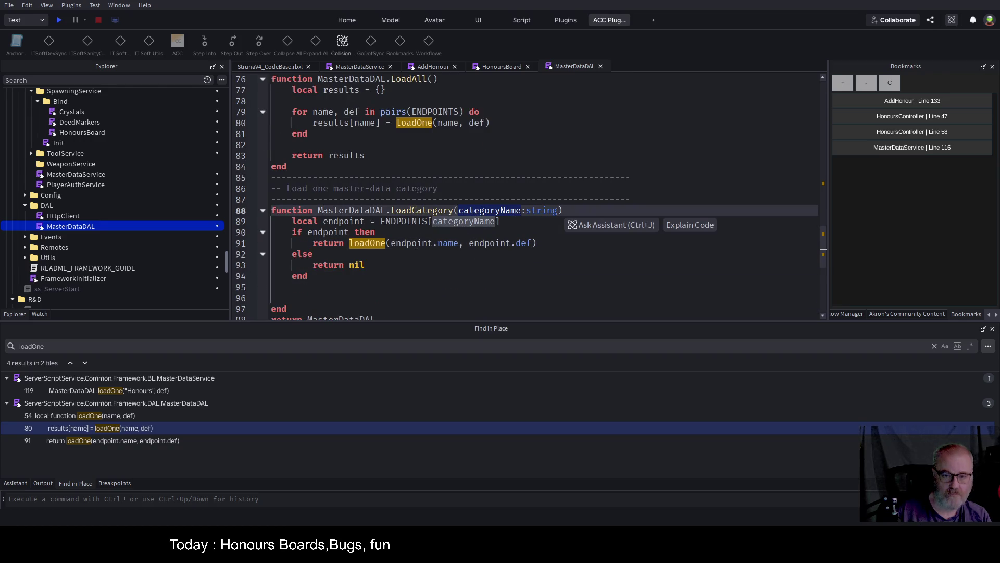
click(462, 244)
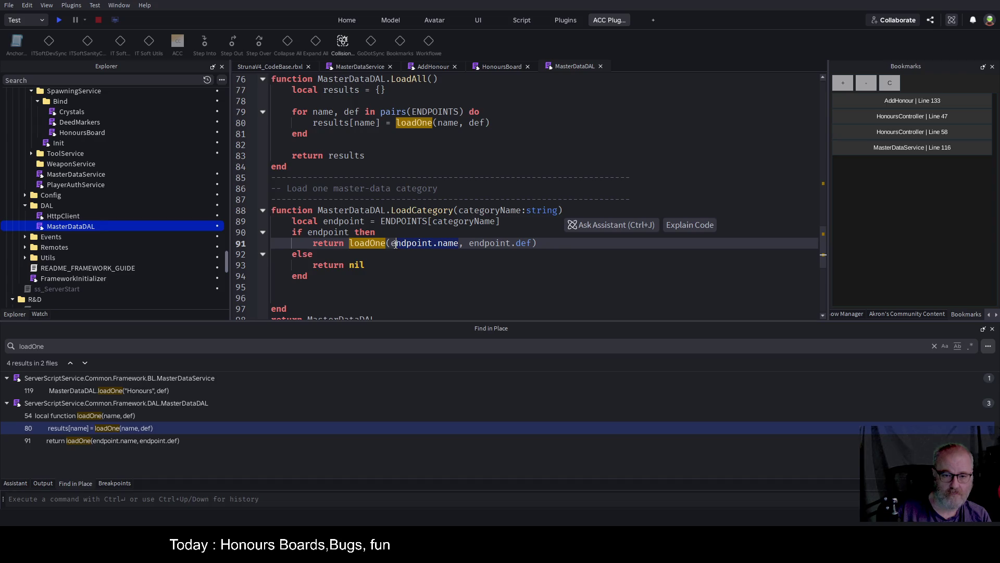
text(categoryName)
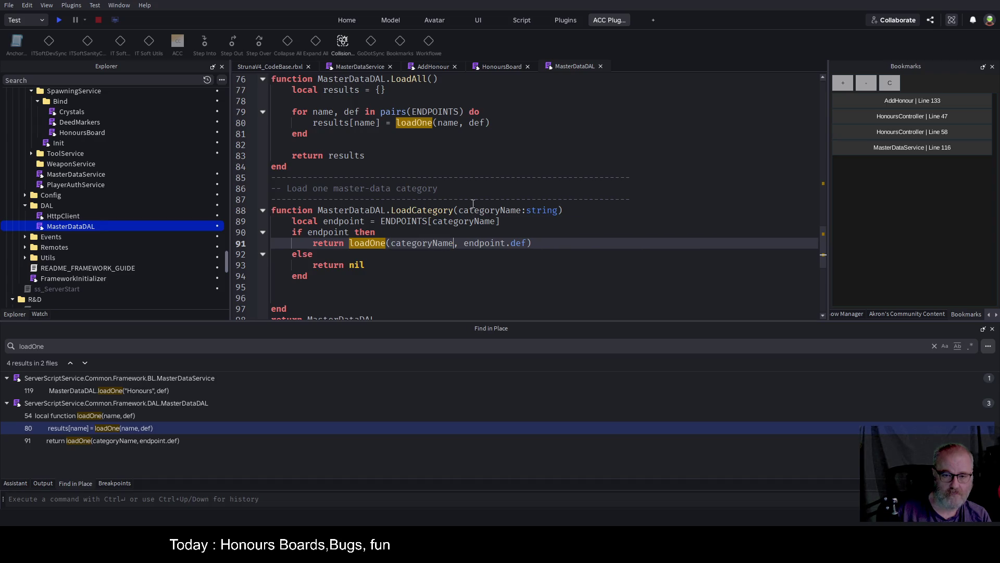
key(ctrl+s)
Change def to path so line 91 reads loadOne(categoryName, endpoint.path), and save.
click(453, 167)
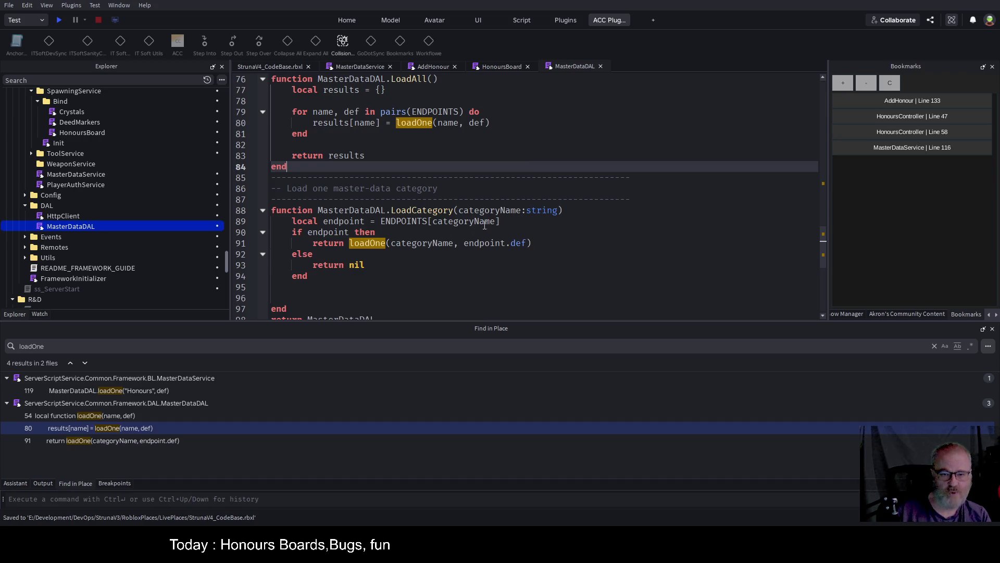
scroll(523, 243, up, 10)
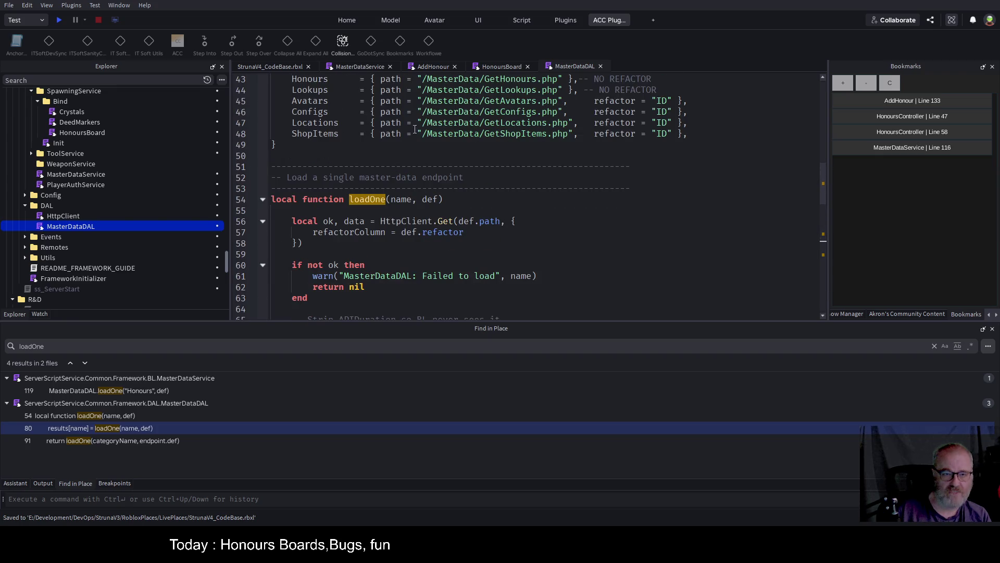
scroll(472, 217, down, 9)
double_click(518, 309)
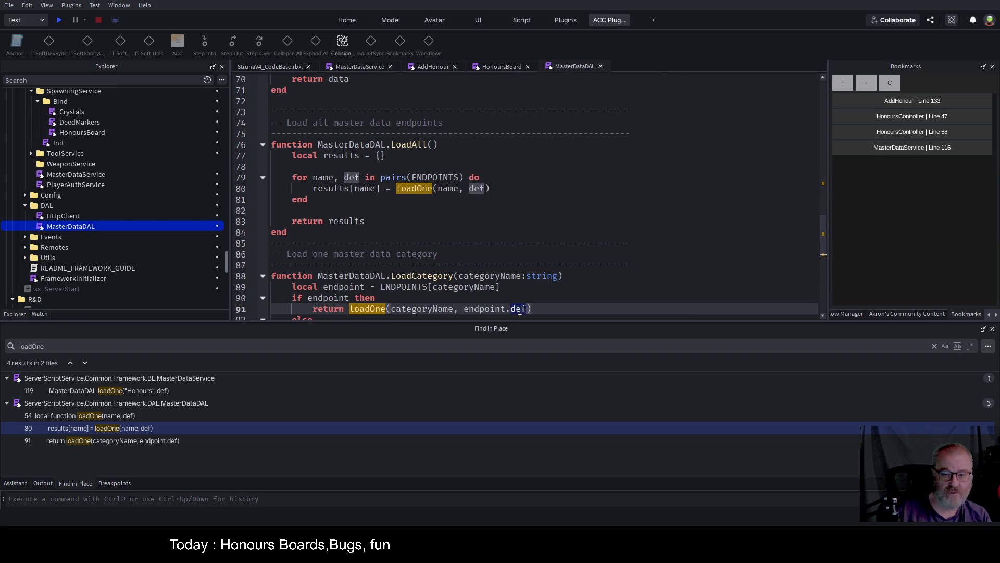
text(path)
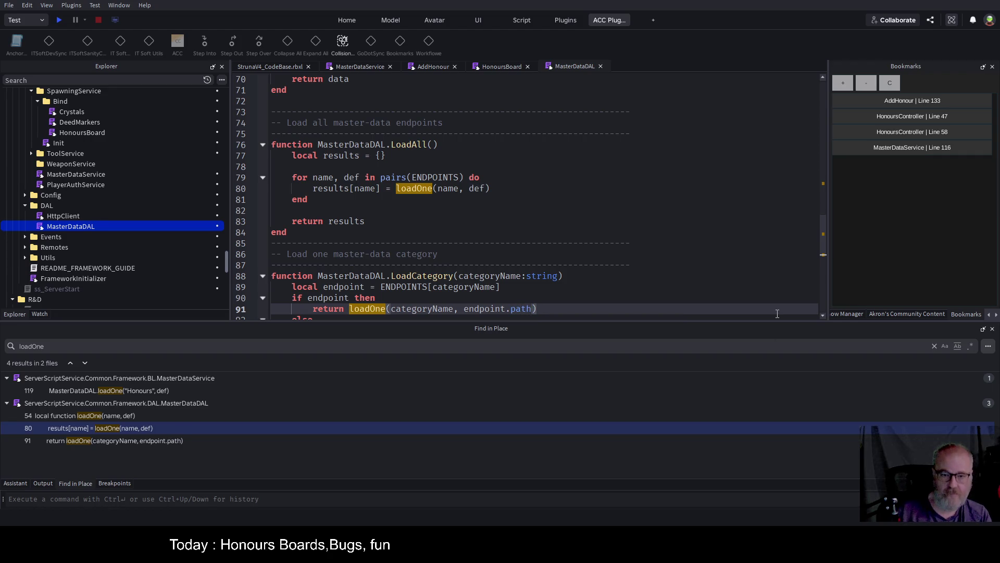
key(ctrl+s)
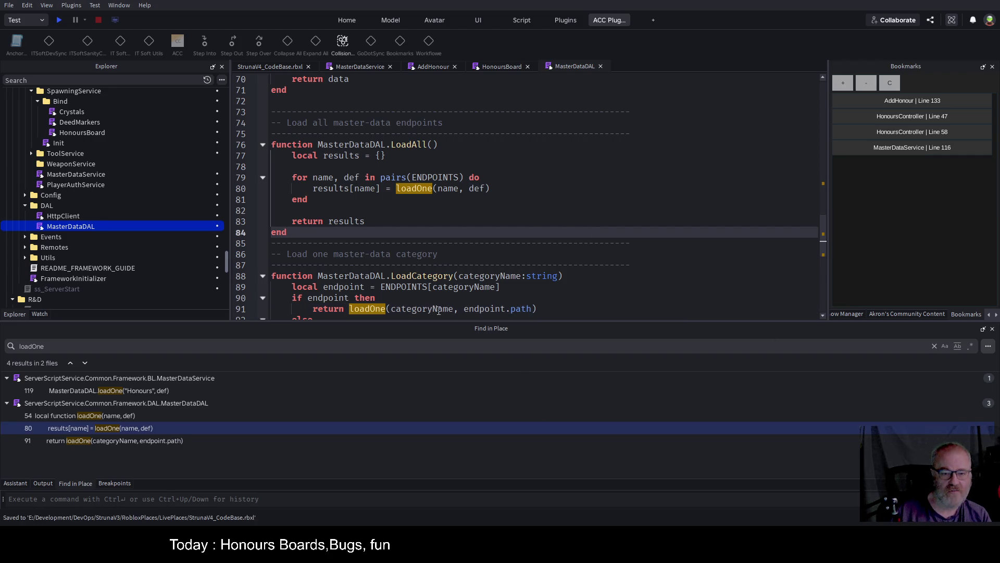
Capitalise the function name on line 88 to LoadCategory.
scroll(430, 277, down, 2)
mouse_move(562, 211)
mouse_down()
mouse_move(378, 211)
mouse_move(392, 210)
mouse_up()
text(L)
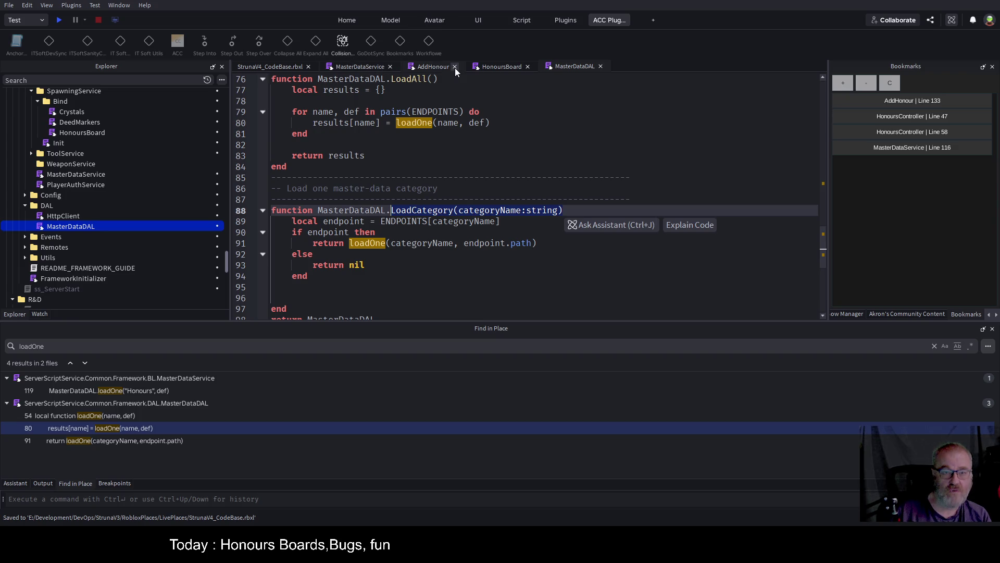
In MasterDataService, replace GetHonours' LoadAll line with a MasterDataDAL.LoadCategory call.
click(353, 66)
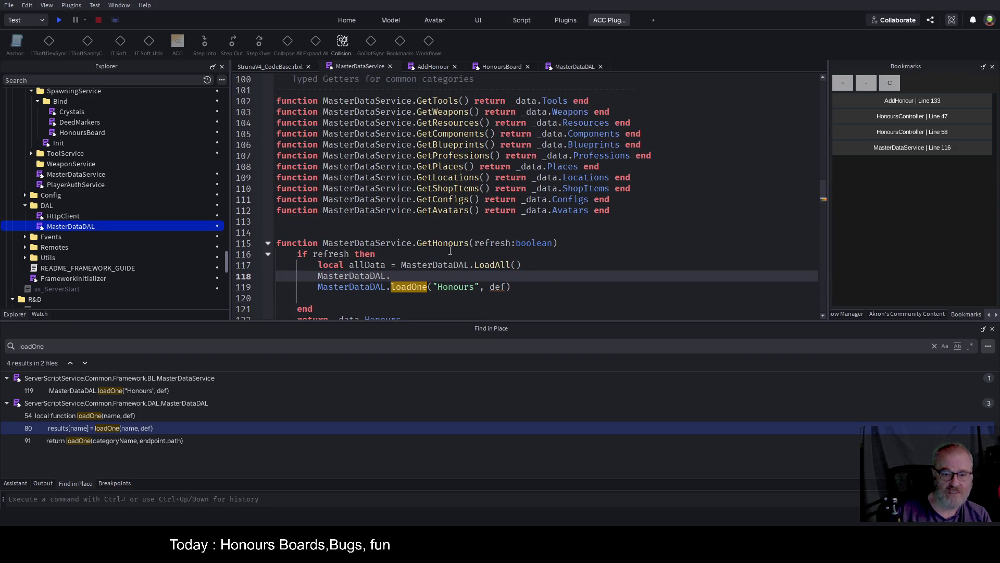
drag(319, 265, 521, 265)
text(LoadCategory(categoryName:string))
key(Home)
text(MasterDataService.)
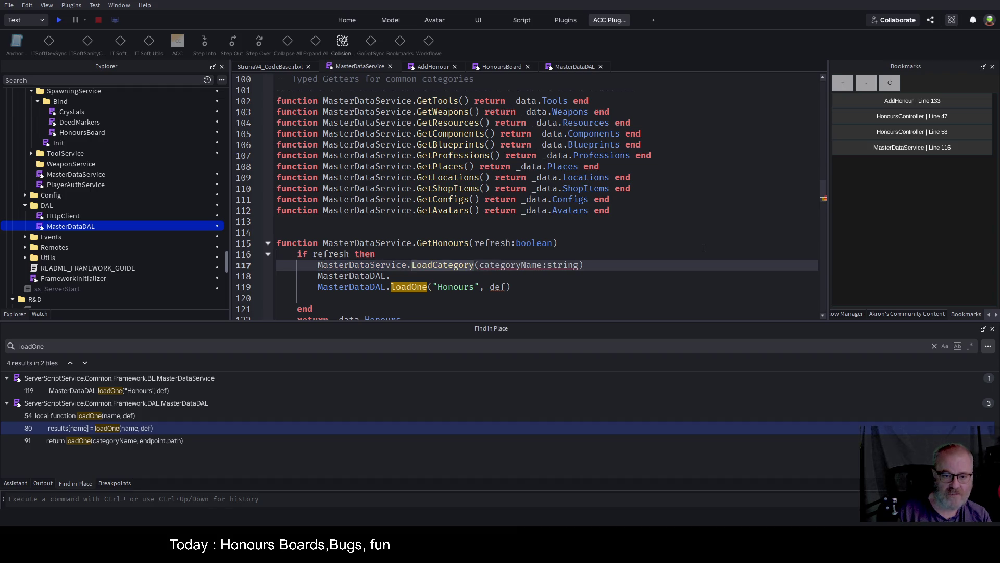
key(ctrl+Left)
key(ctrl+Delete)
text(master)
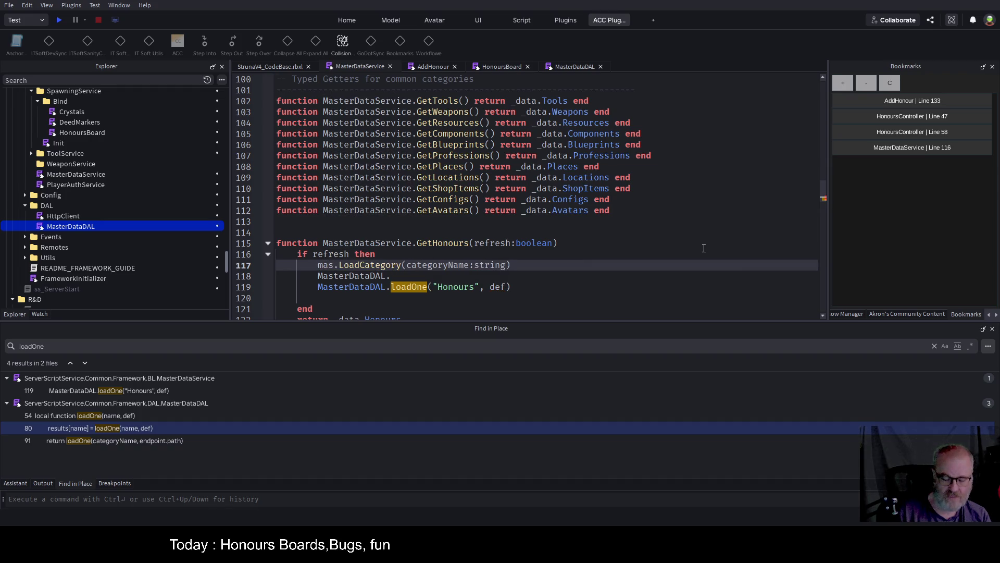
key(Tab)
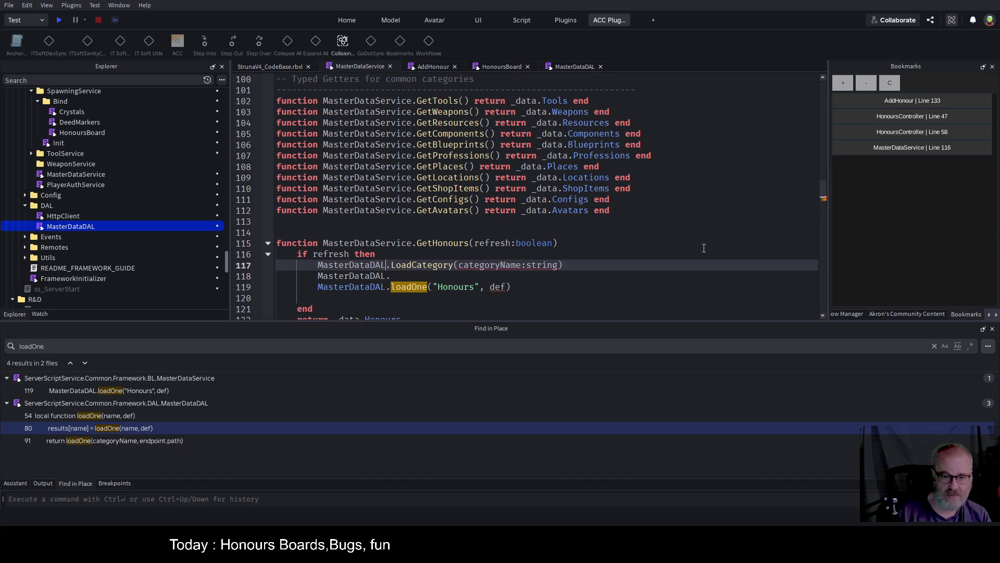
Fill in the LoadCategory argument as "Honour".
key(Left)
key(Left)
key(Left)
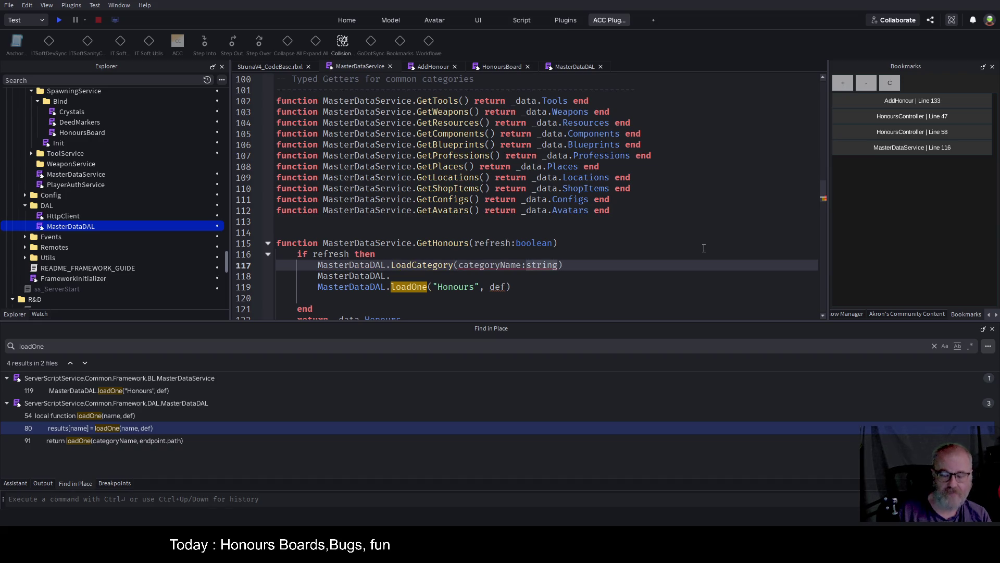
key(ctrl+shift+Right)
key(ctrl+shift+Right)
key(ctrl+shift+Right)
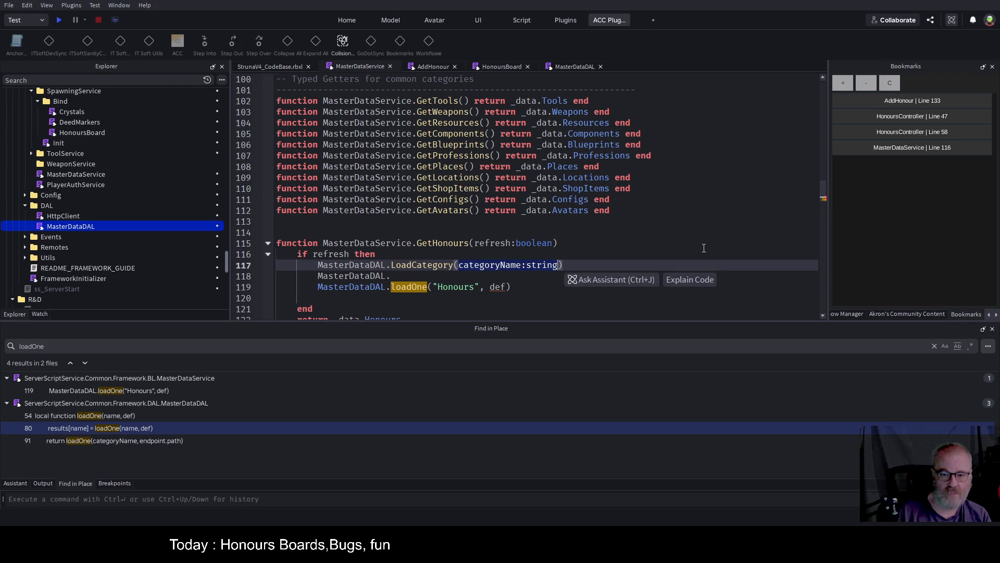
text("Honours)
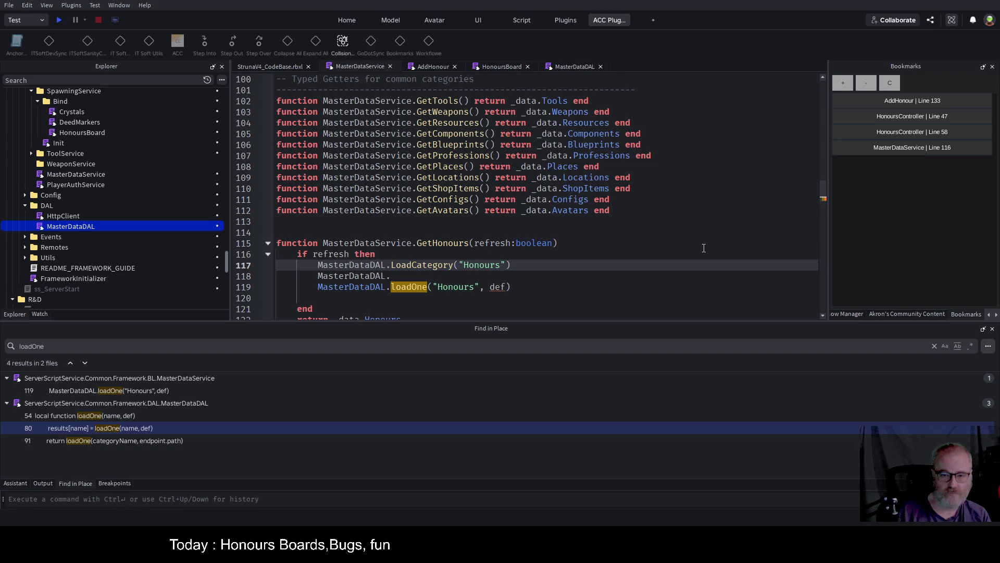
key(BackSpace)
Delete the leftover MasterDataDAL and loadOne lines 118–119 and save.
key(Down)
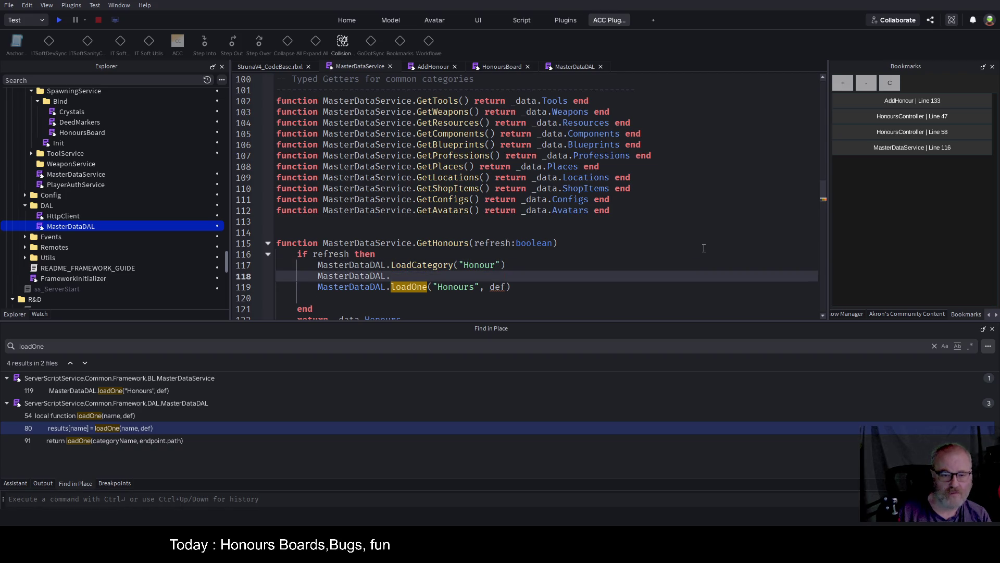
key(Home)
key(shift+Down)
key(shift+End)
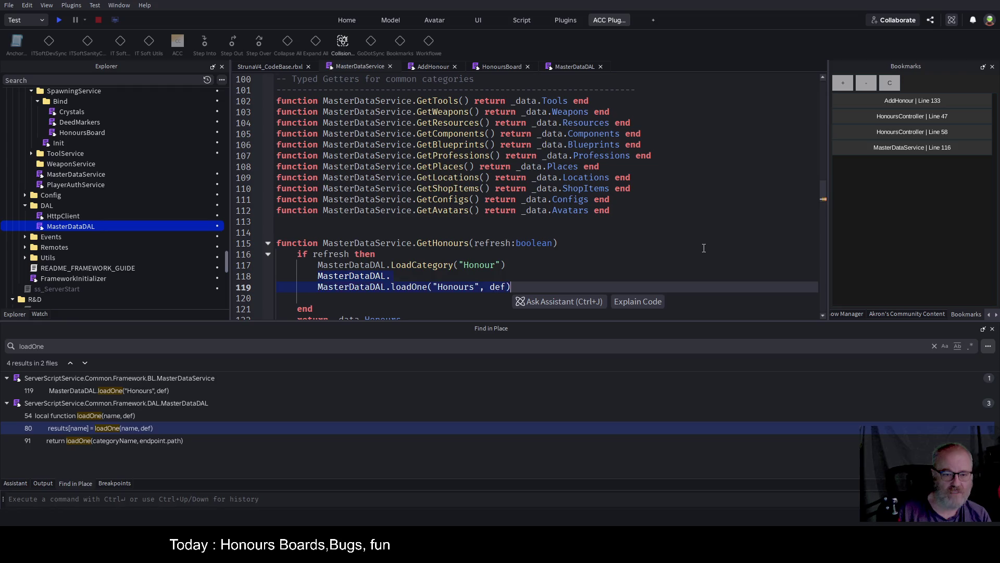
key(Delete)
key(Up)
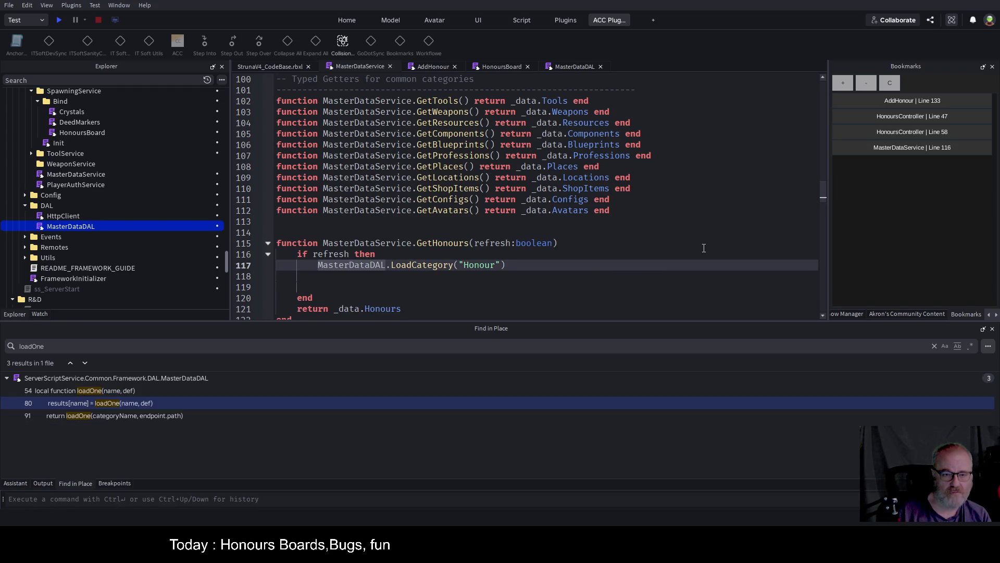
key(Down)
key(ctrl+s)
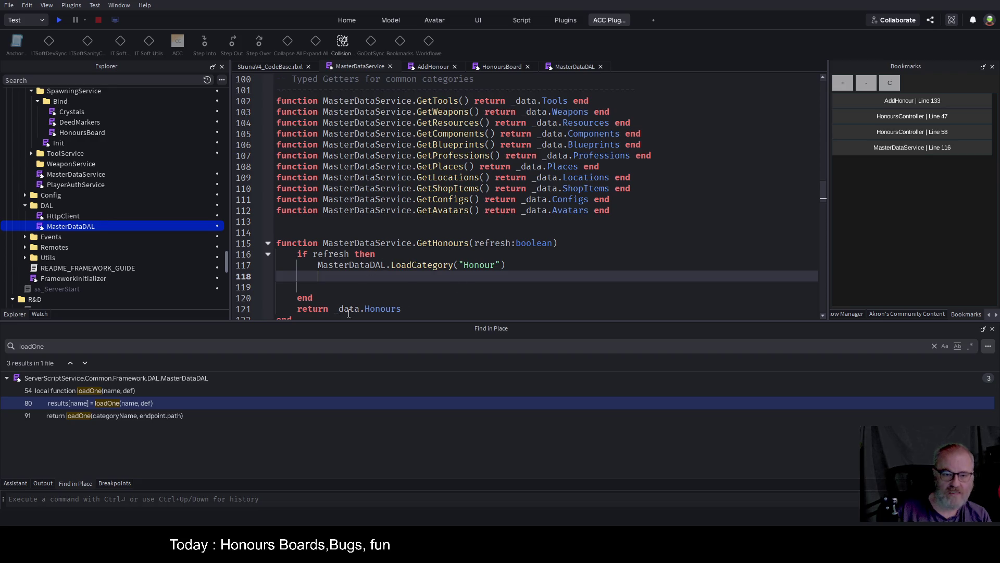
Delete the two blank lines at the end of GetHonours' refresh branch and save.
click(349, 311)
scroll(503, 270, down, 2)
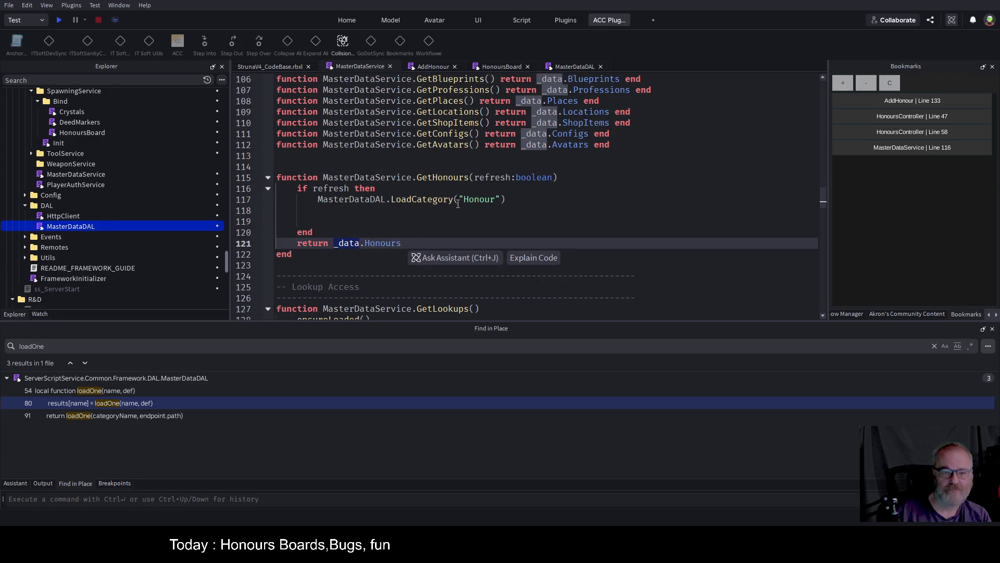
scroll(467, 204, up, 5)
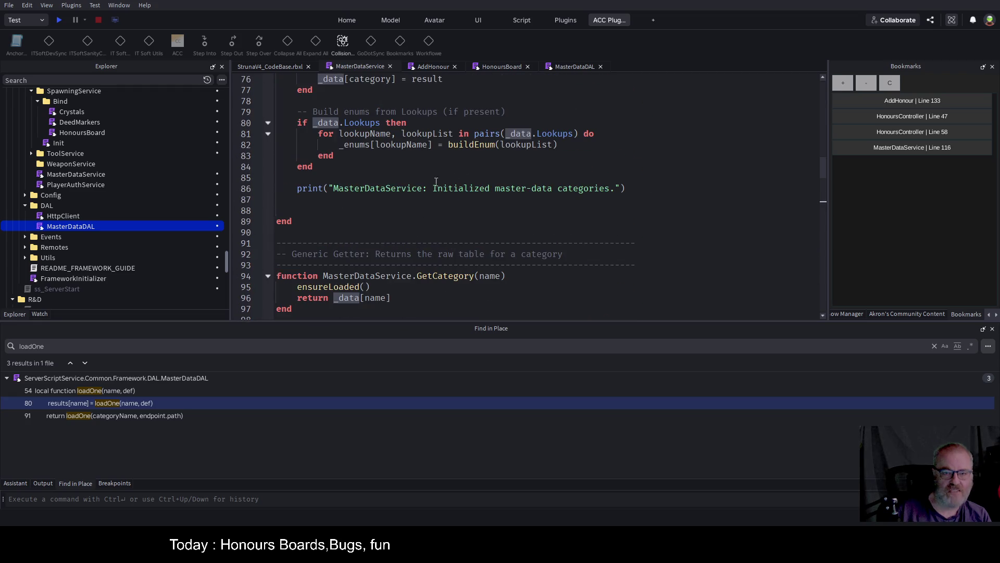
scroll(497, 172, up, 8)
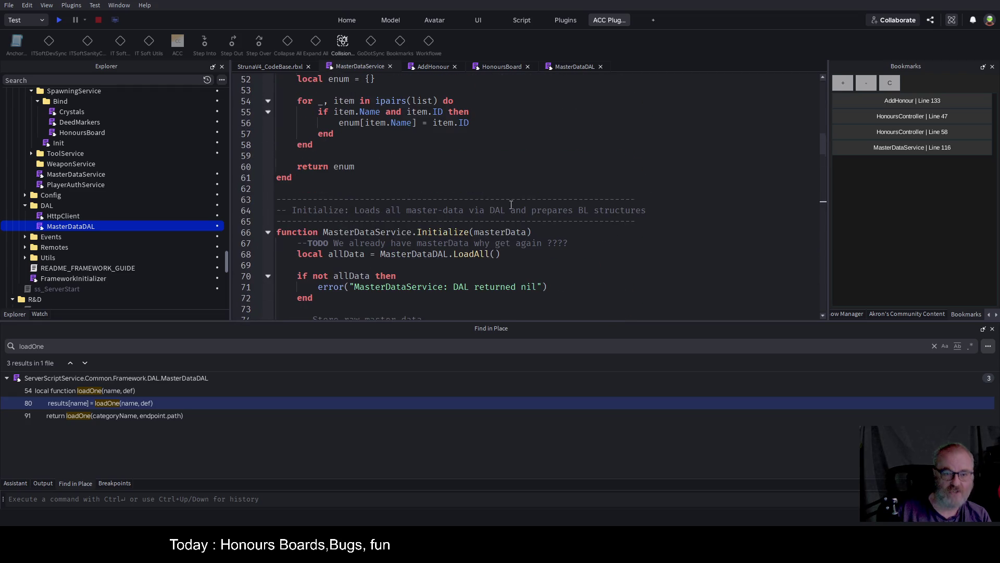
scroll(511, 205, up, 4)
scroll(469, 214, down, 15)
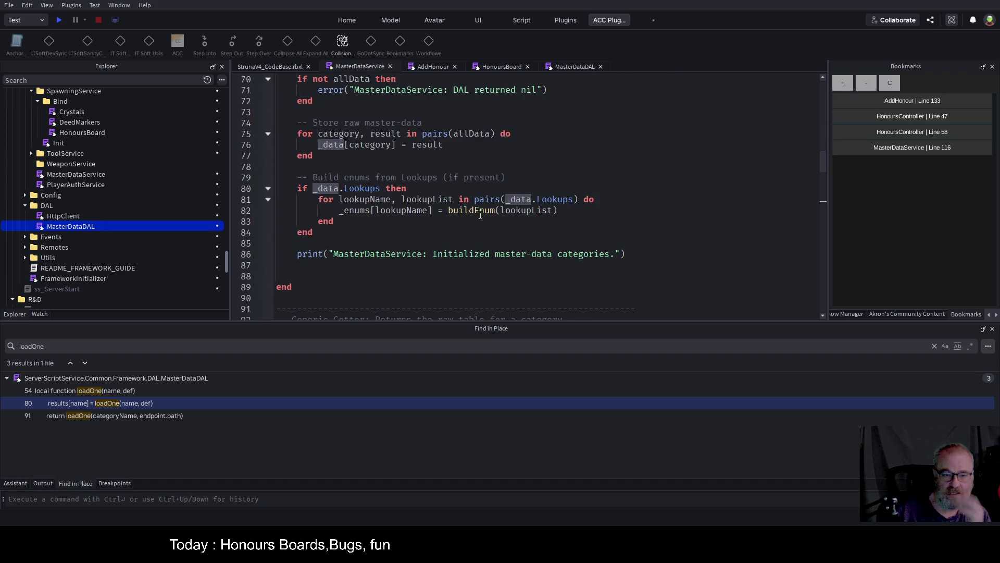
scroll(464, 216, down, 5)
scroll(469, 203, down, 3)
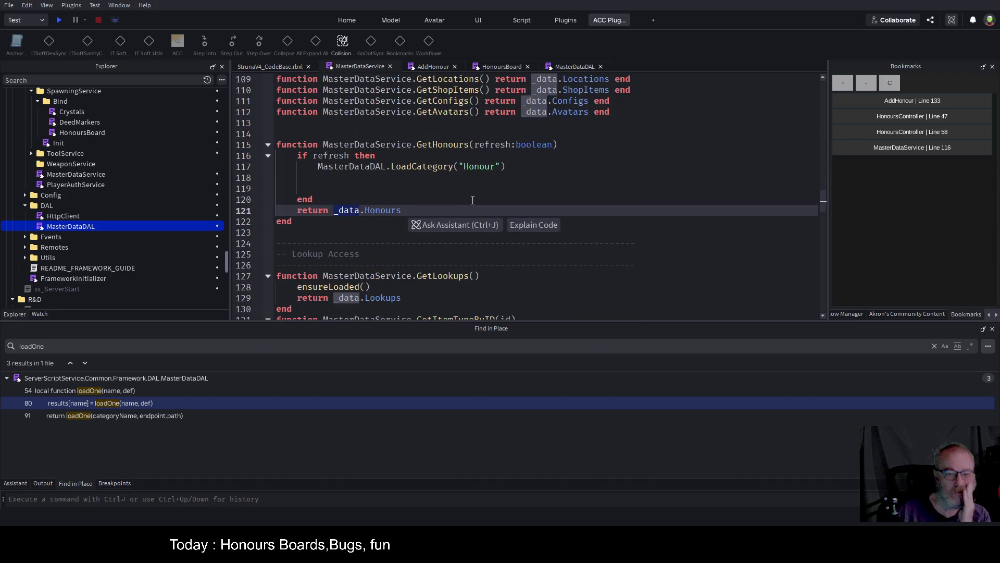
click(347, 194)
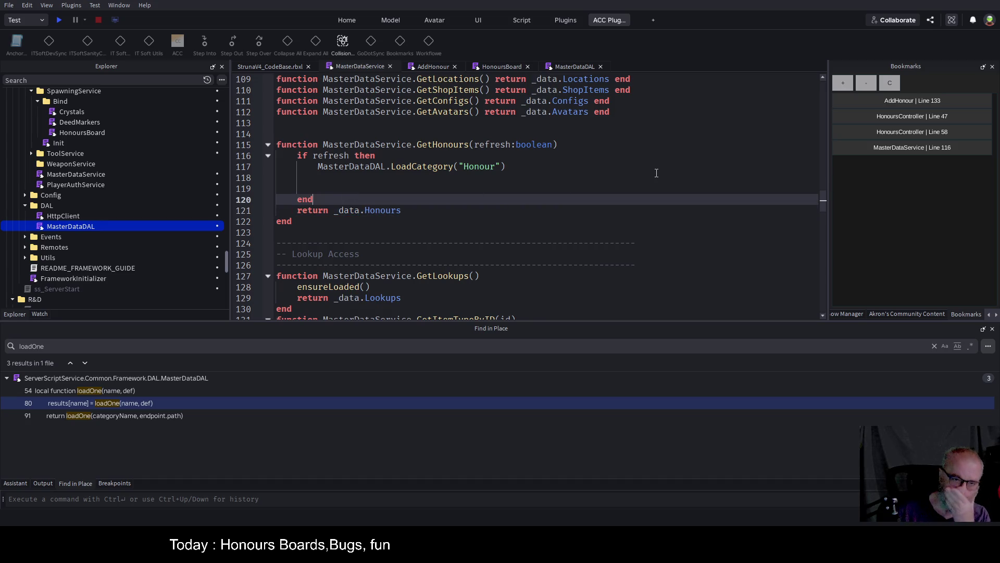
key(Up)
key(Up)
key(Delete)
key(Delete)
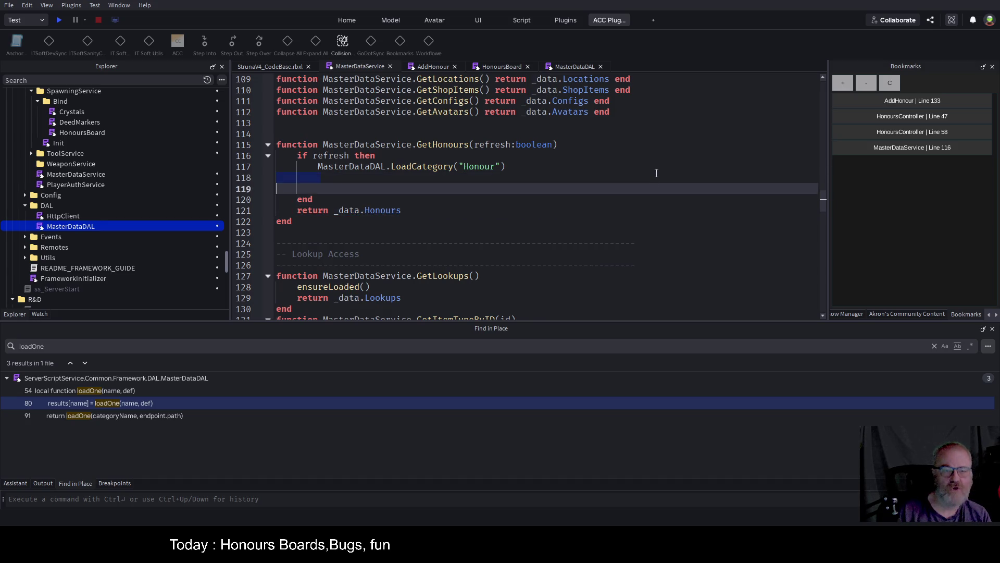
key(ctrl+s)
Bring up the AddHonour script at its particle emitter setup.
click(451, 67)
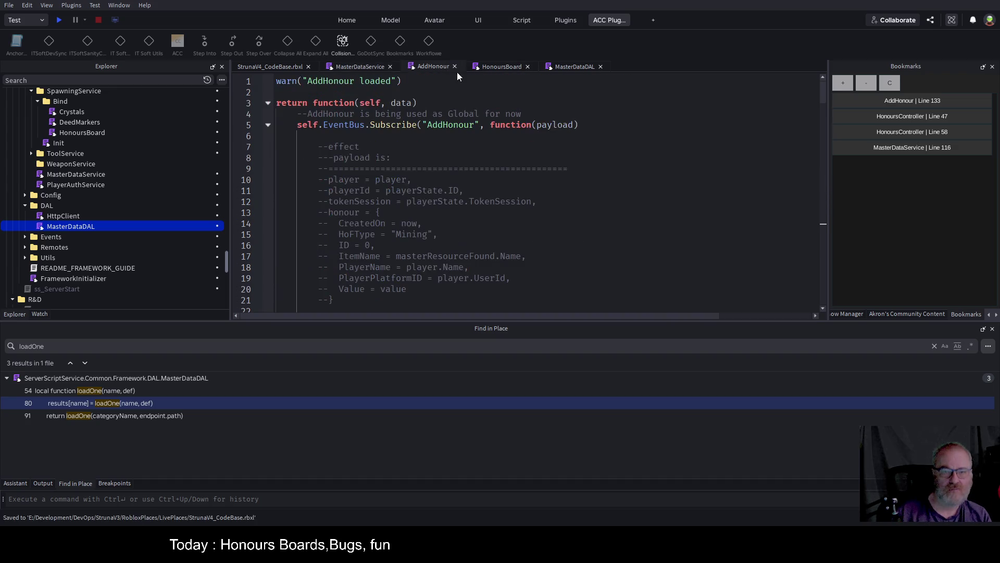
scroll(483, 199, down, 9)
scroll(483, 200, down, 5)
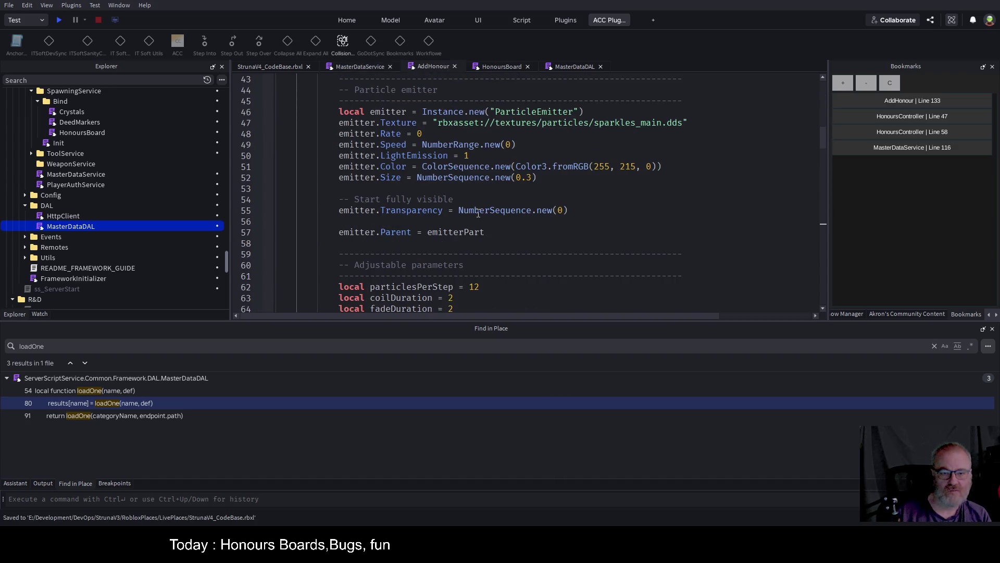
In HonoursBoard, delete the commented-out ReloadData lines and blank lines around the GetHonours(true) return.
click(512, 70)
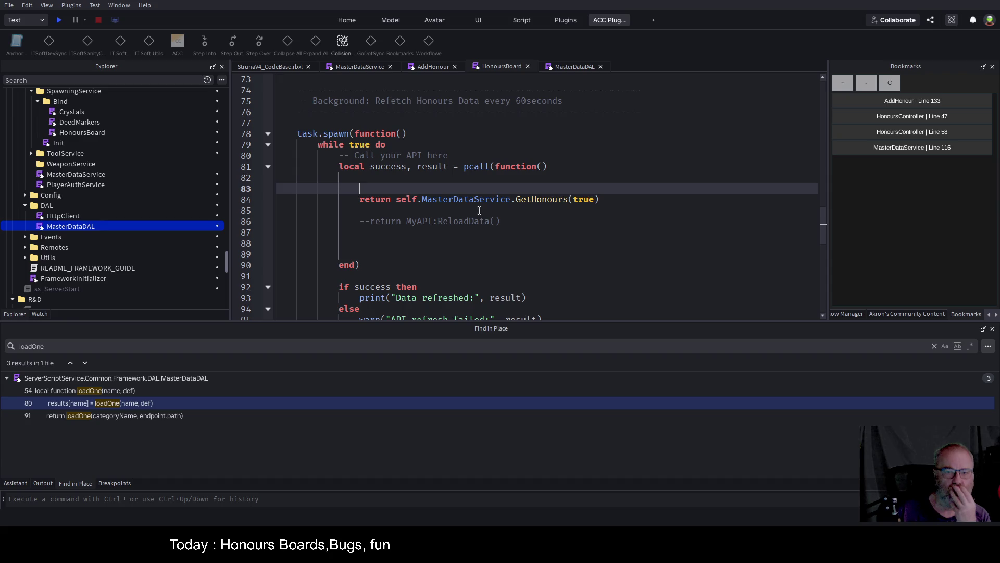
mouse_move(360, 244)
mouse_down()
mouse_move(263, 200)
mouse_move(258, 211)
mouse_up()
key(Delete)
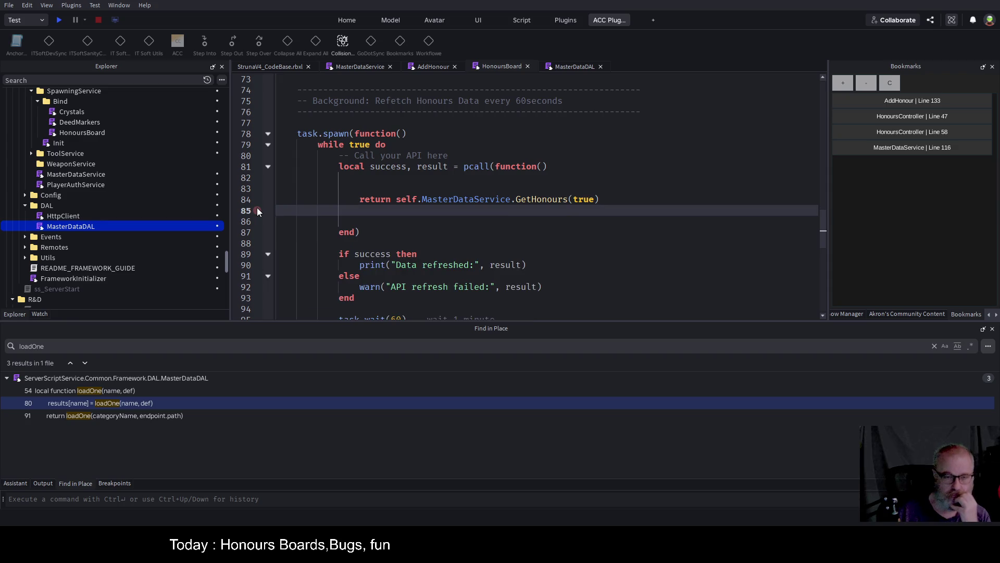
key(Delete)
key(Delete)
key(Up)
key(Up)
key(Up)
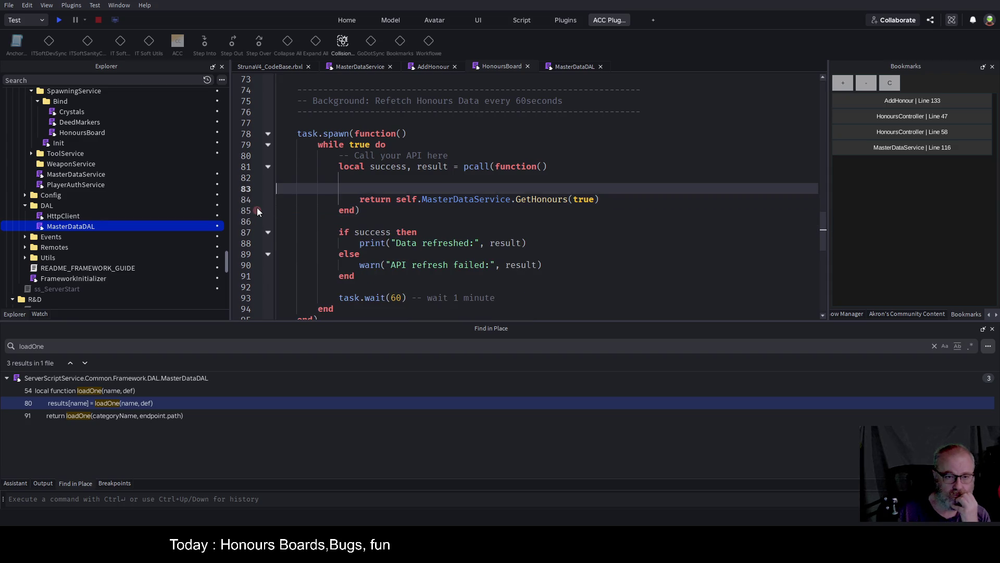
key(Down)
key(Down)
key(BackSpace)
key(BackSpace)
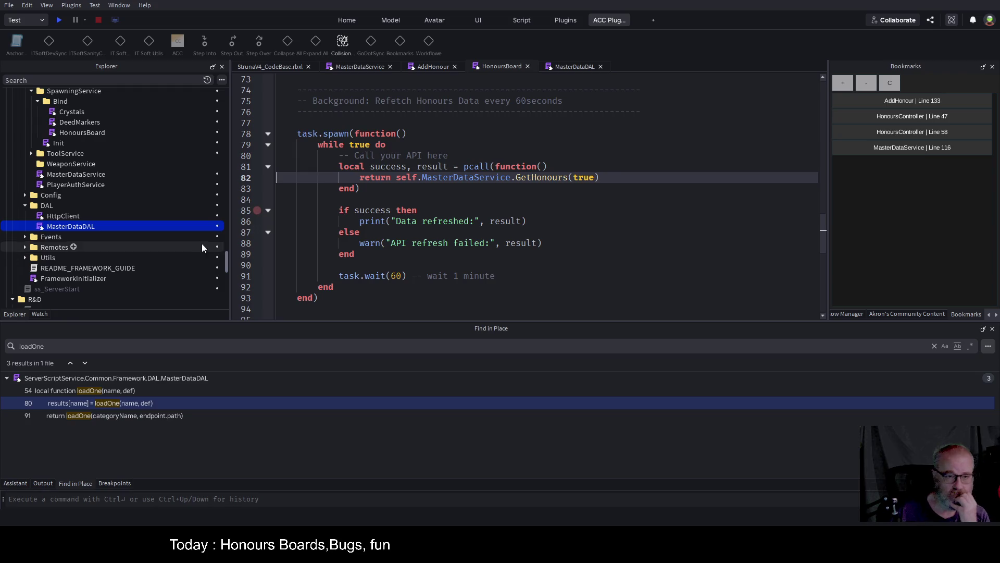
key(Down)
key(Down)
key(Down)
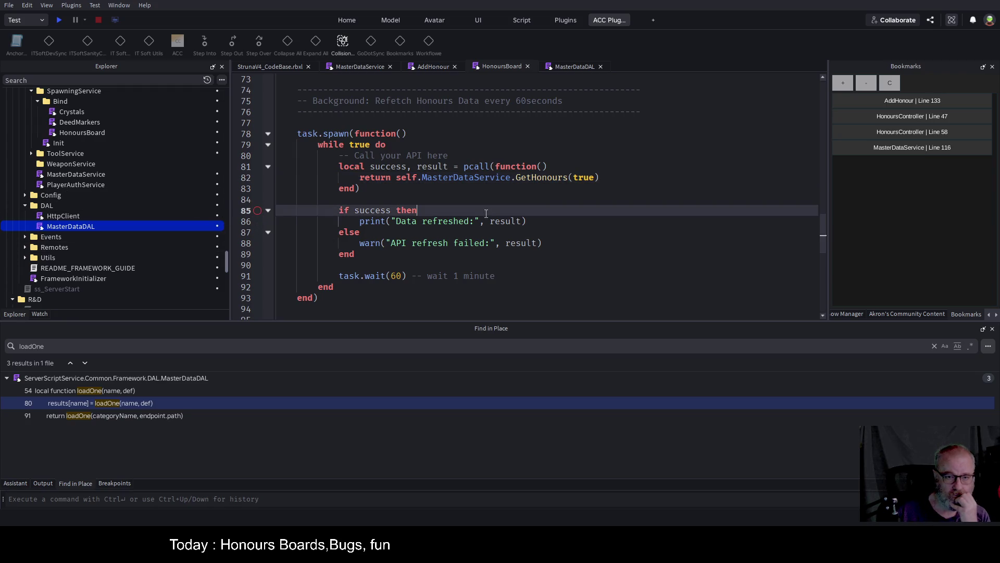
Add a breakpoint on line 85's success check and go back to MasterDataService.
click(257, 210)
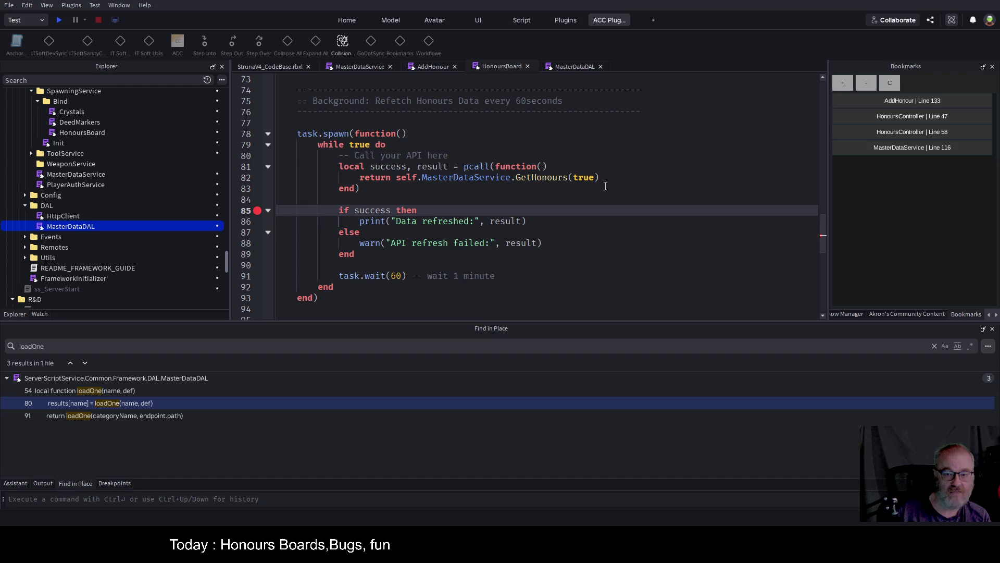
click(544, 179)
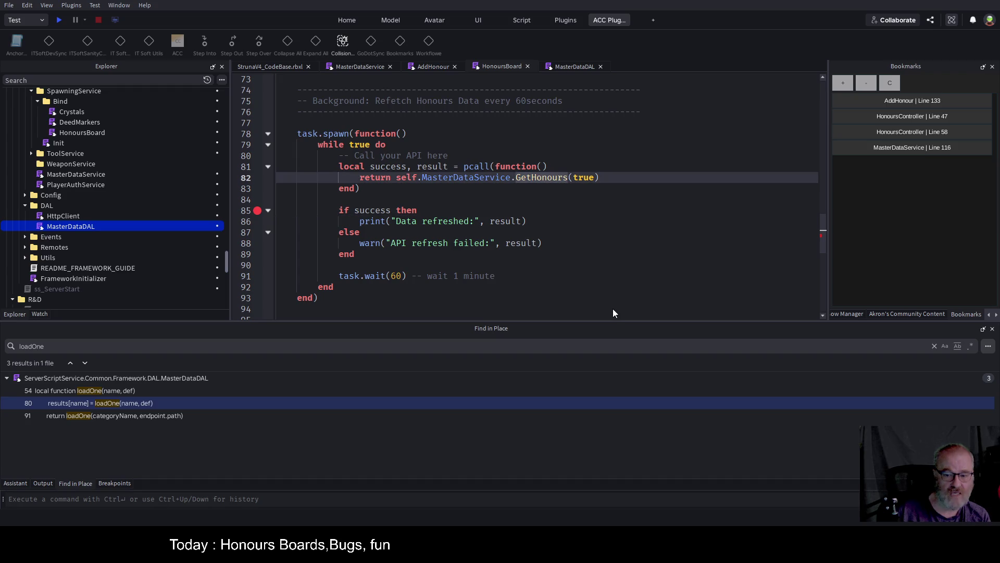
click(368, 70)
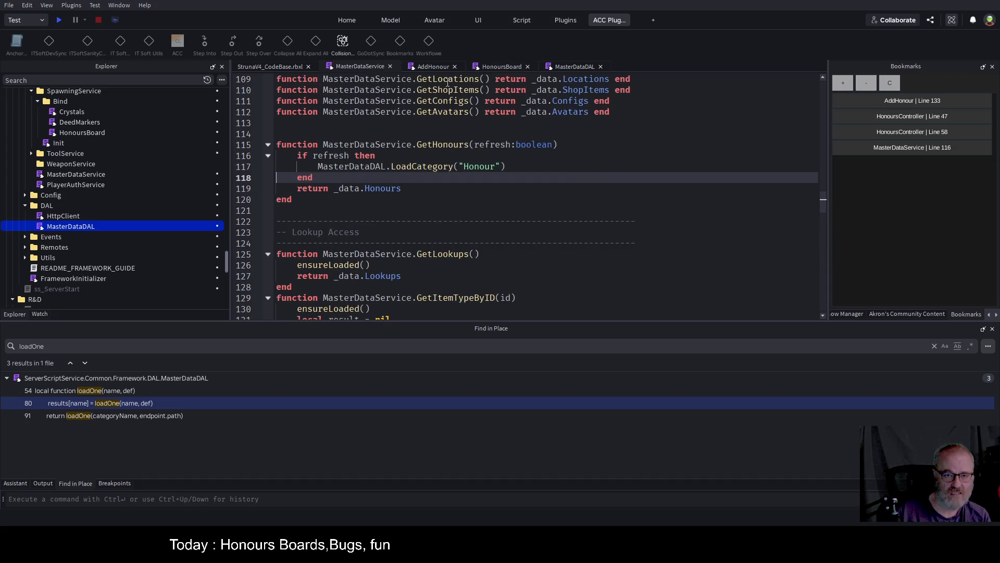
click(498, 67)
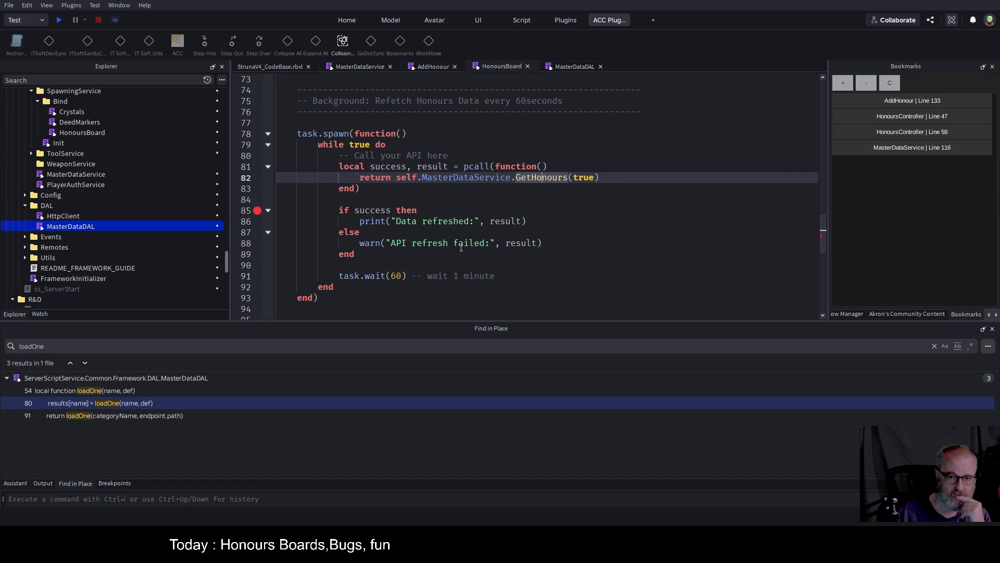
scroll(461, 247, up, 1)
scroll(467, 244, up, 3)
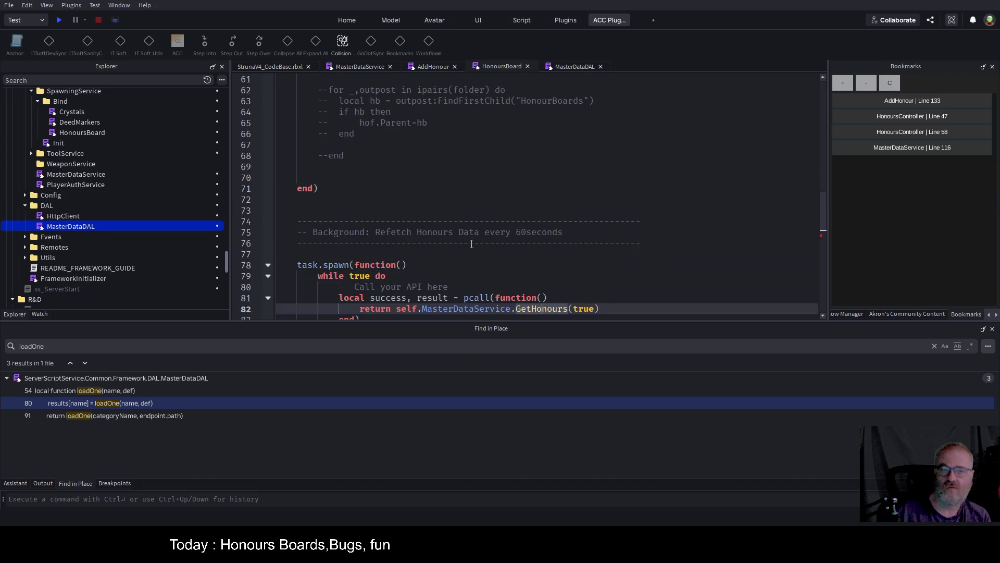
scroll(472, 243, up, 1)
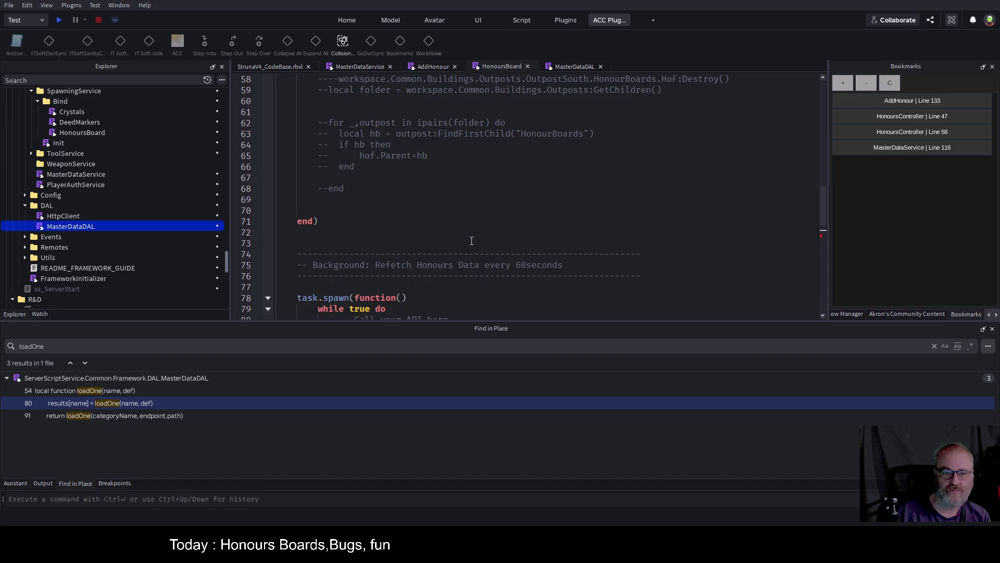
scroll(472, 237, down, 5)
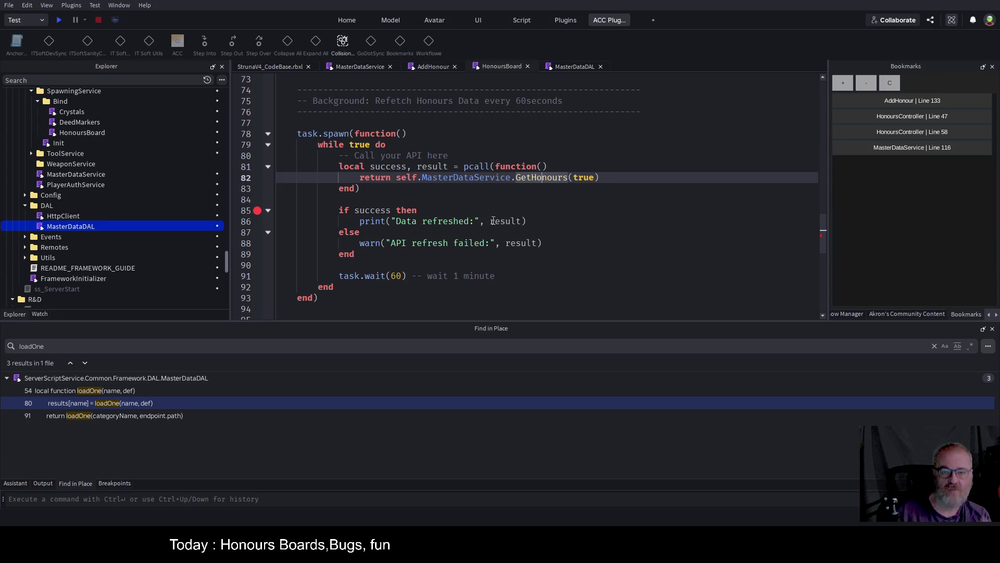
click(437, 67)
Inspect the GetCategory call on AddHonour line 133 that loads the existing honours.
scroll(491, 210, down, 15)
scroll(467, 236, down, 15)
scroll(588, 191, up, 3)
click(589, 191)
scroll(573, 182, down, 4)
scroll(510, 145, up, 3)
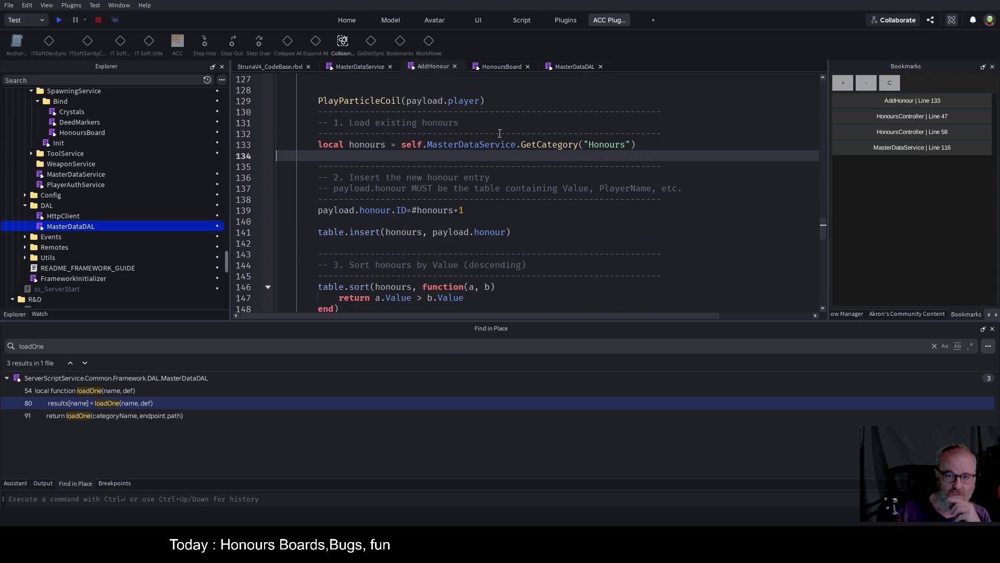
double_click(554, 146)
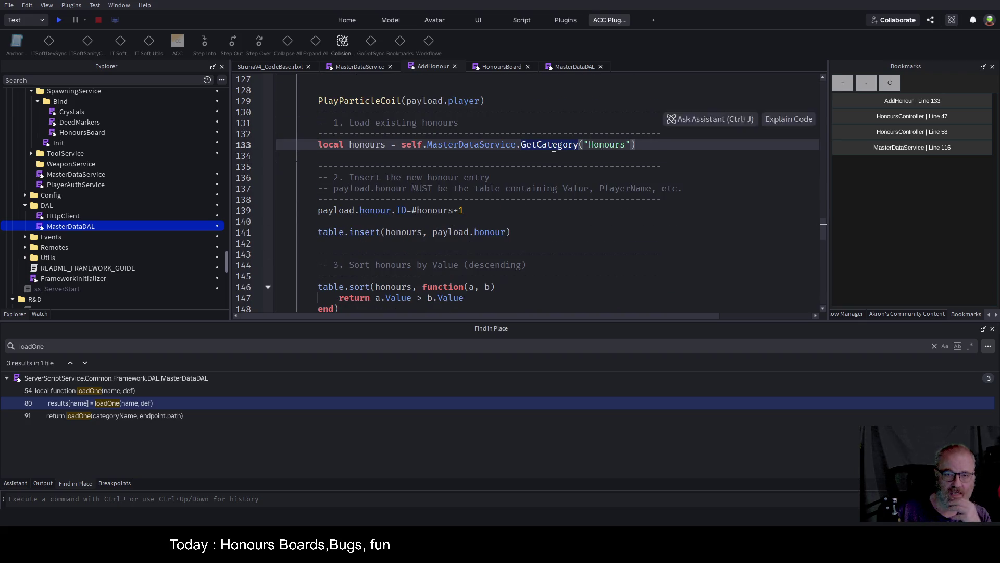
scroll(535, 198, down, 3)
scroll(535, 198, down, 3)
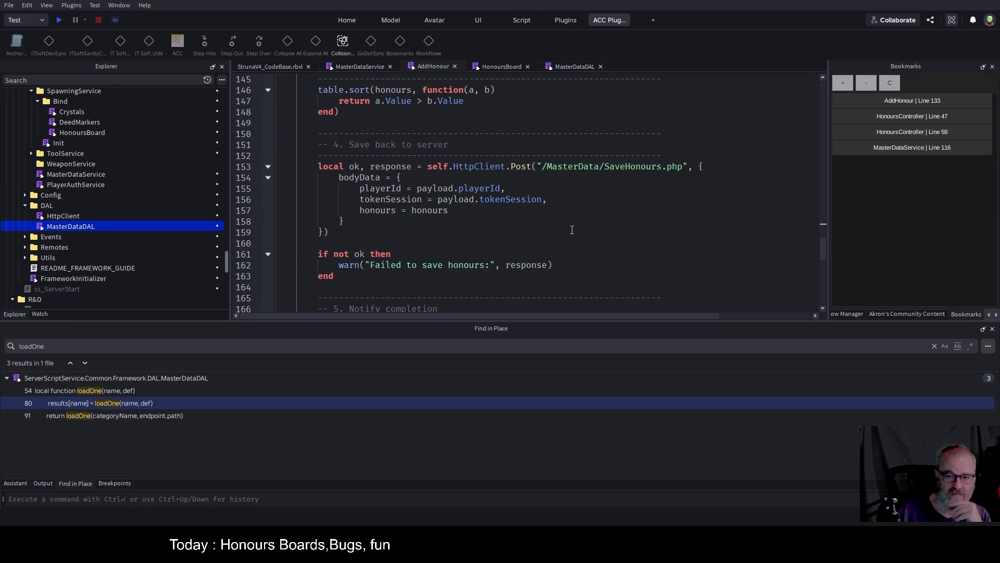
scroll(572, 230, down, 5)
scroll(583, 235, up, 6)
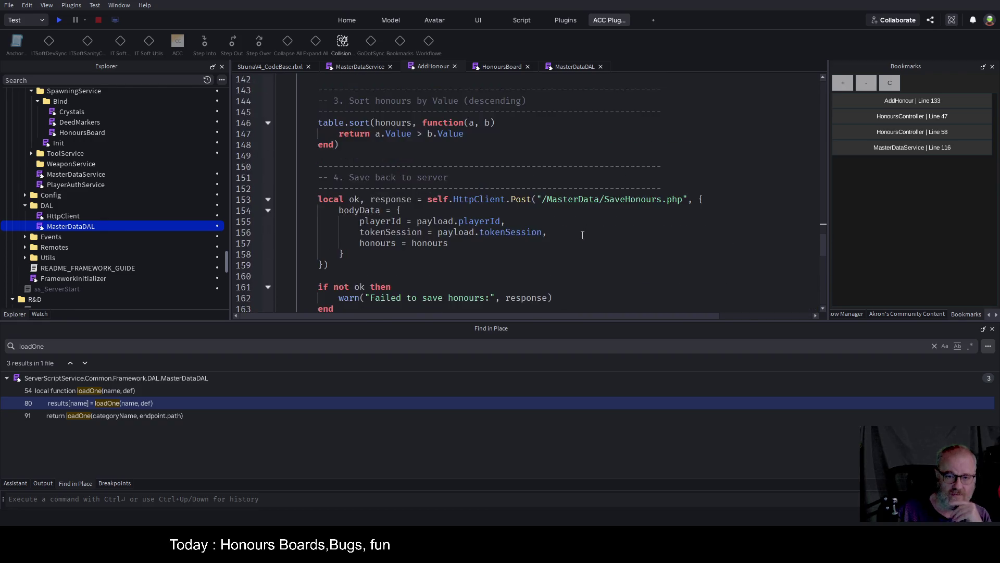
scroll(582, 235, up, 4)
double_click(540, 111)
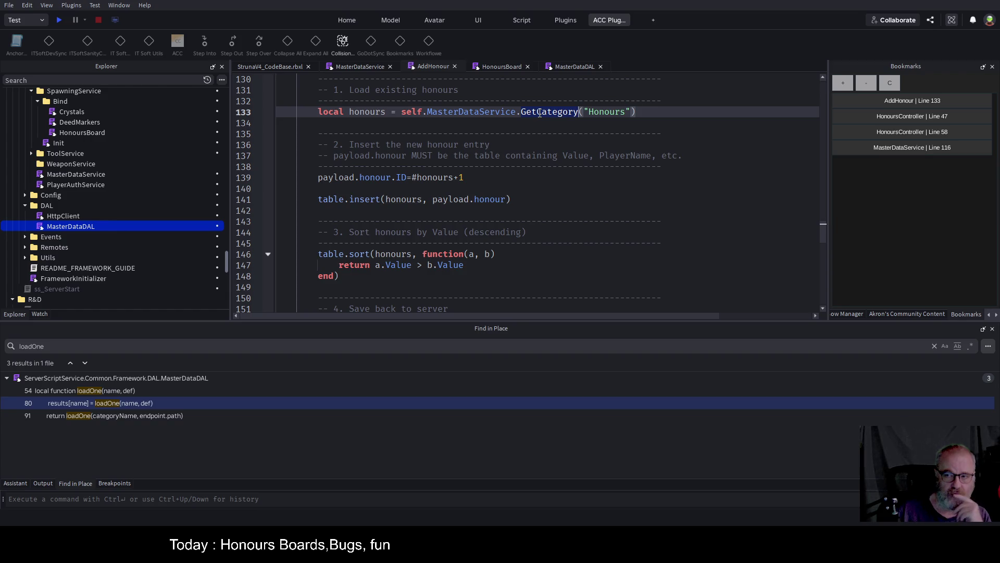
click(537, 123)
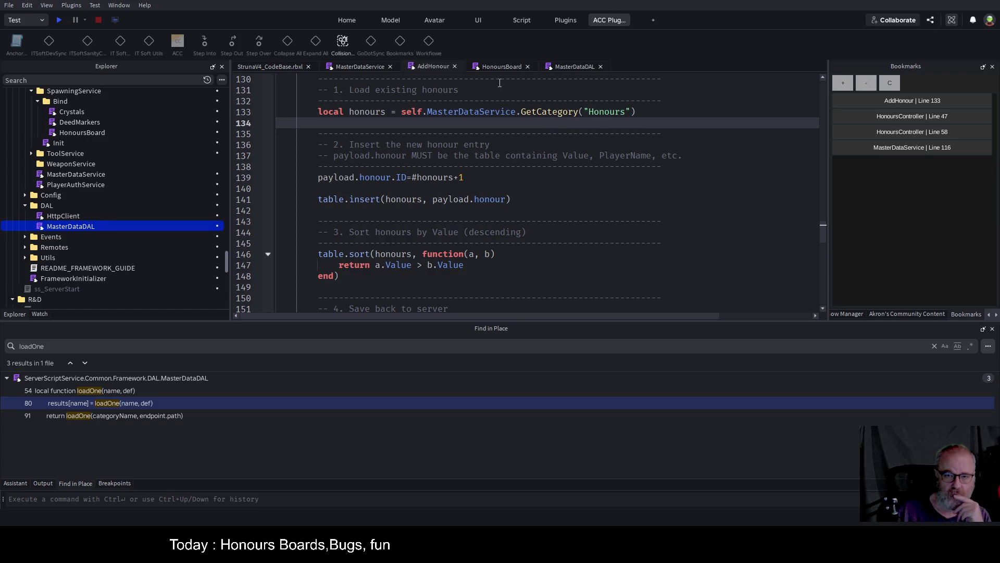
Review MasterDataService, MasterDataDAL, AddHonour's GetCategory and HonoursBoard's GetHonours(true) call.
click(363, 67)
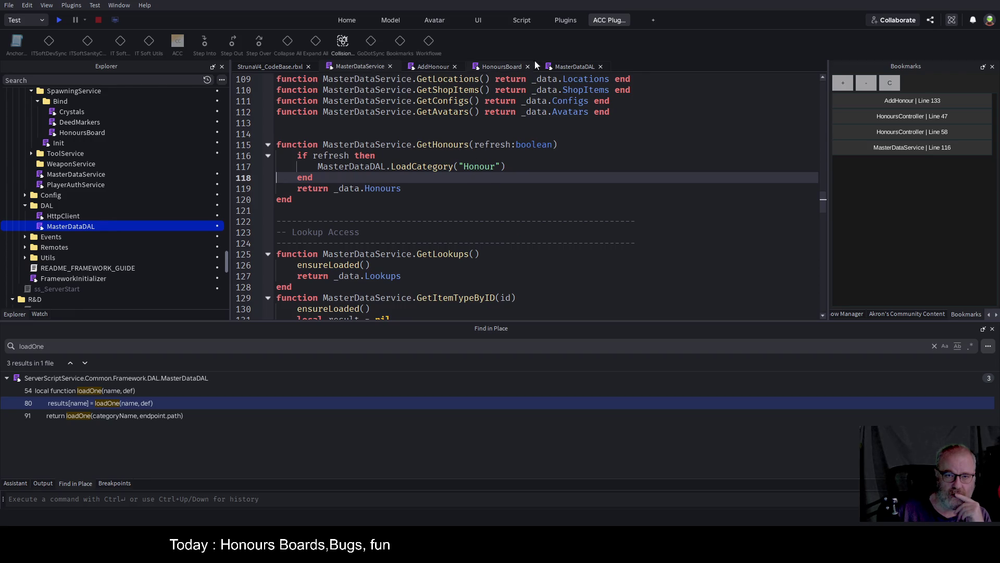
click(569, 67)
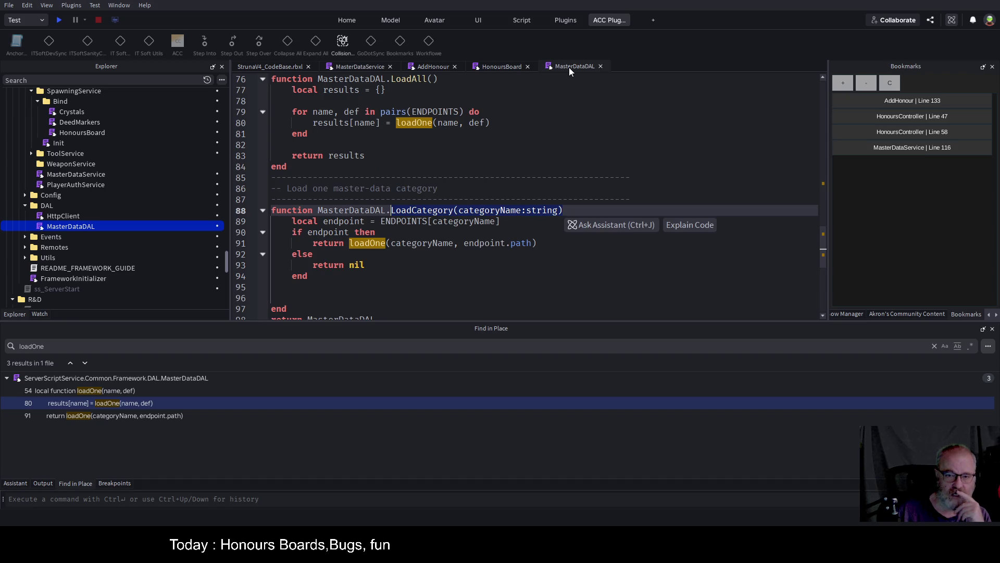
click(507, 67)
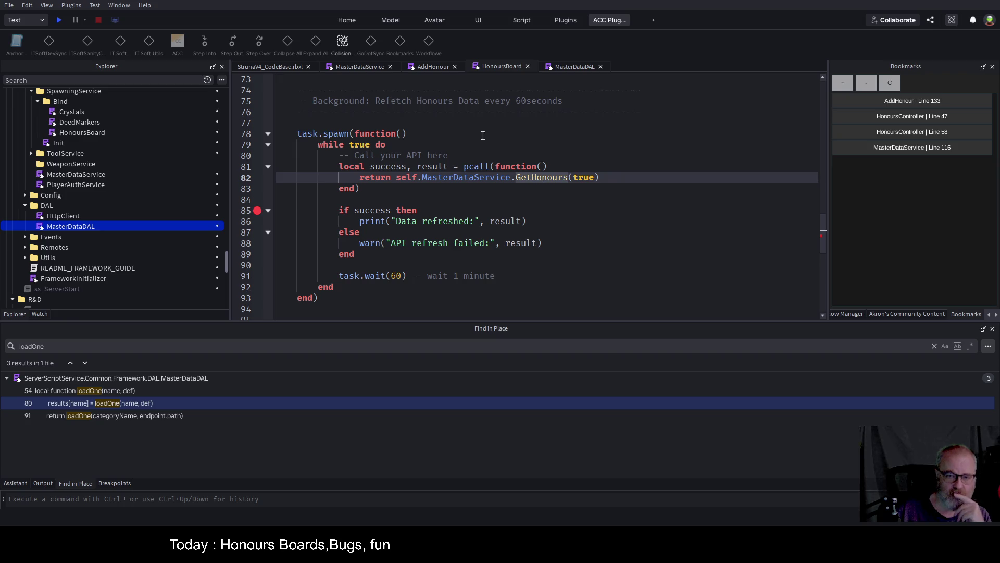
click(368, 66)
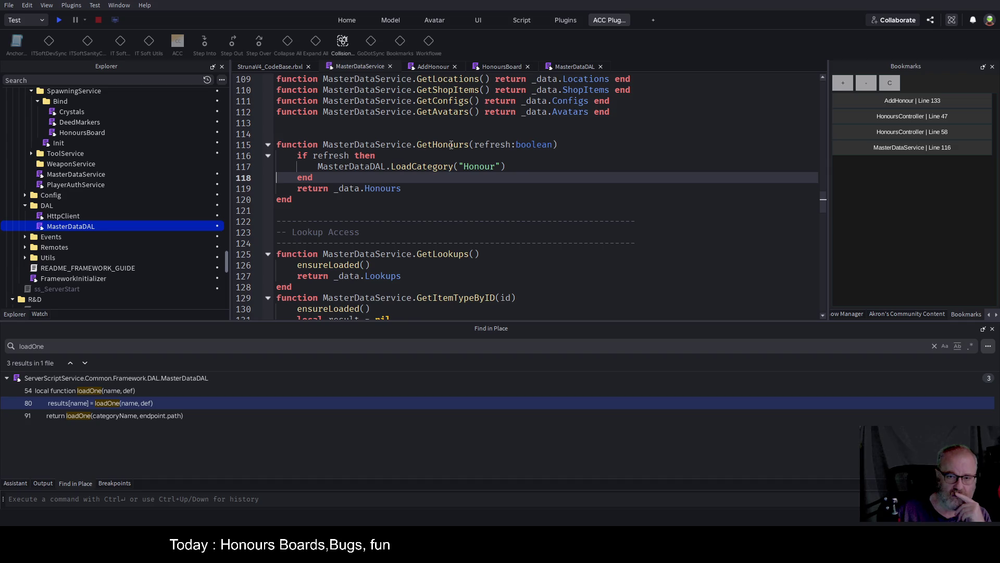
click(506, 67)
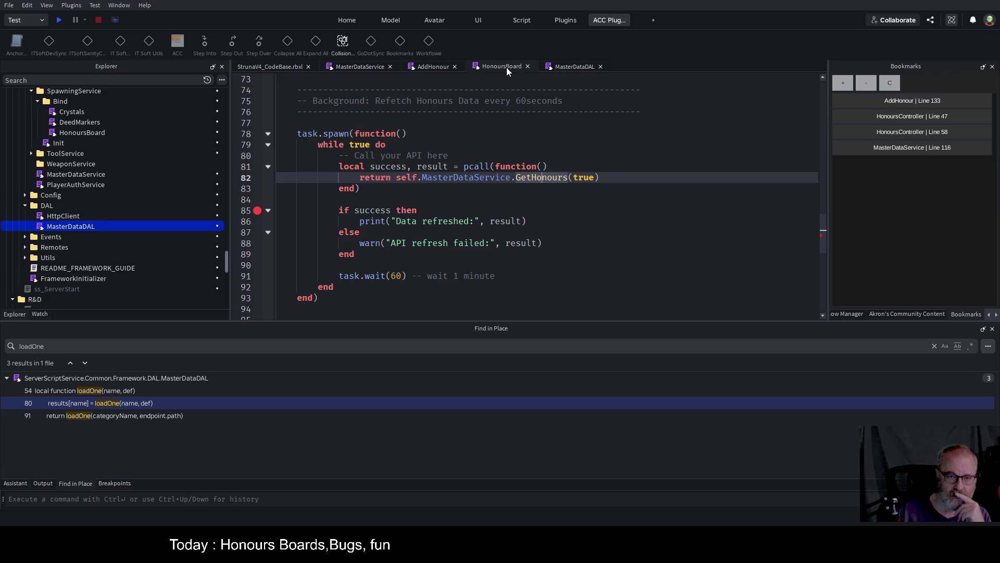
click(441, 68)
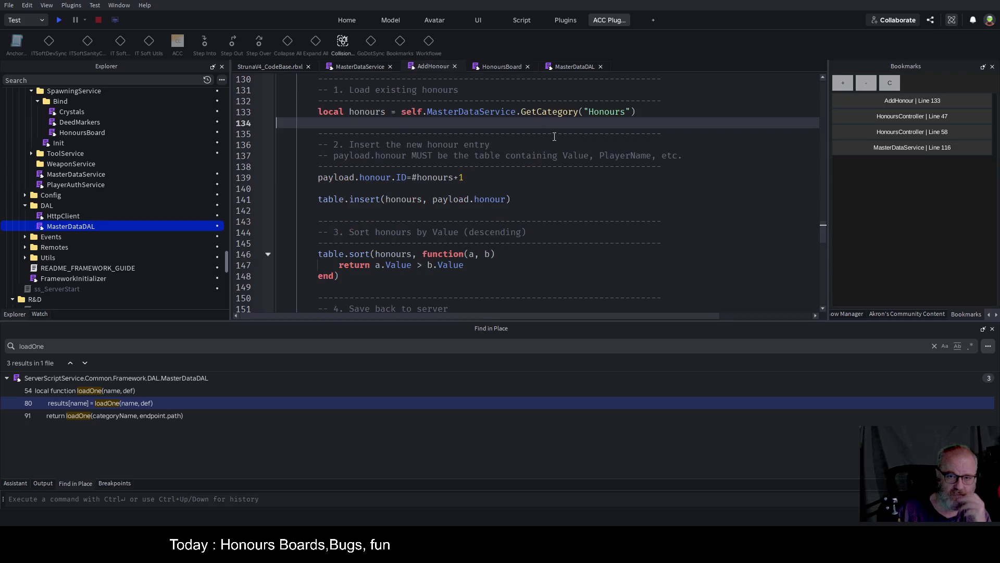
double_click(556, 112)
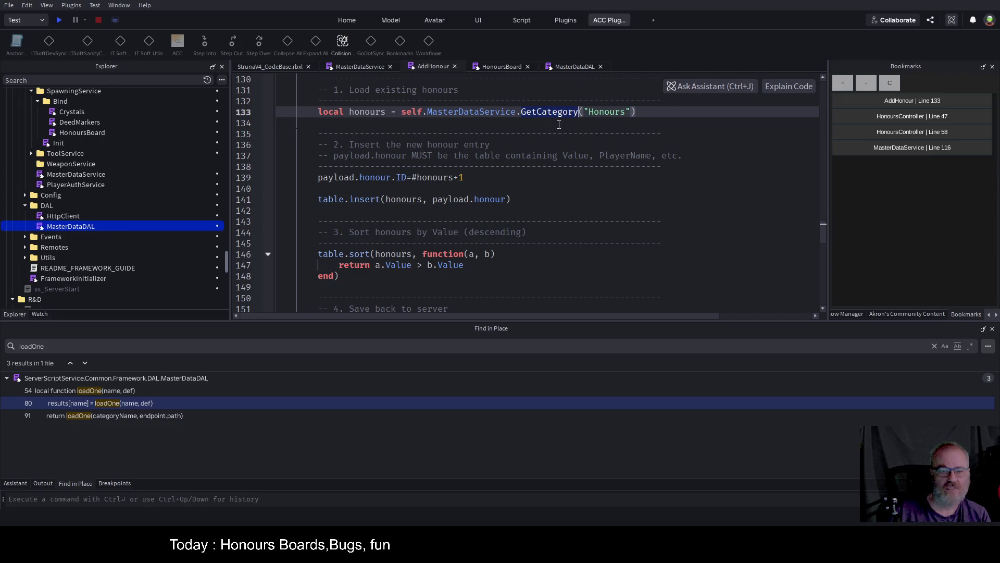
click(503, 67)
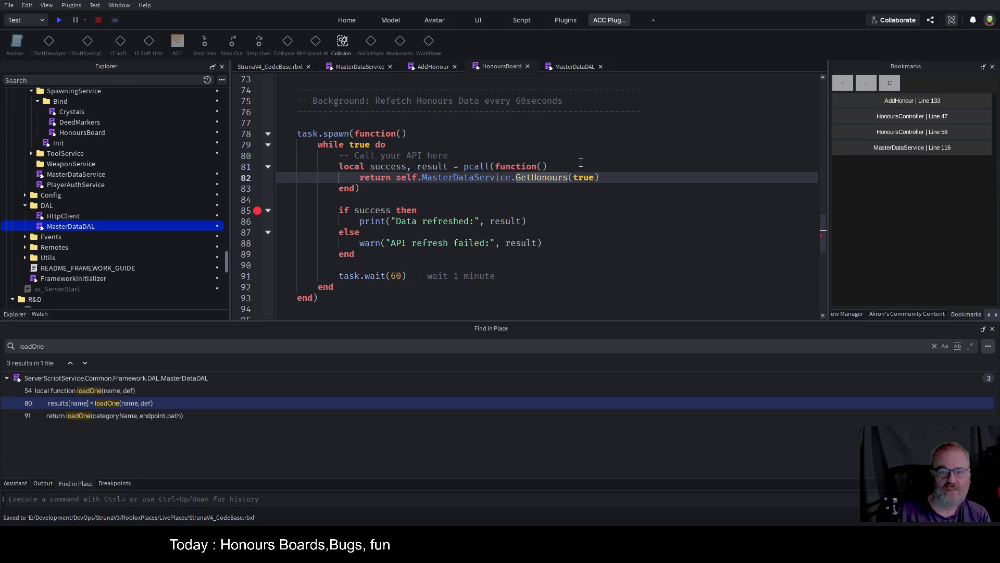
drag(516, 178, 599, 177)
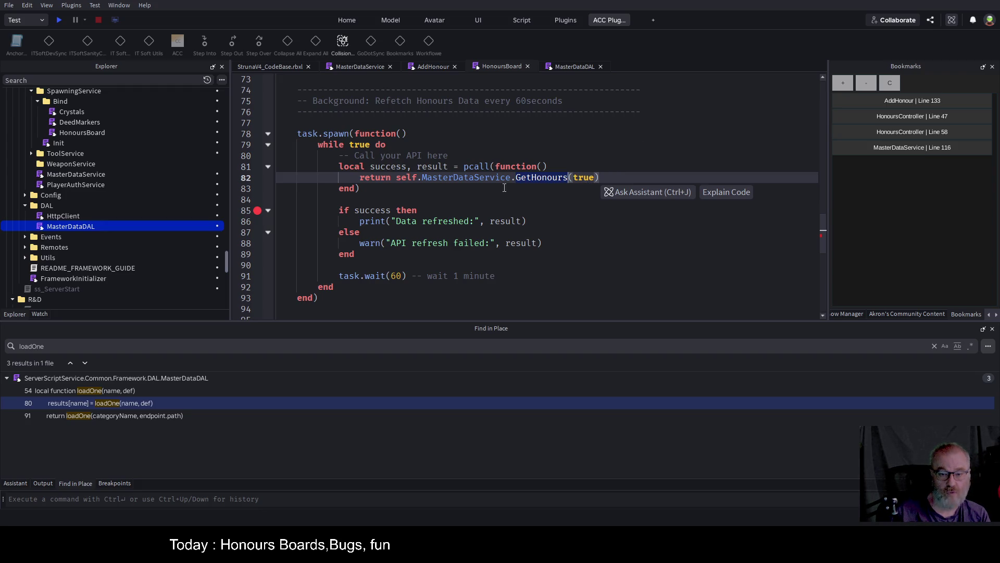
Check GetHonours' boolean refresh parameter, then save the place from HonoursBoard.
click(363, 66)
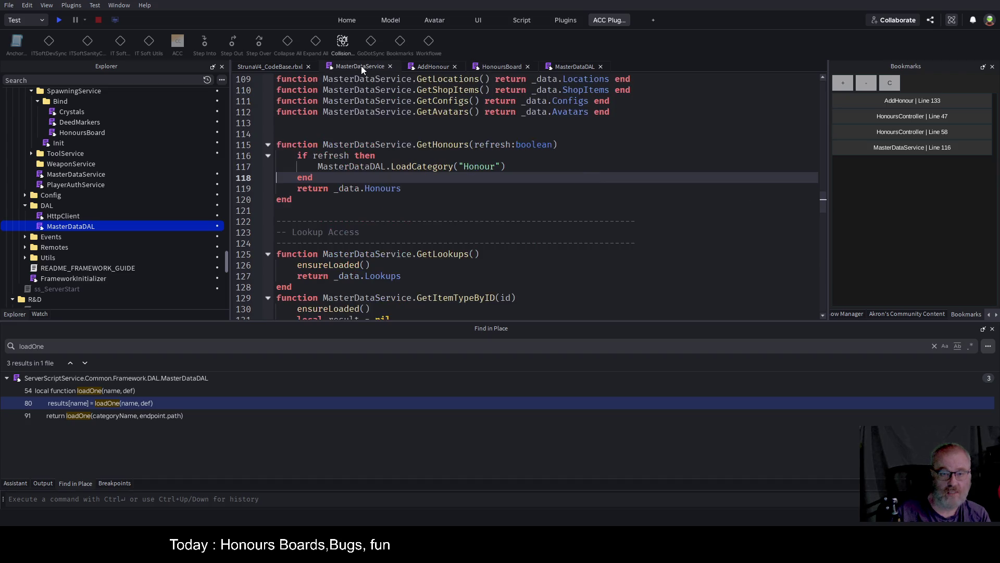
double_click(539, 145)
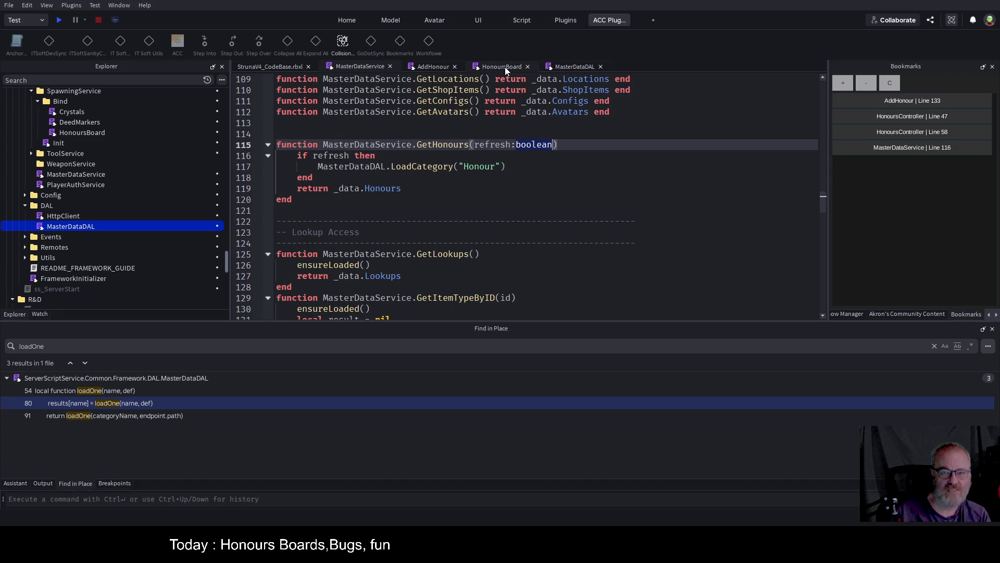
click(436, 67)
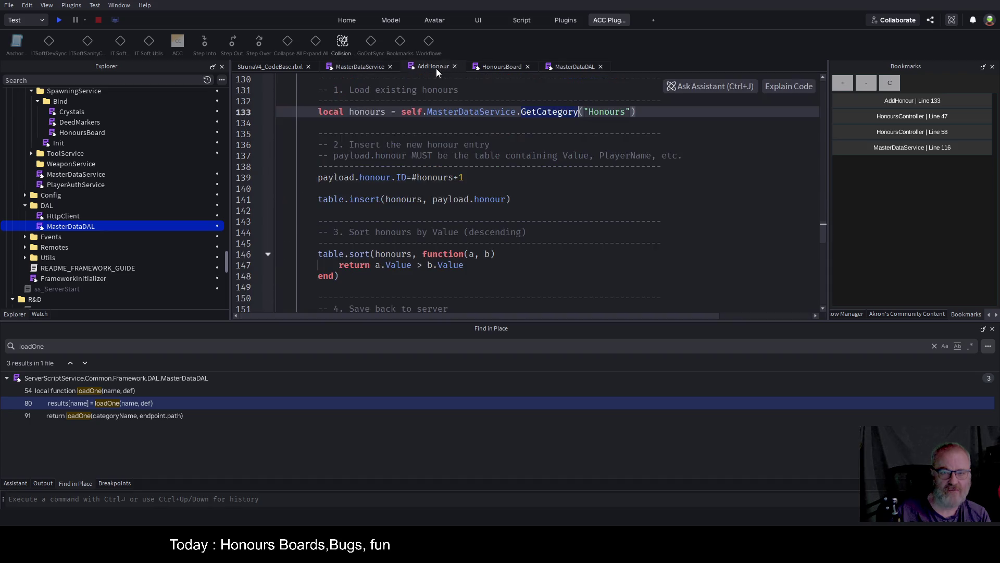
click(503, 67)
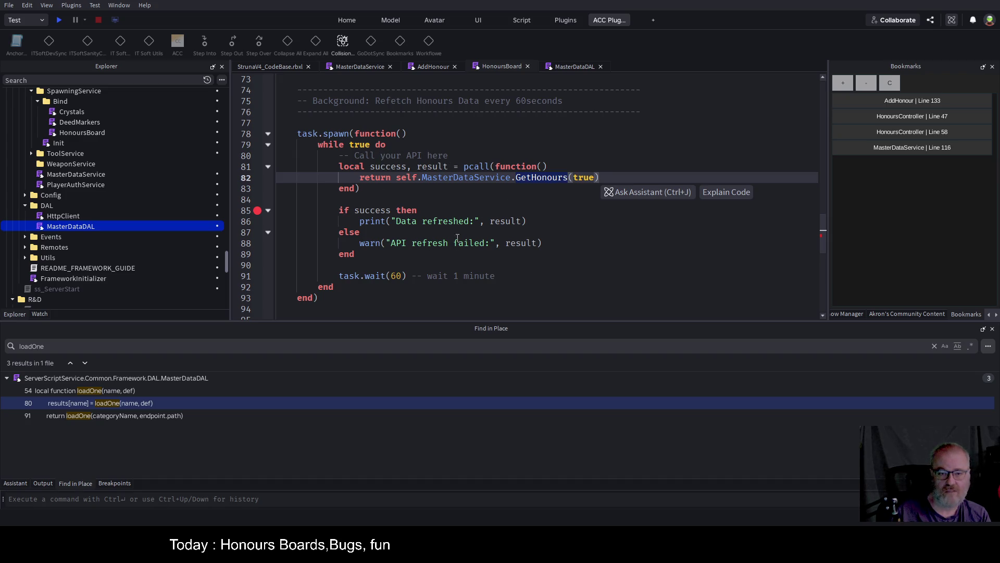
click(454, 255)
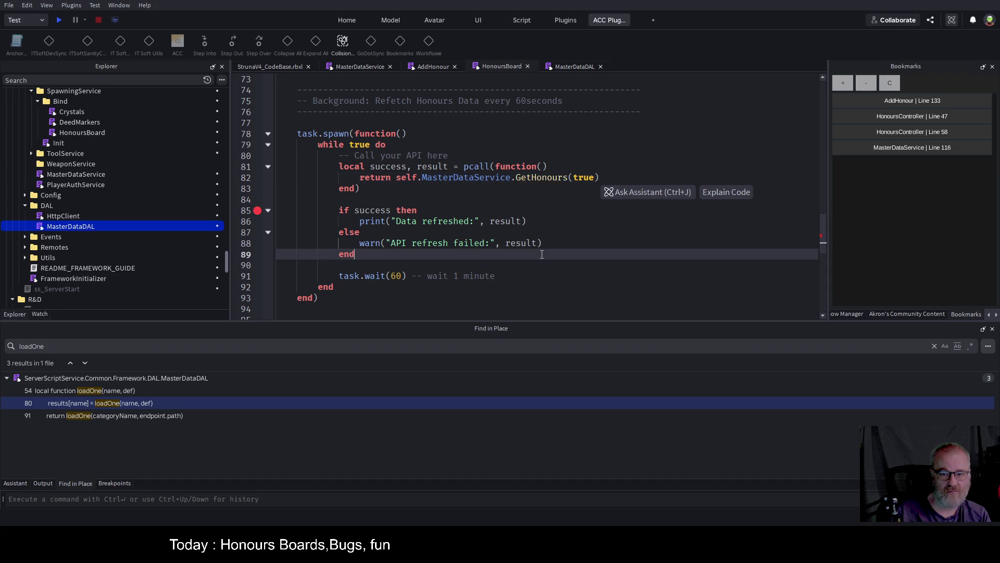
key(ctrl+s)
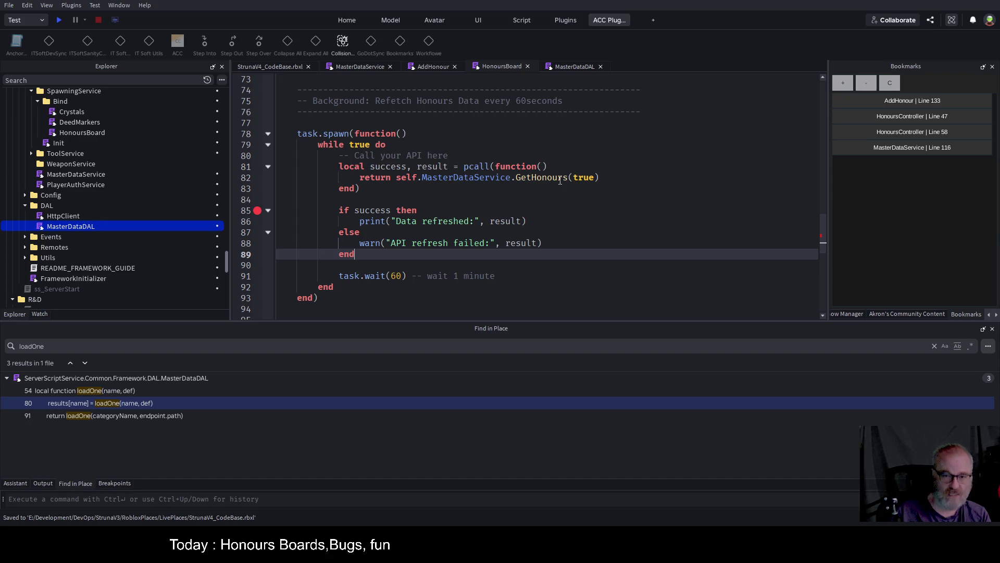
Look up GetHonours in MasterDataService and start a playtest.
double_click(492, 179)
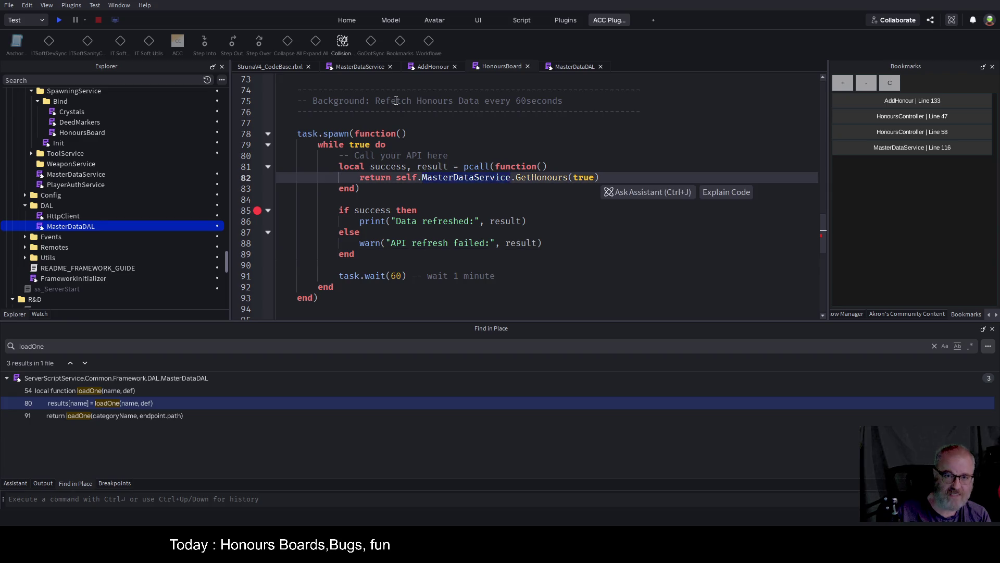
click(377, 69)
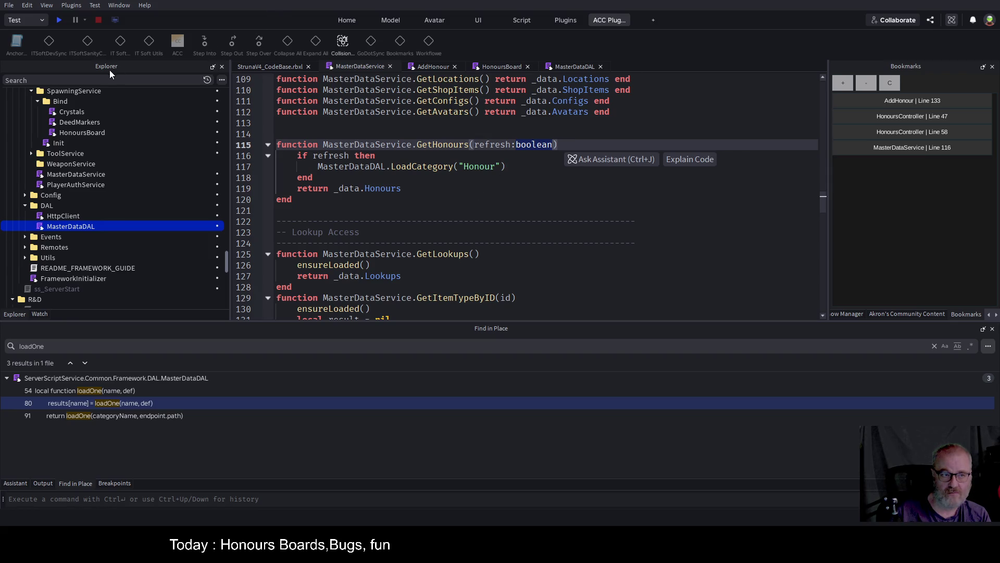
click(59, 20)
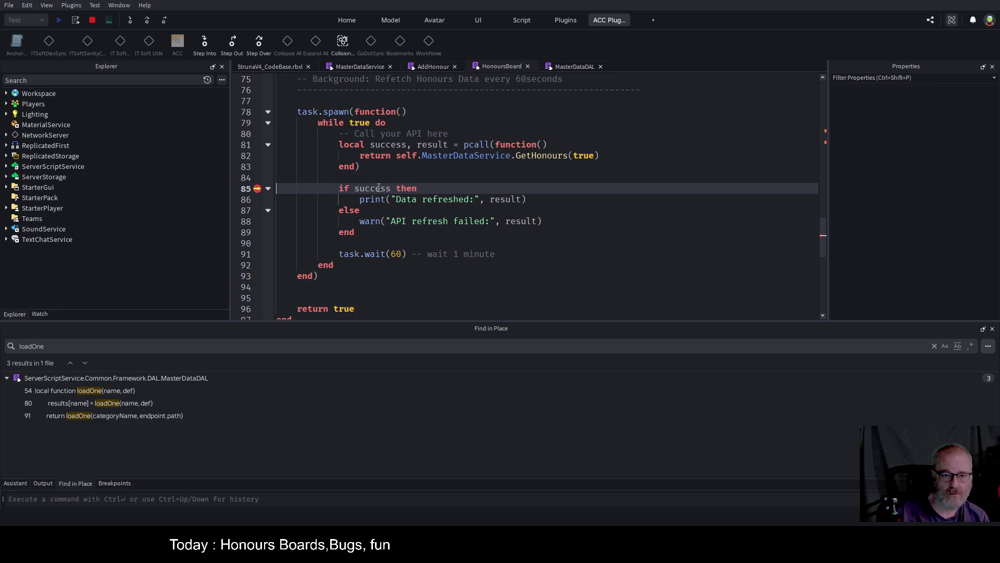
Resume past the breakpoint and view the server's output log.
key(F5)
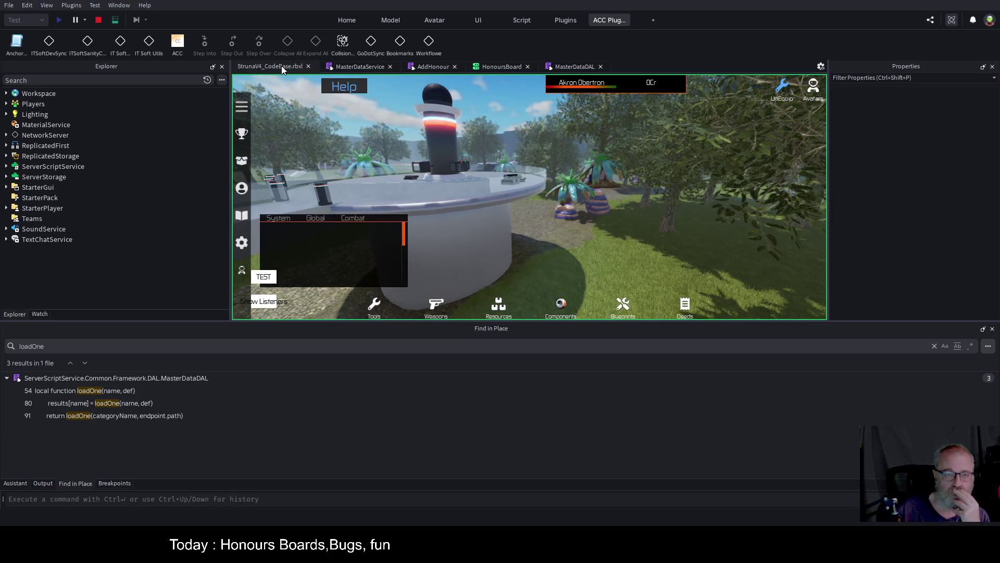
click(115, 20)
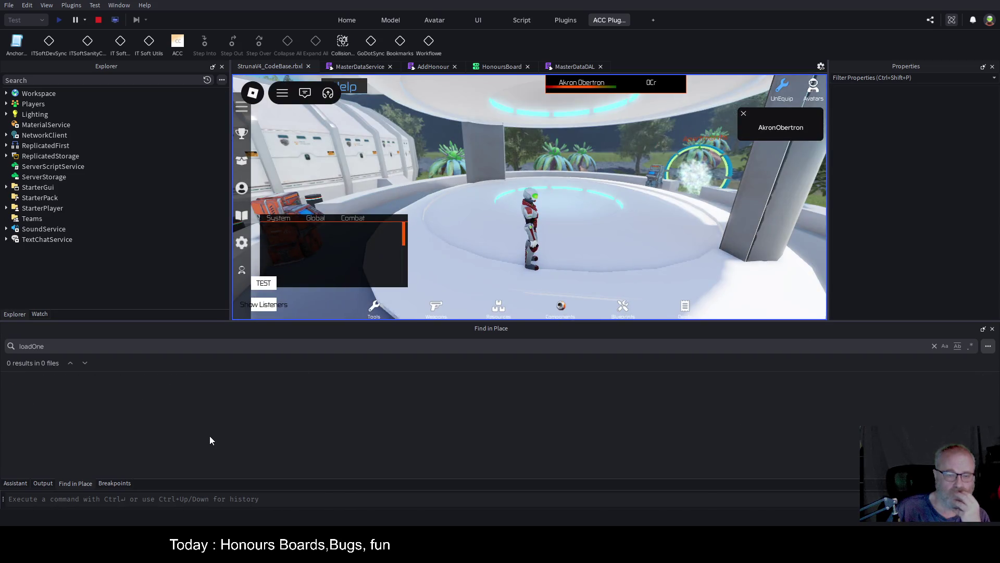
click(43, 483)
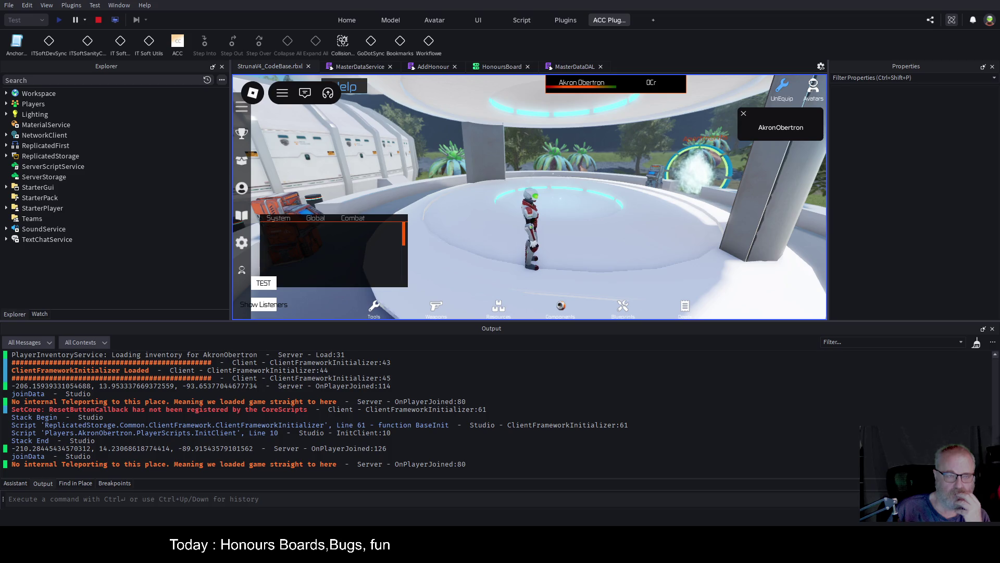
Stop the test, delete all breakpoints, and relaunch the playtest with Output shown.
click(98, 23)
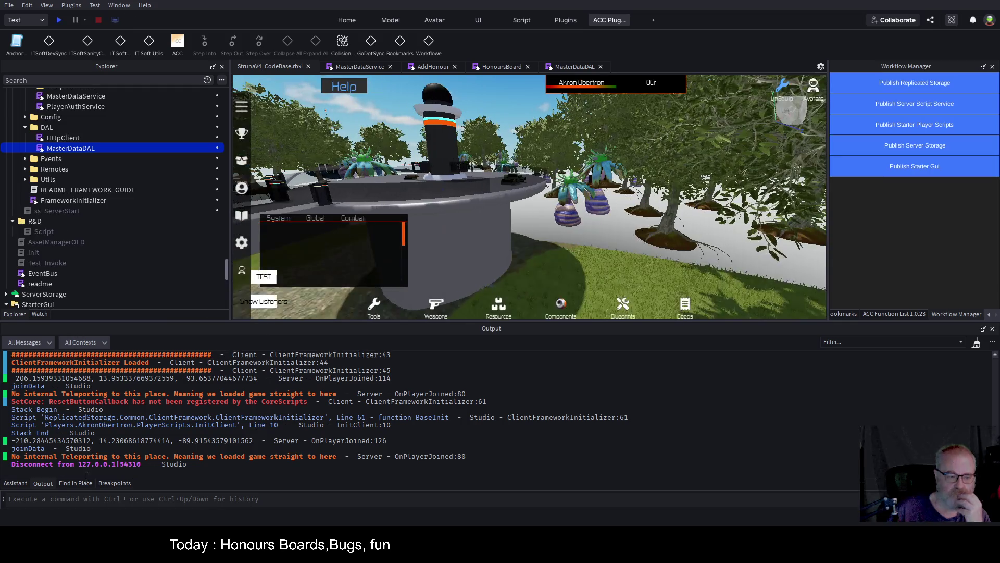
click(107, 483)
click(24, 343)
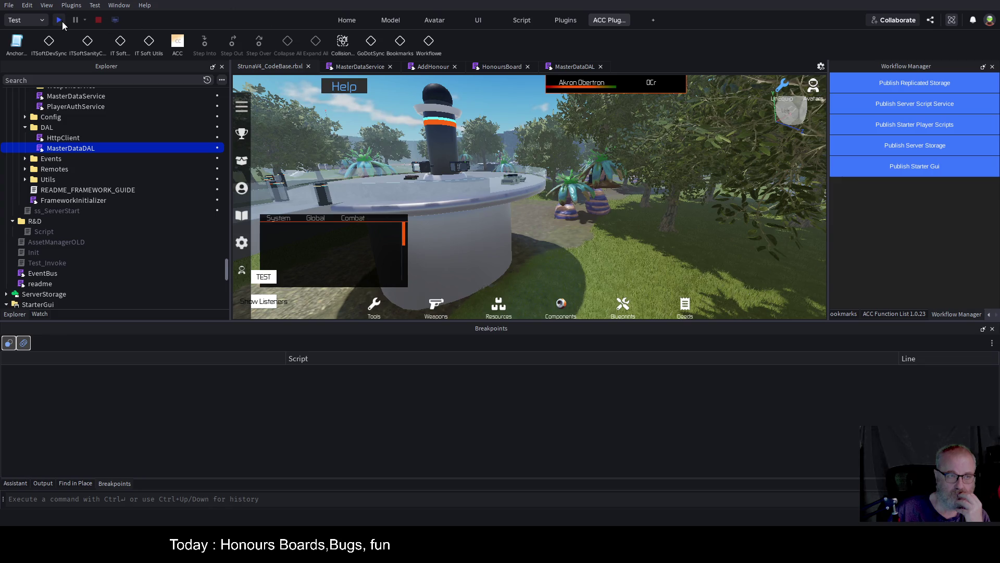
click(59, 20)
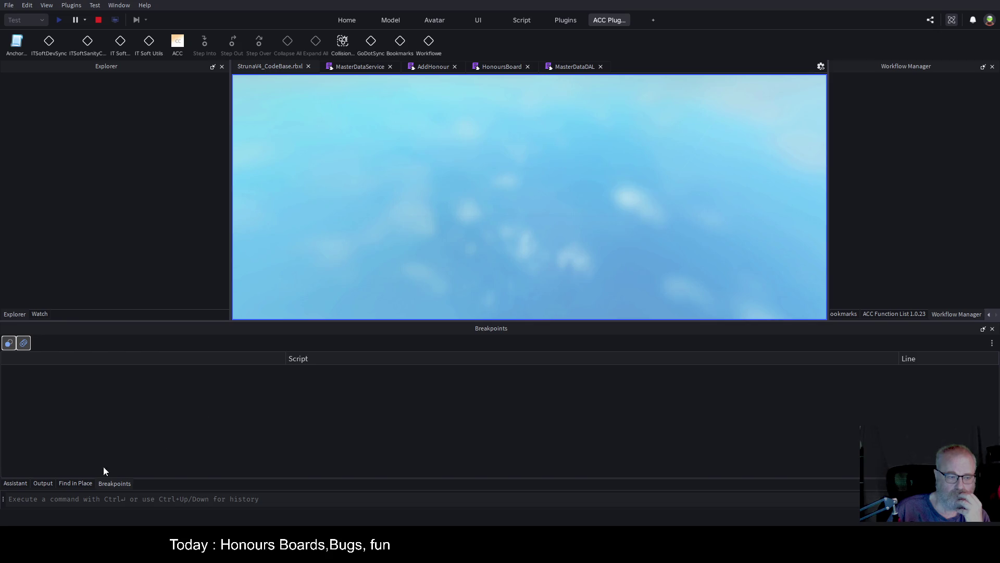
click(44, 484)
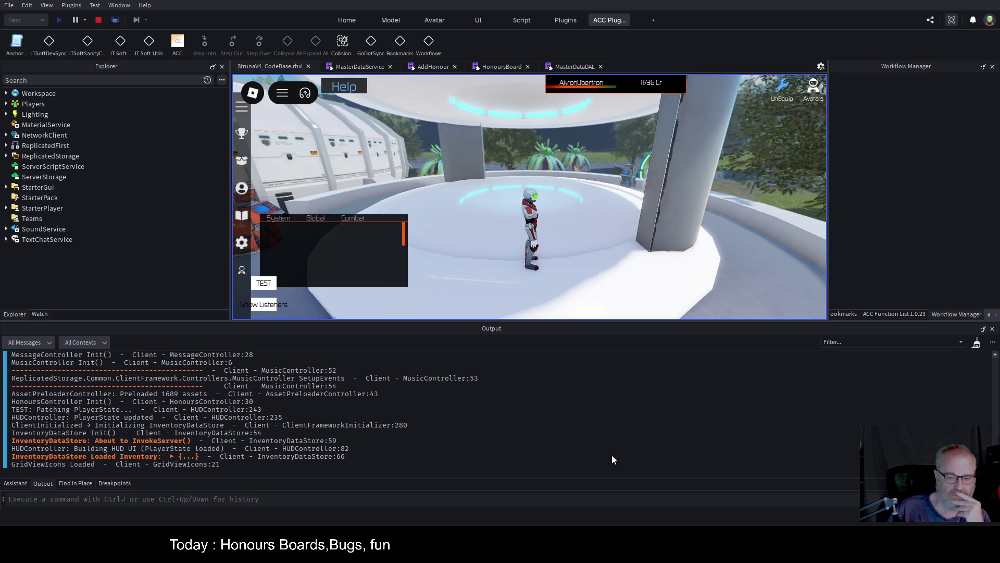
Clear the output log, then browse and close the Mining Honours Hall of Fame panel.
key(ctrl+l)
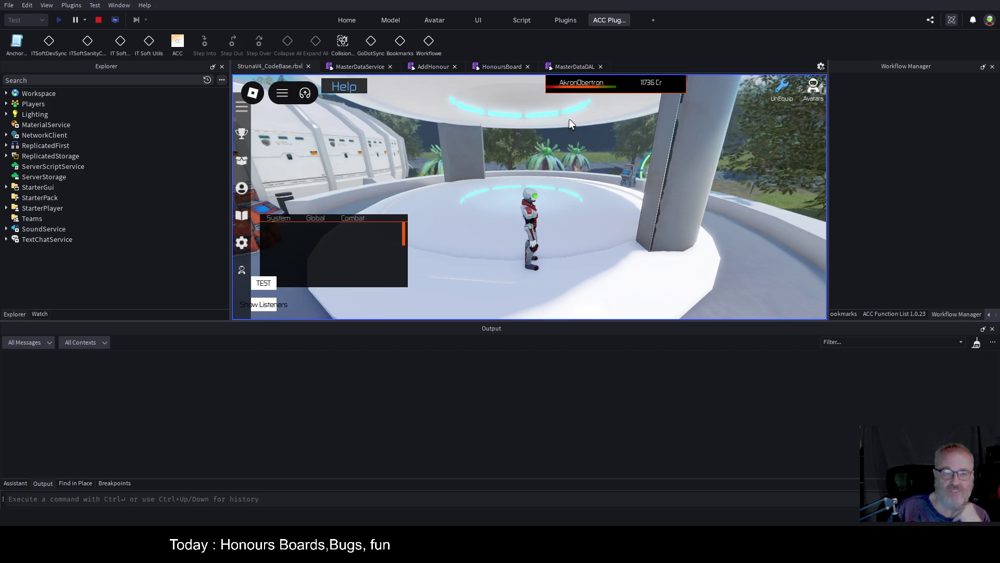
click(241, 137)
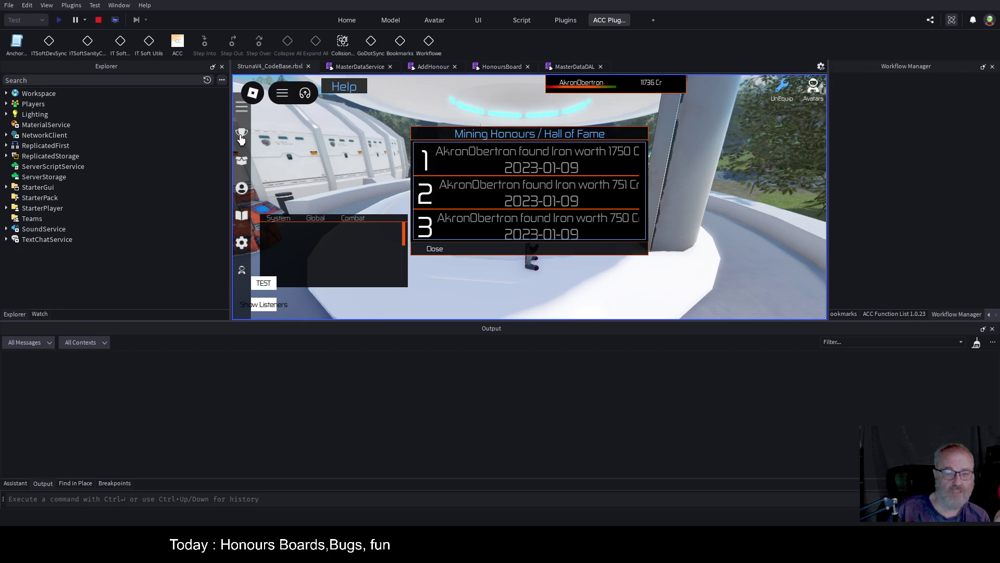
scroll(503, 192, down, 10)
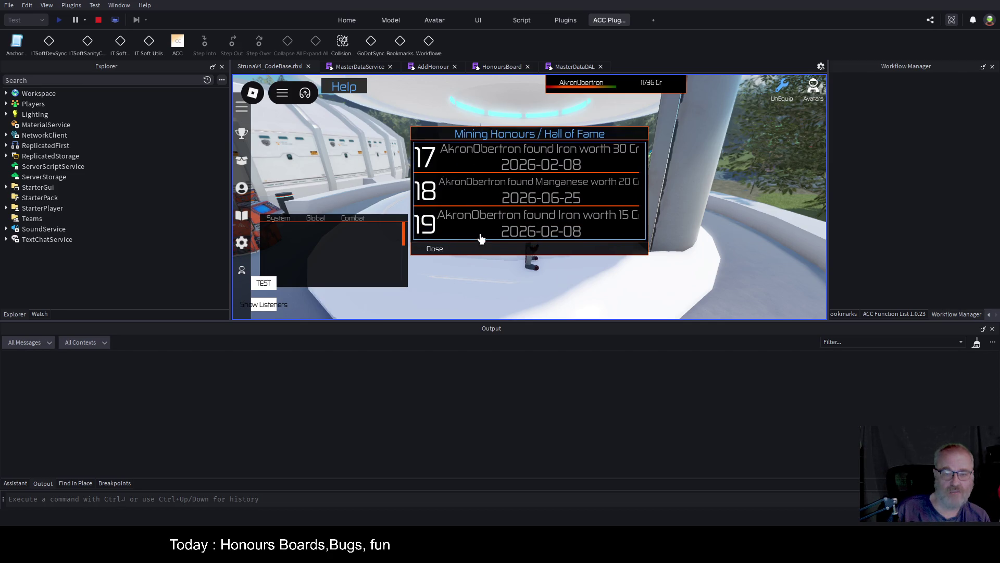
click(437, 249)
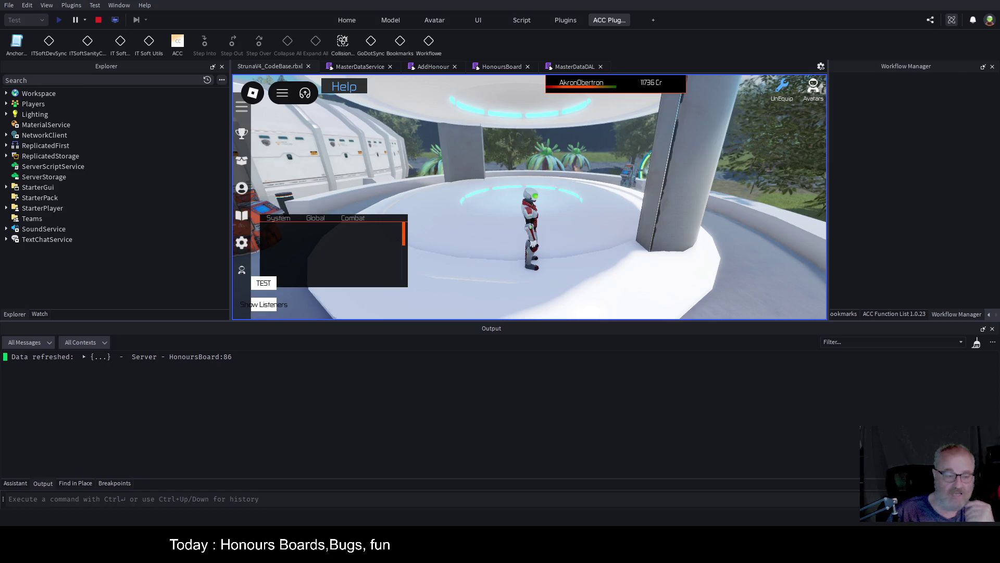
Expand and collapse the 'Data refreshed' output table, await the second refresh, then stop.
click(83, 357)
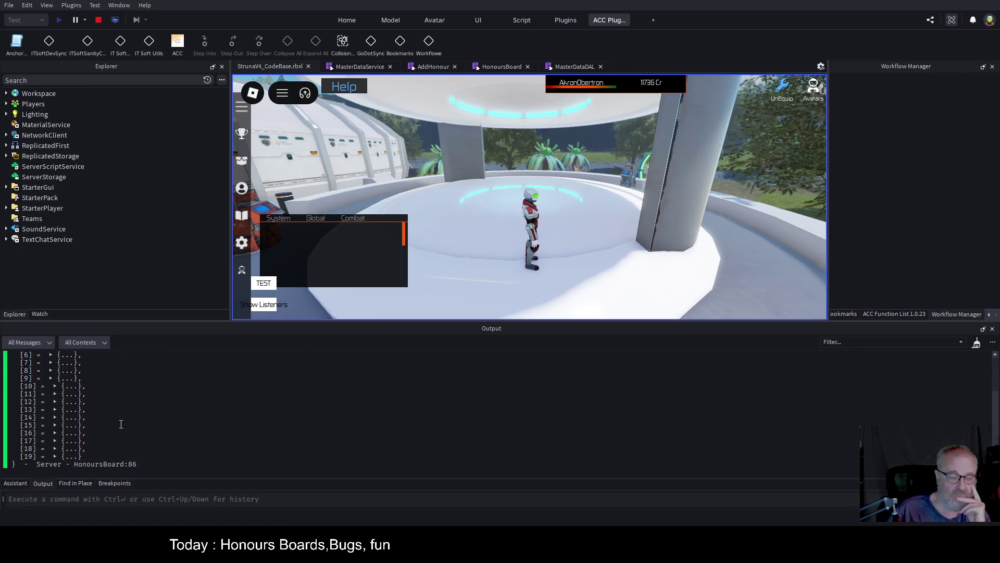
scroll(121, 424, up, 2)
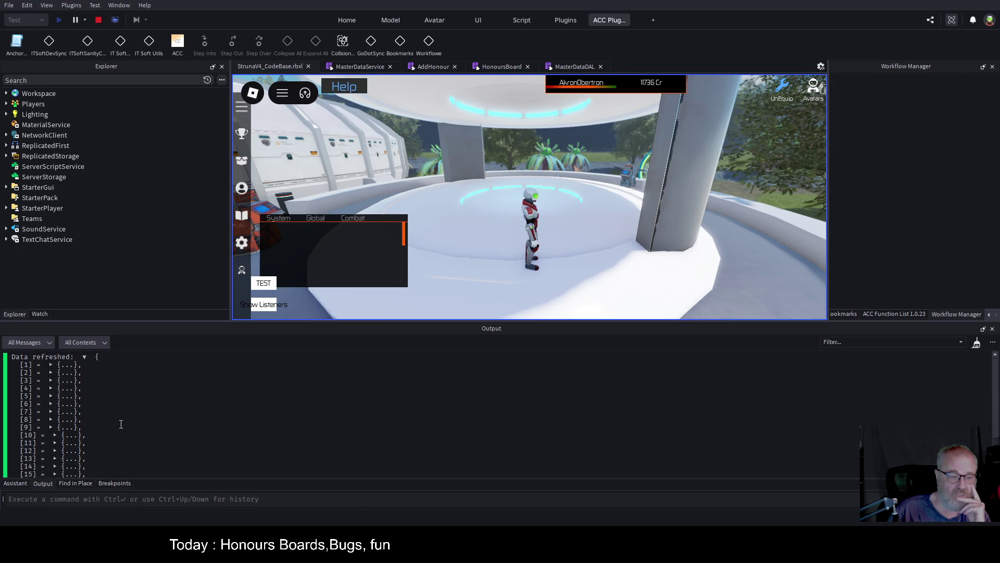
click(84, 357)
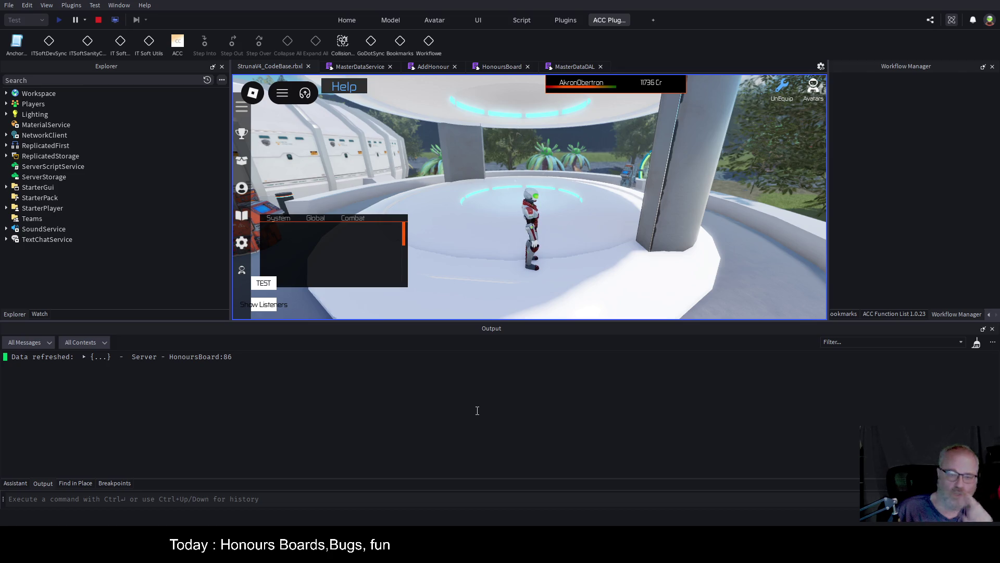
drag(614, 241, 606, 247)
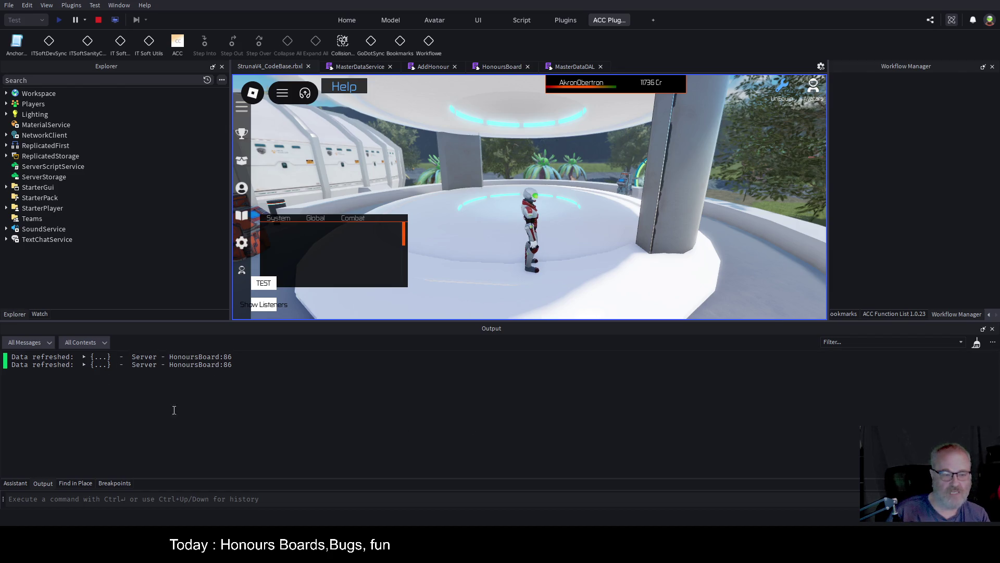
scroll(363, 262, down, 3)
scroll(363, 264, up, 3)
click(99, 20)
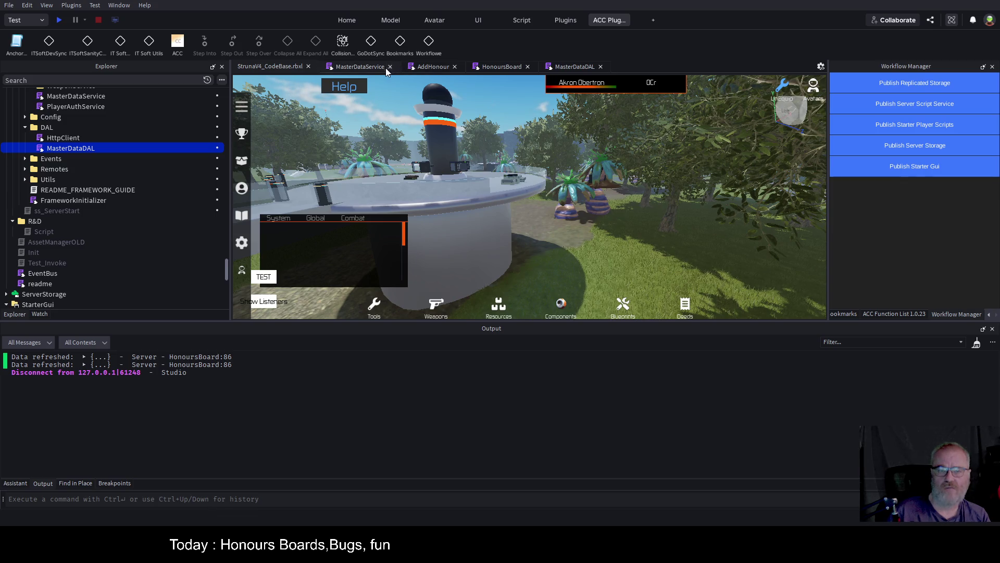
In HonoursBoard, review the print/warn lines 86–88 and the HonoursDataLoaded subscribe line.
click(501, 67)
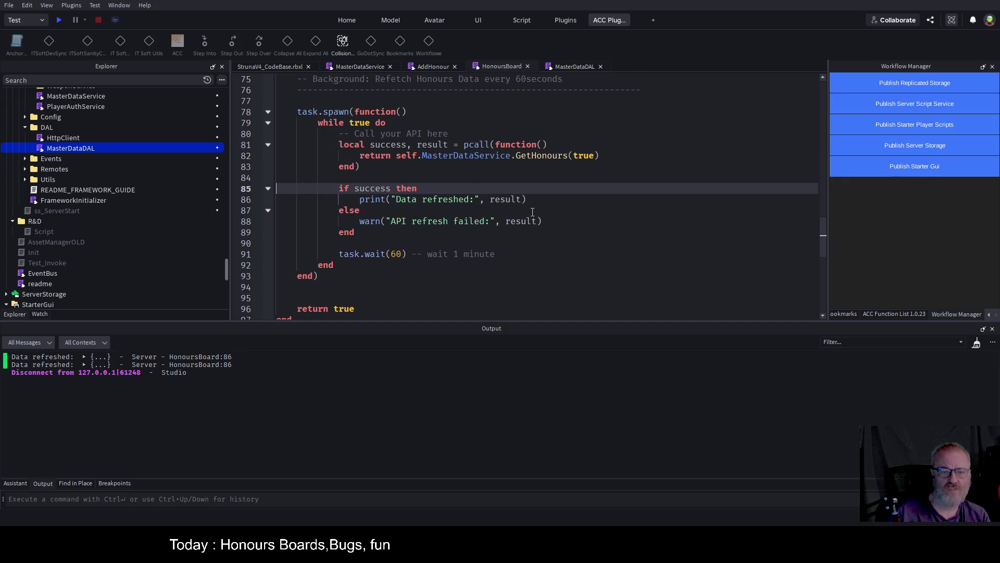
drag(542, 221, 363, 200)
click(593, 203)
scroll(601, 204, up, 4)
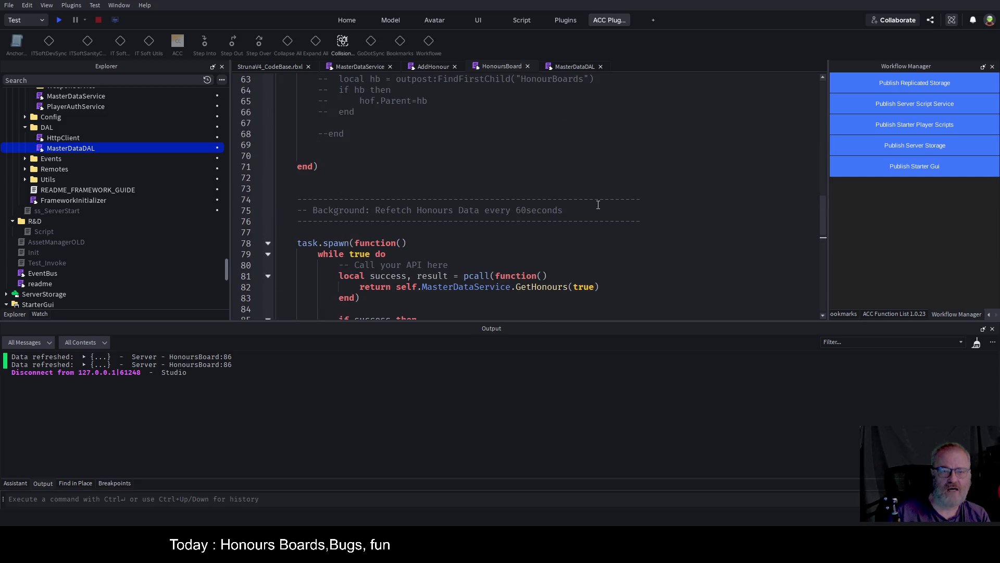
scroll(598, 205, up, 8)
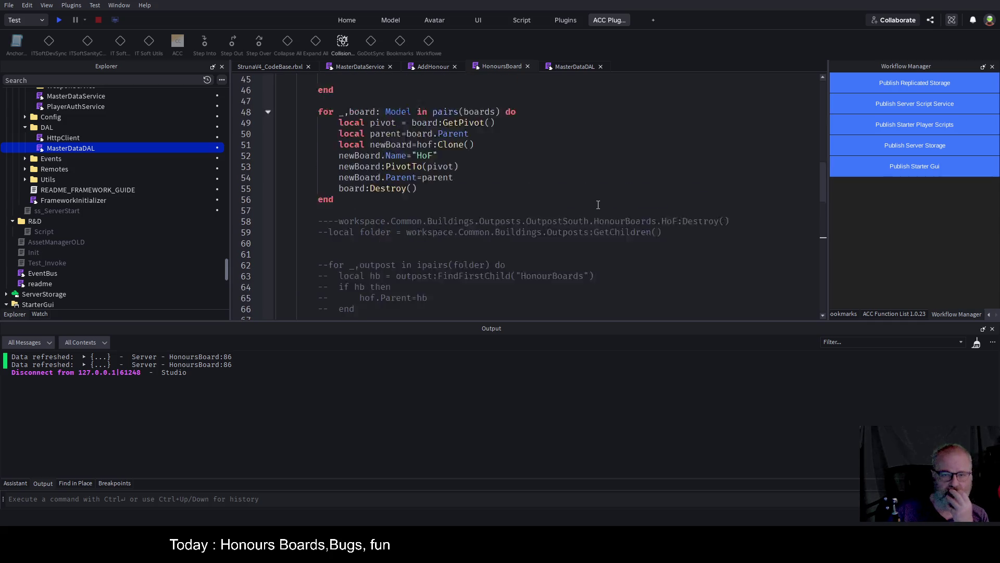
scroll(595, 203, up, 13)
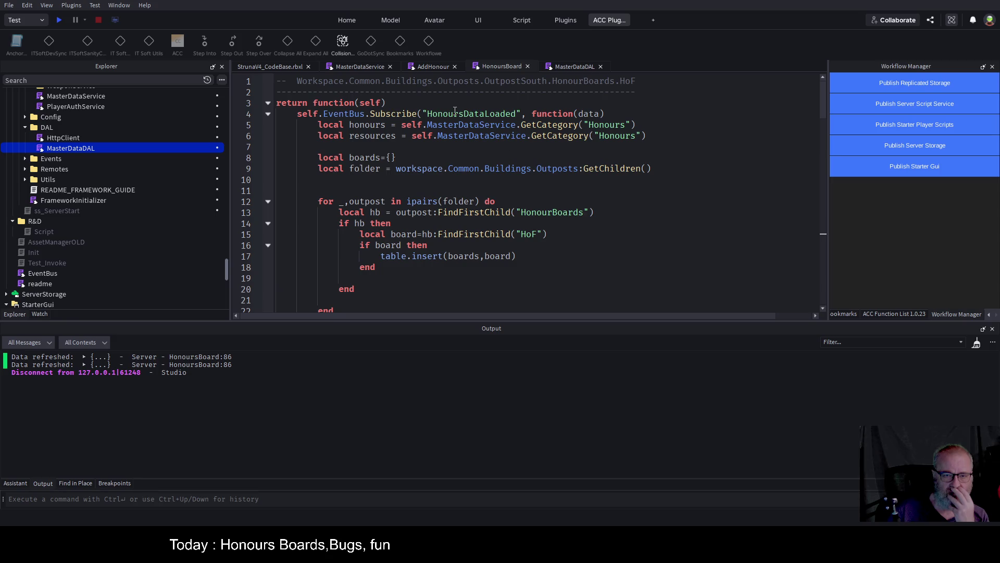
double_click(455, 115)
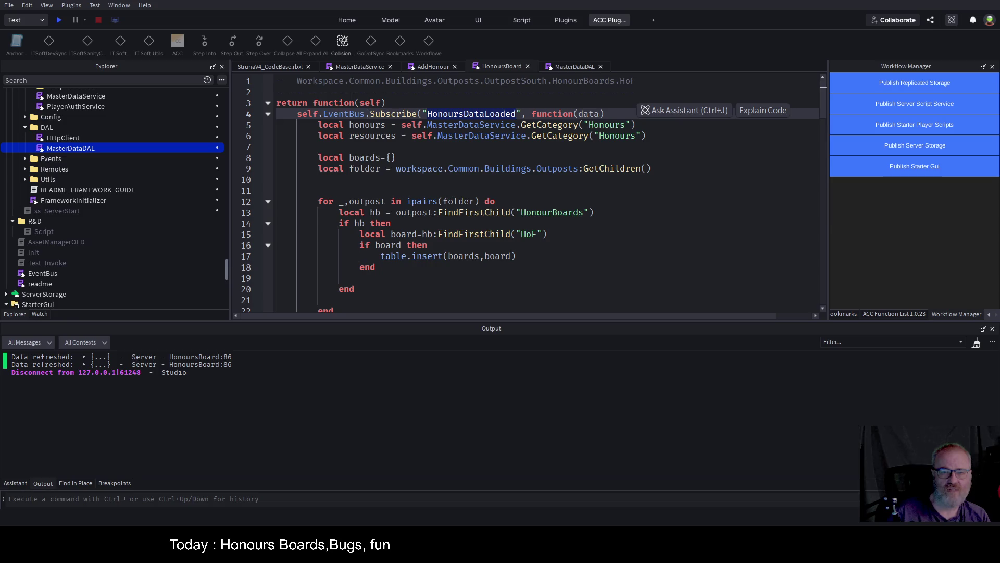
mouse_move(296, 114)
mouse_down()
mouse_move(646, 125)
mouse_move(643, 113)
mouse_up()
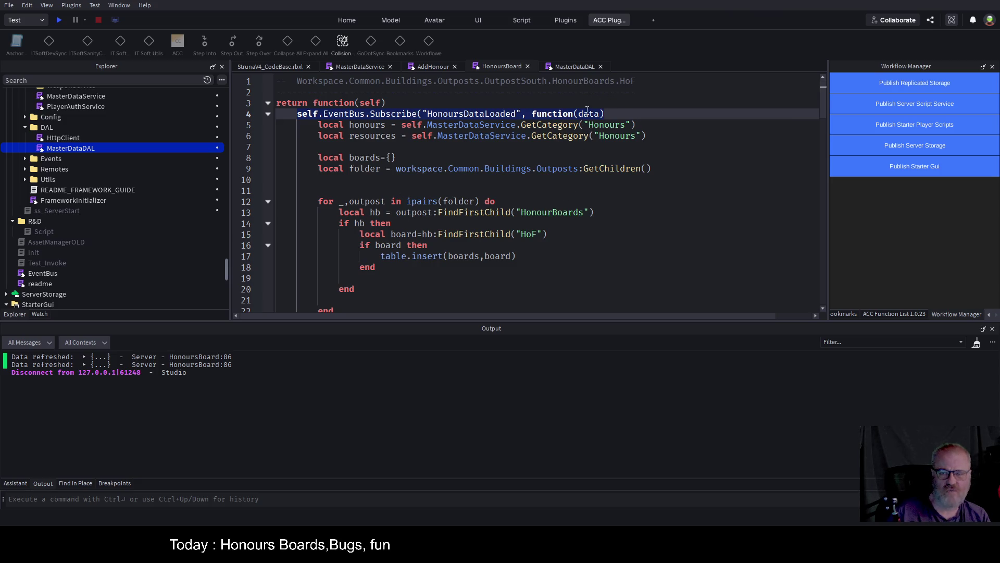
Collapse and re-expand the returned function body to check the folding.
scroll(586, 181, down, 3)
scroll(585, 180, down, 14)
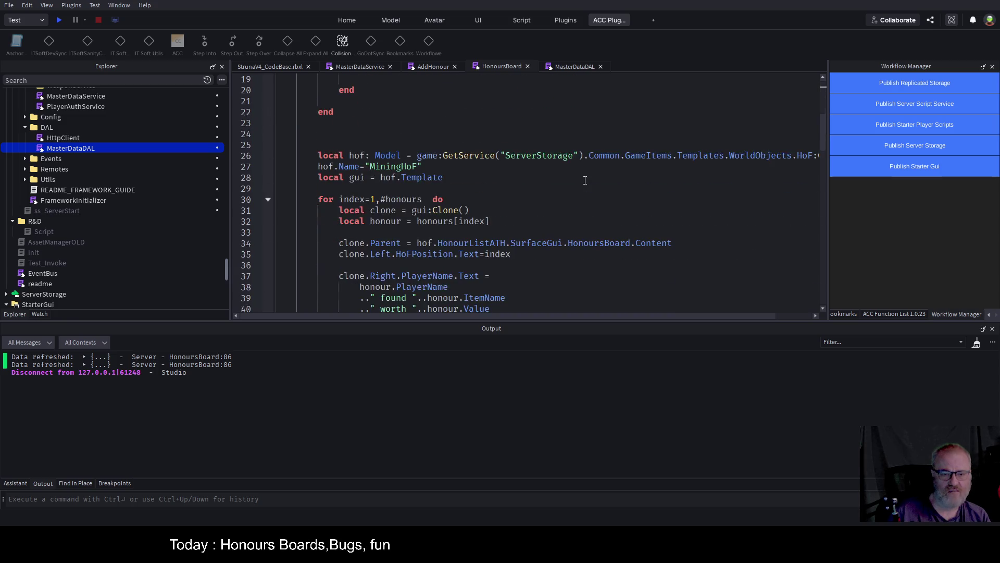
scroll(581, 186, up, 14)
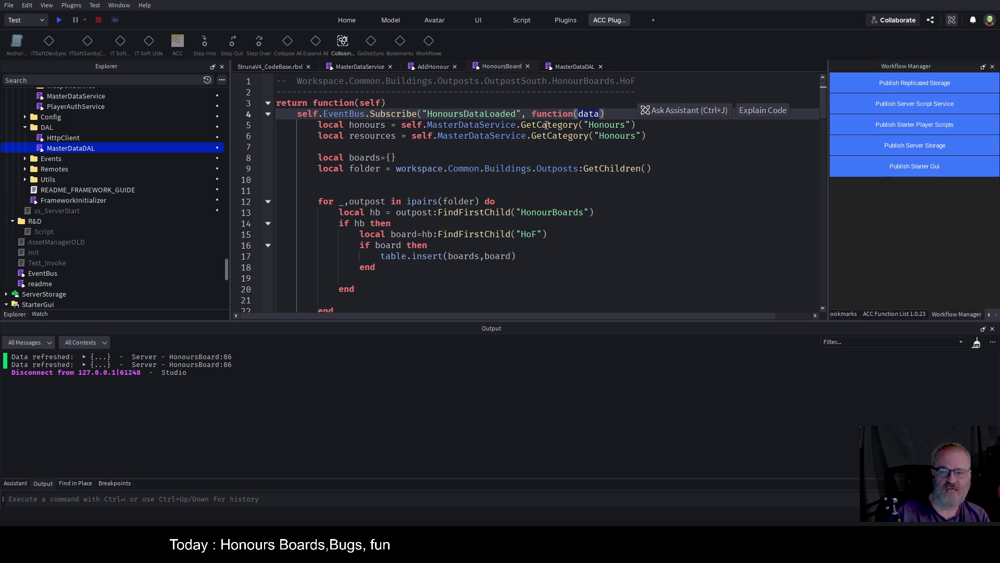
scroll(444, 246, down, 5)
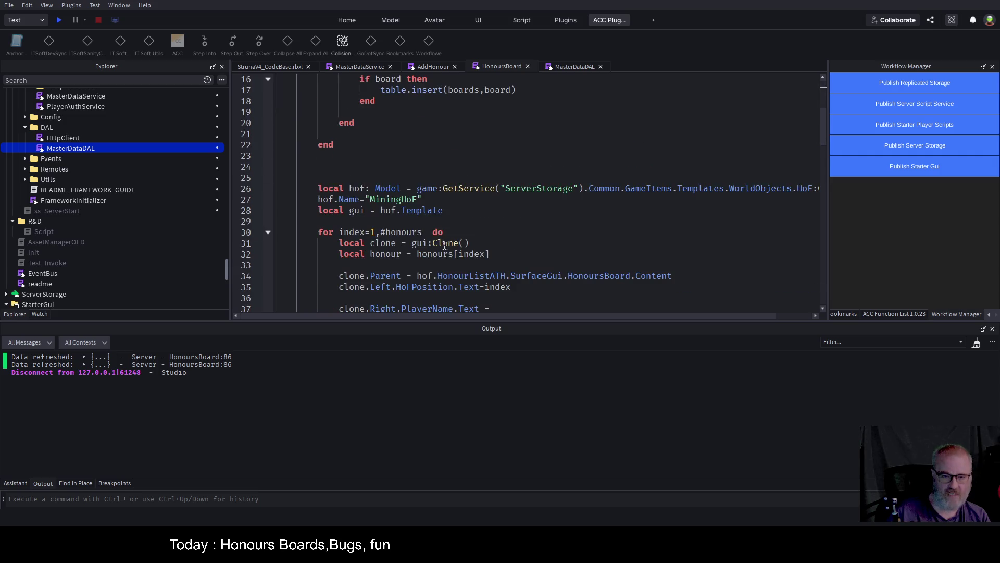
scroll(444, 246, up, 5)
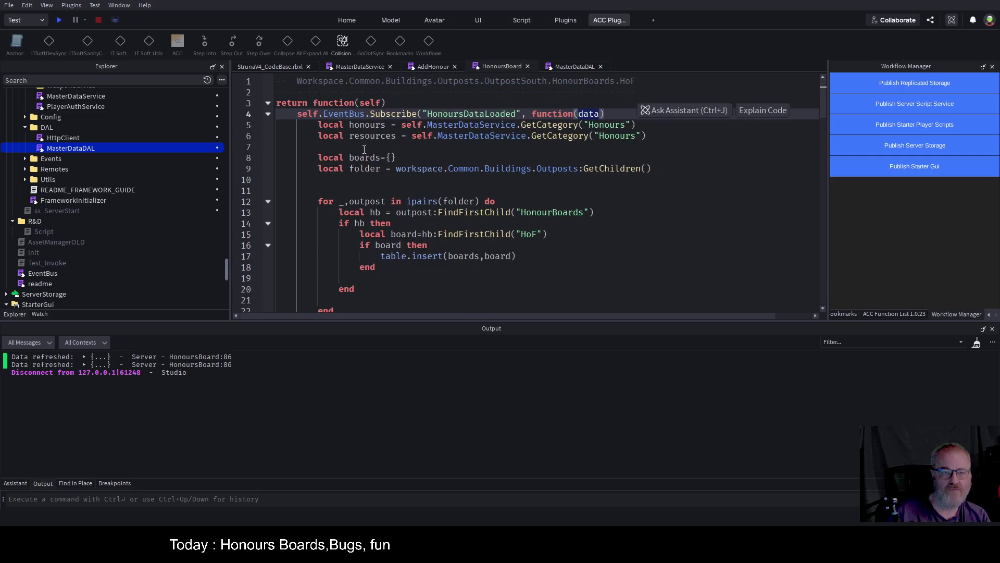
click(269, 104)
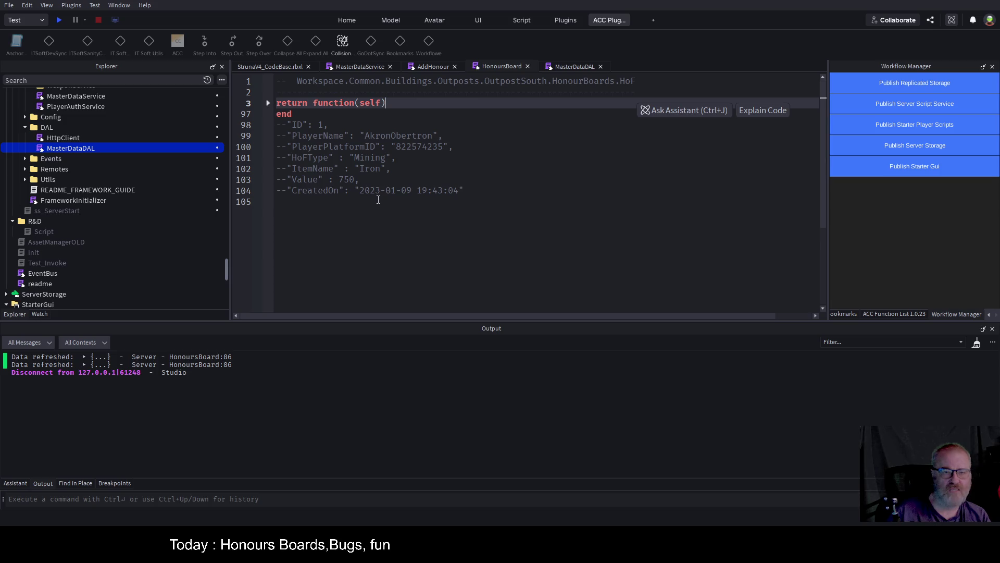
click(269, 104)
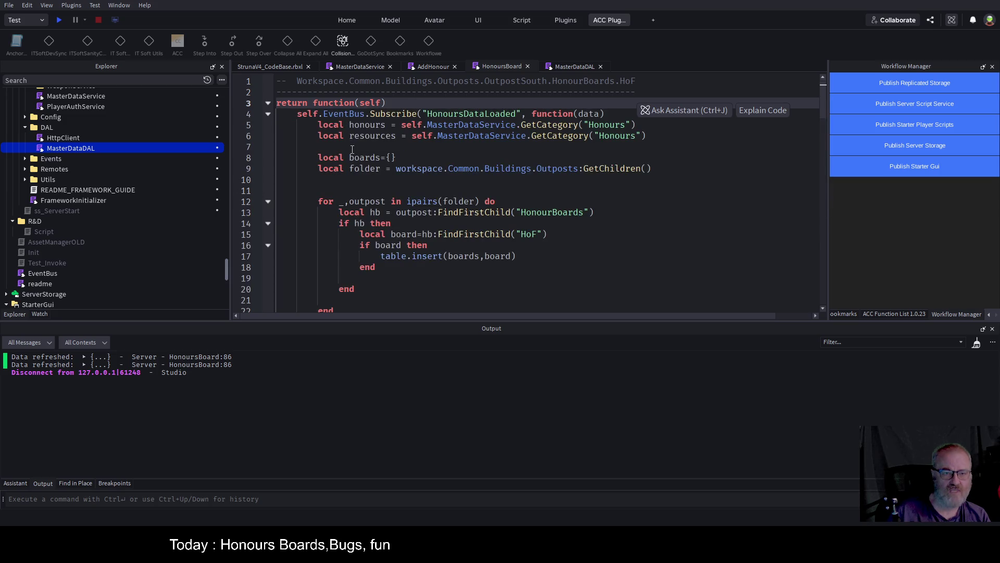
Fold the HonoursDataLoaded subscriber on line 4 to bring the refresh loop into view.
scroll(352, 150, down, 13)
scroll(363, 180, down, 10)
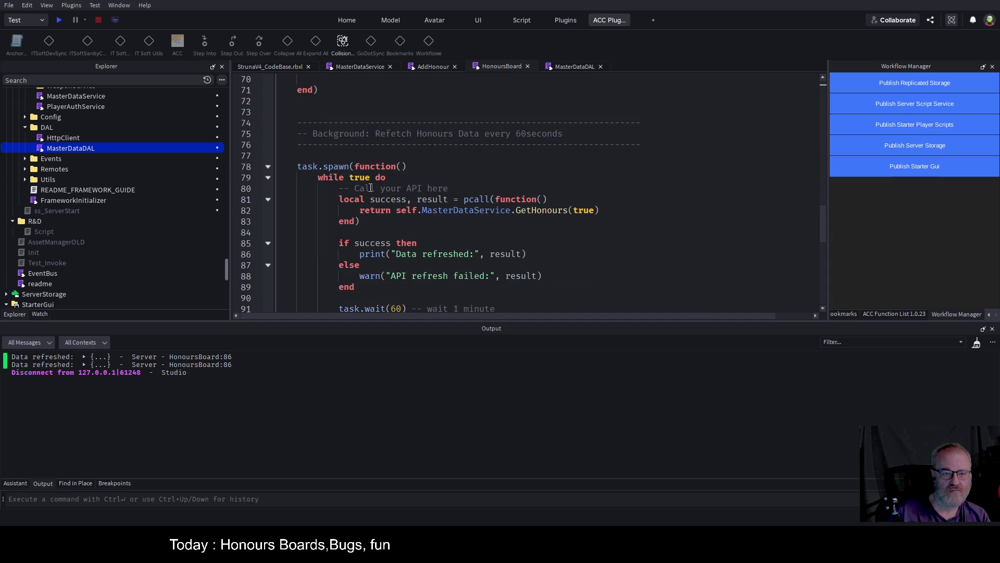
scroll(296, 165, up, 13)
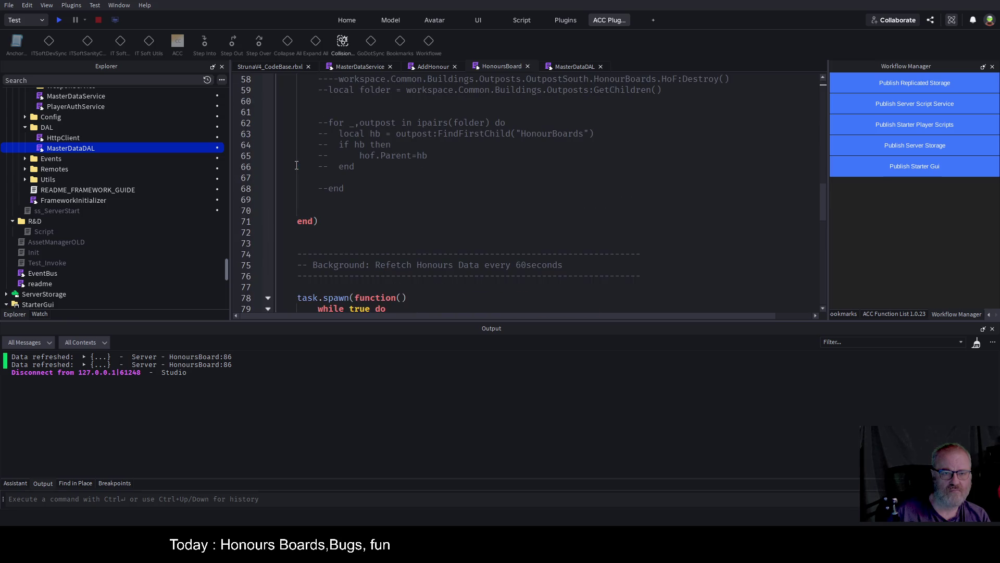
scroll(296, 166, up, 4)
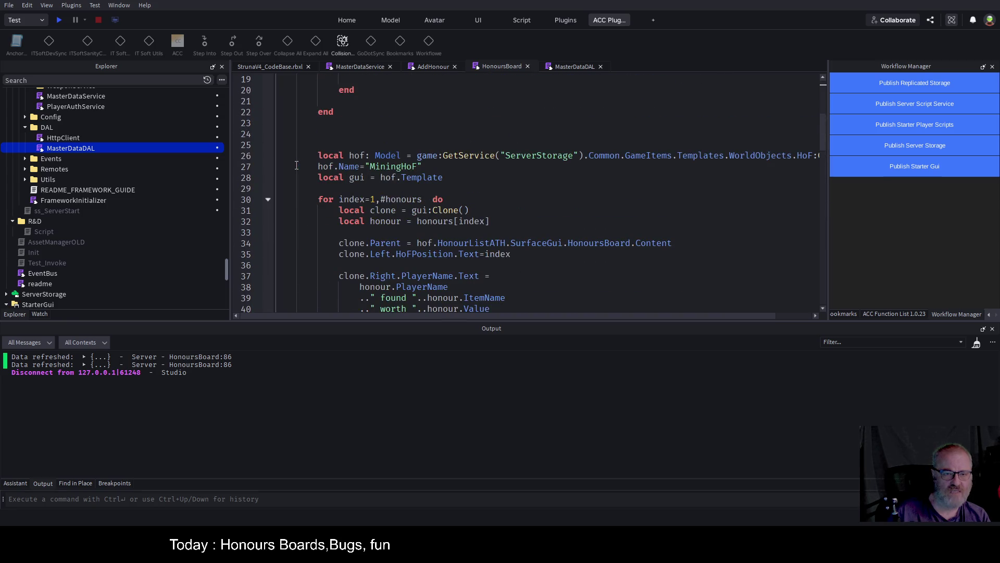
scroll(296, 165, up, 6)
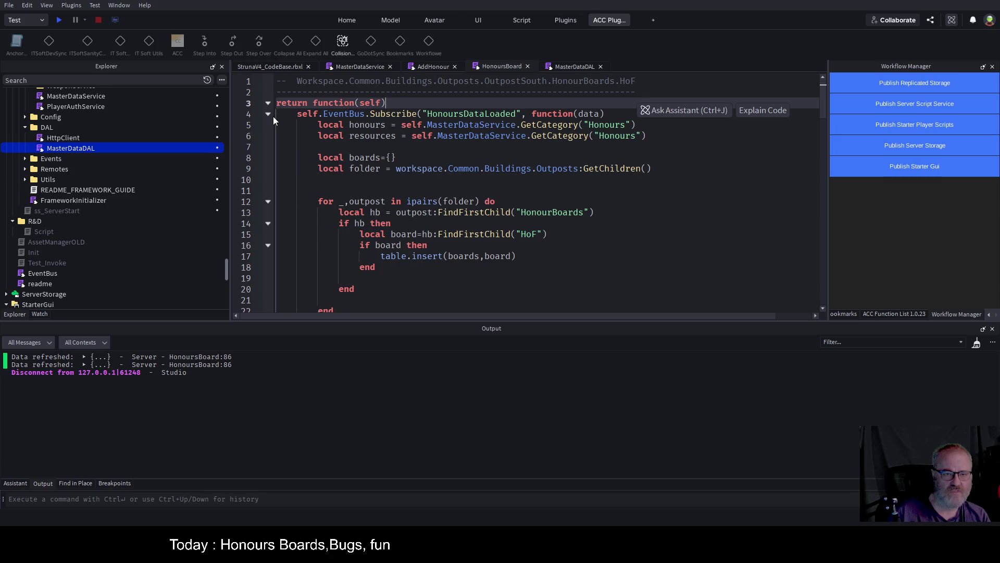
click(268, 115)
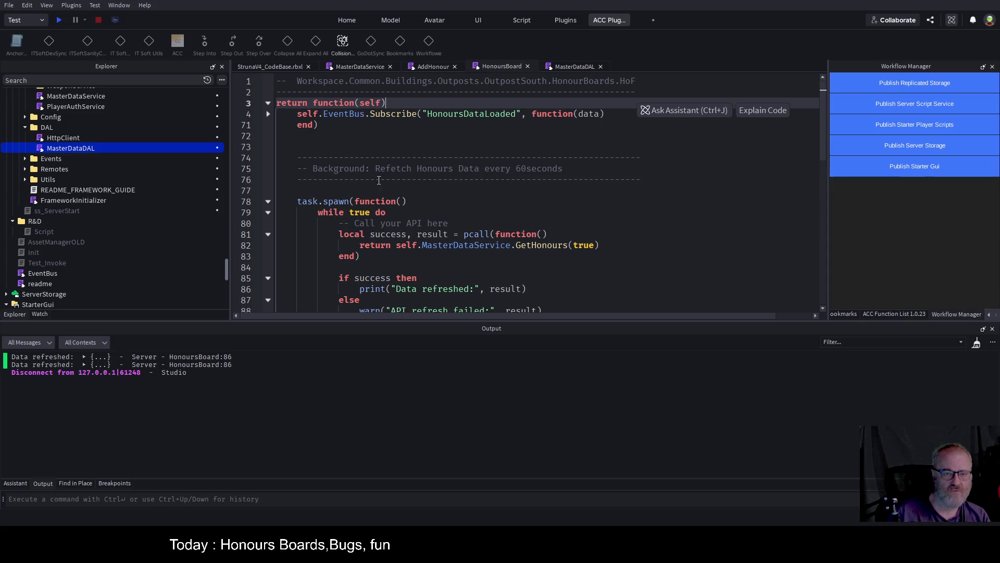
scroll(379, 180, down, 3)
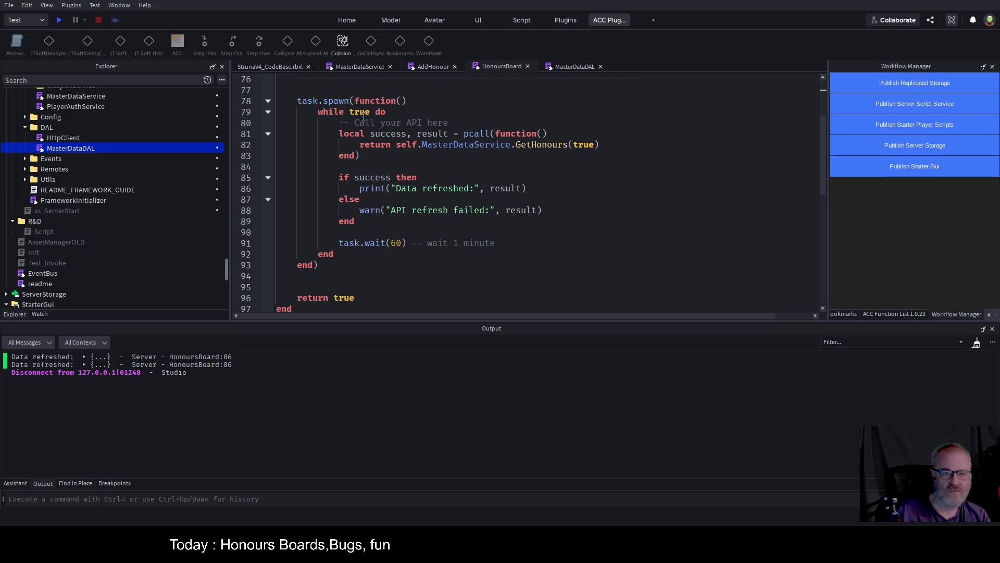
Position the caret on the task.wait(60) line, removing stray 'data' text typed below it.
click(497, 243)
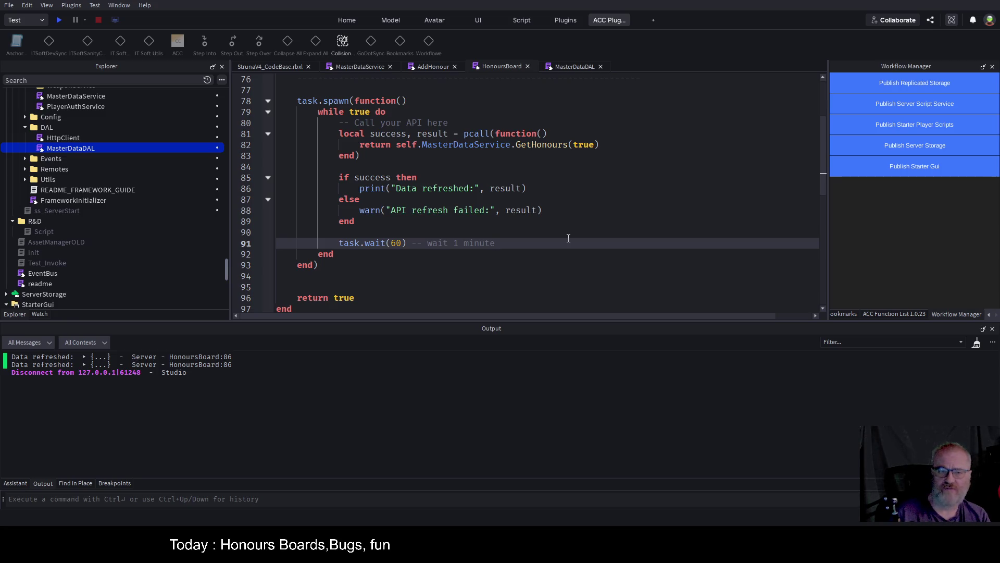
key(Up)
key(Up)
key(Up)
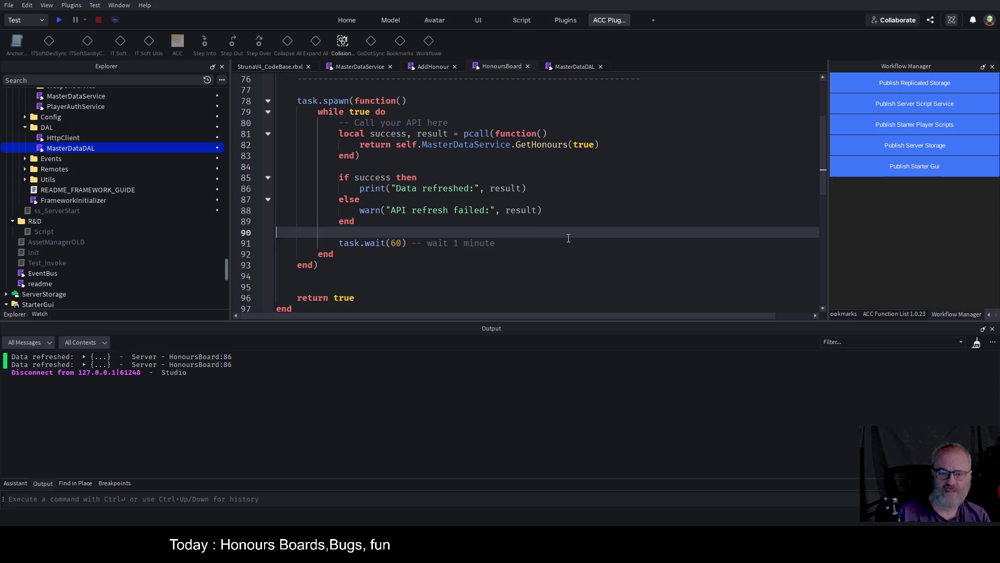
key(Down)
key(Down)
key(Down)
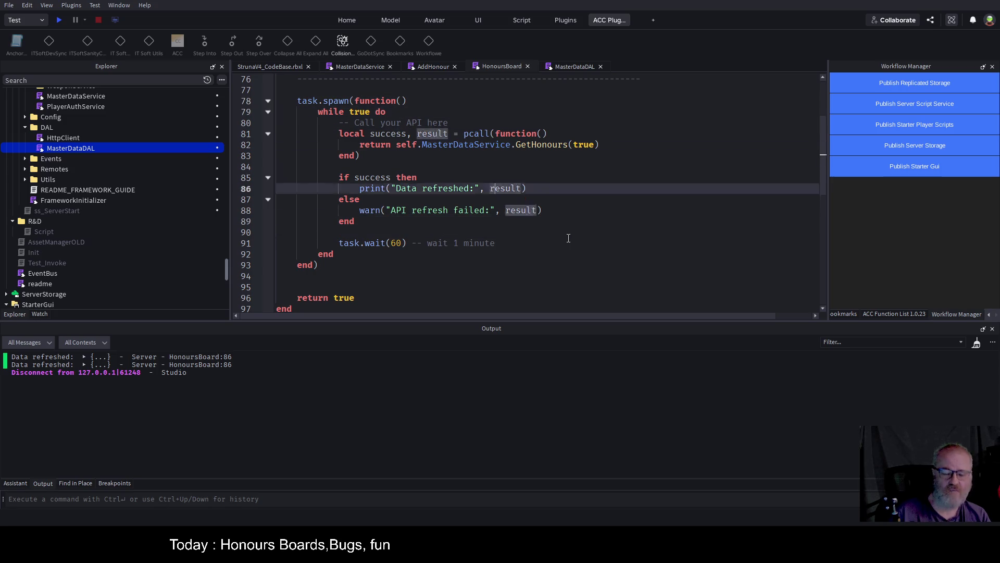
key(Return)
text(data)
key(Up)
key(Down)
key(Return)
key(Up)
key(BackSpace)
key(BackSpace)
key(BackSpace)
key(Up)
key(shift+Tab)
key(shift+Tab)
key(shift+Tab)
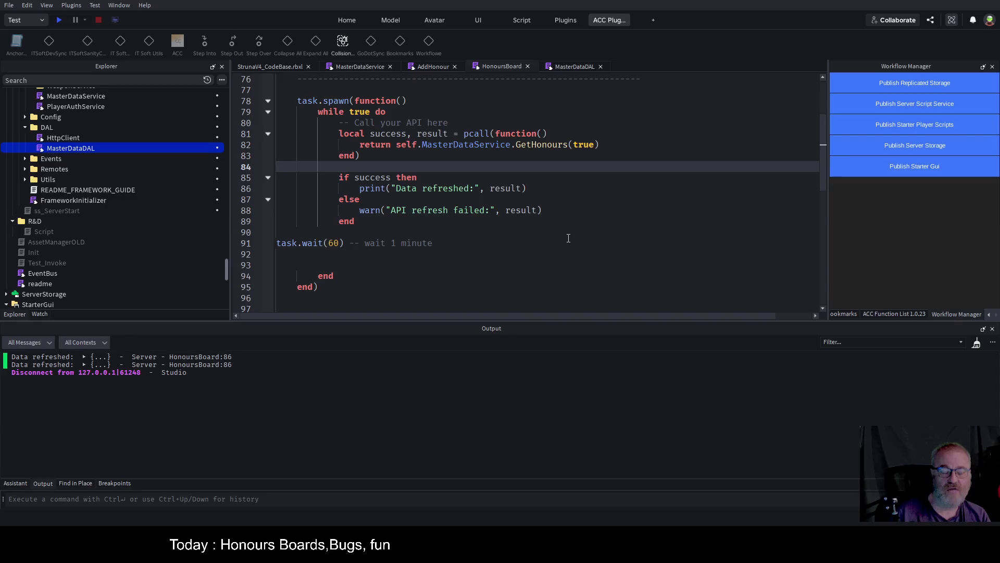
Move task.wait(60) to the loop's top, add comment 'as data already loaded on server starts', and save.
key(shift+End)
key(ctrl+c)
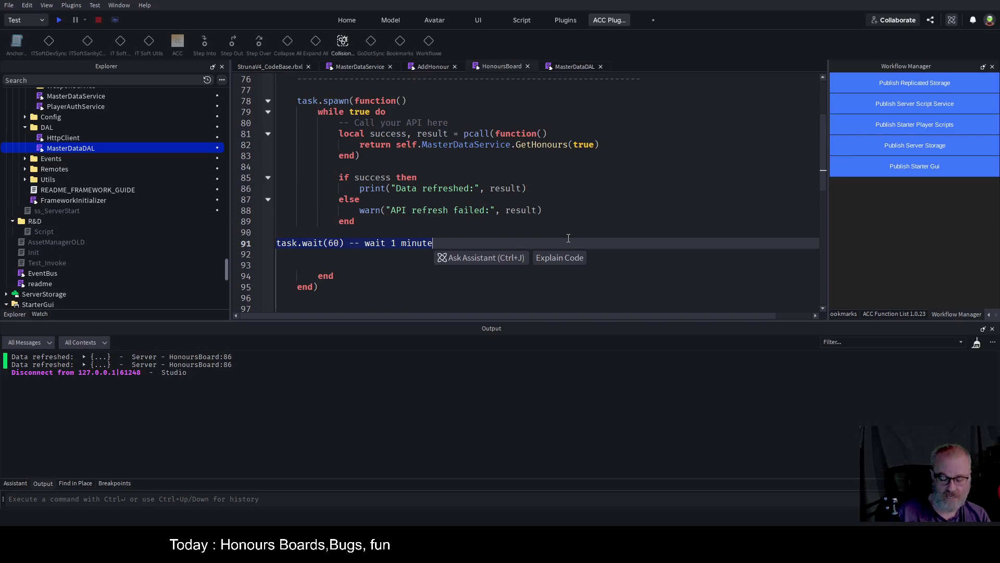
key(Delete)
key(Up)
key(Up)
key(Up)
key(Up)
key(ctrl+v)
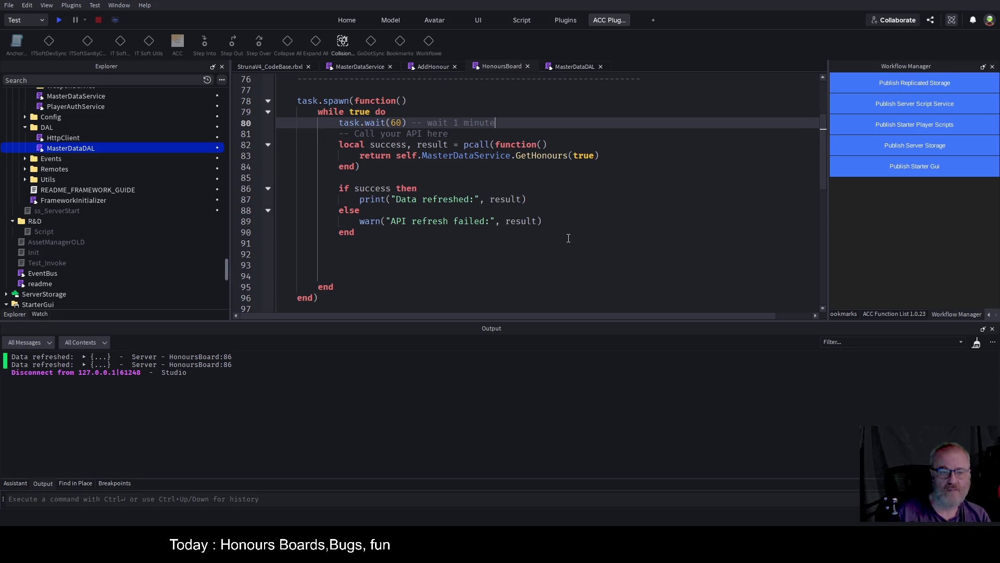
key(ctrl+s)
text(as data already loaded on server starts)
key(ctrl+s)
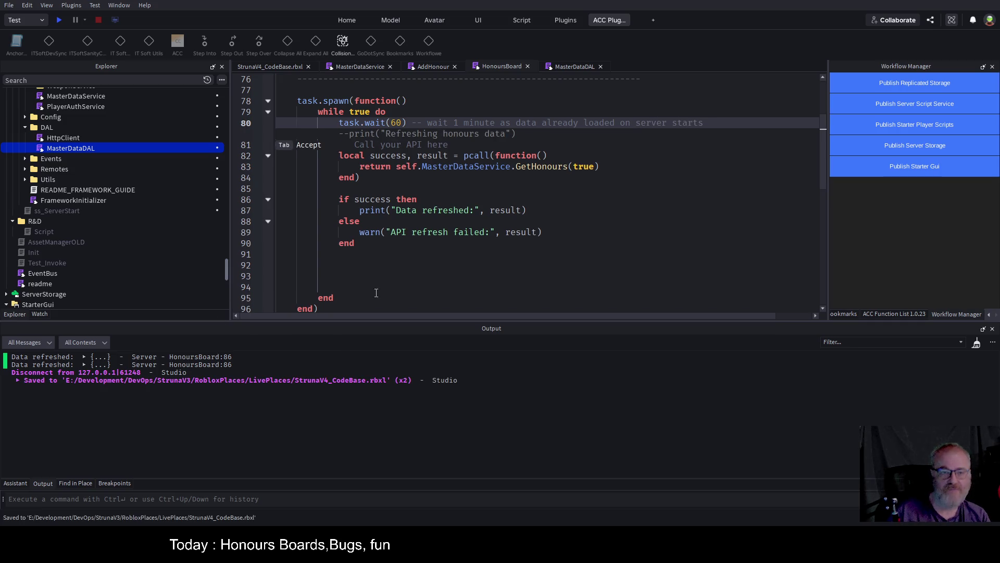
Unfold the HonoursDataLoaded subscriber body again at line 4.
click(605, 206)
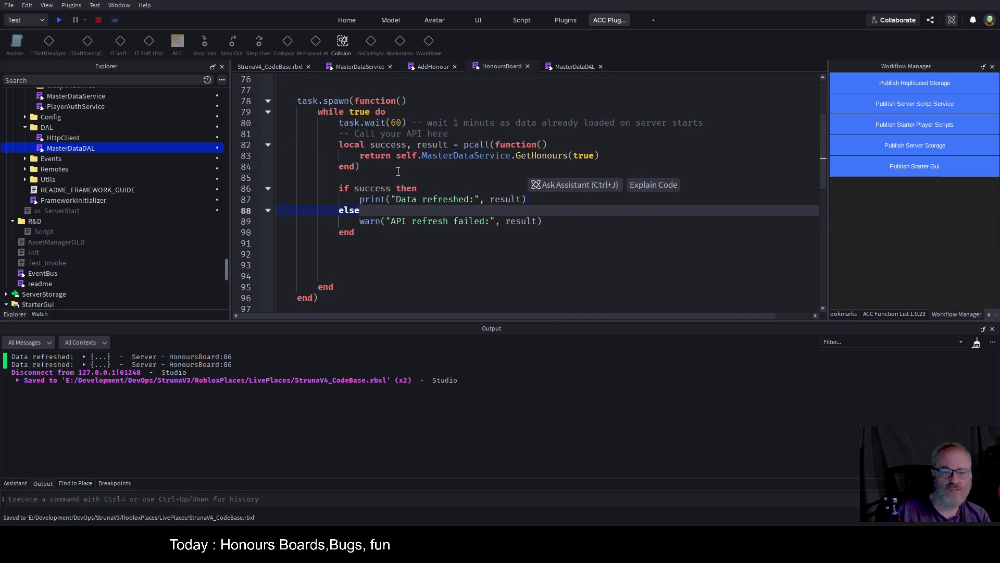
scroll(424, 194, up, 3)
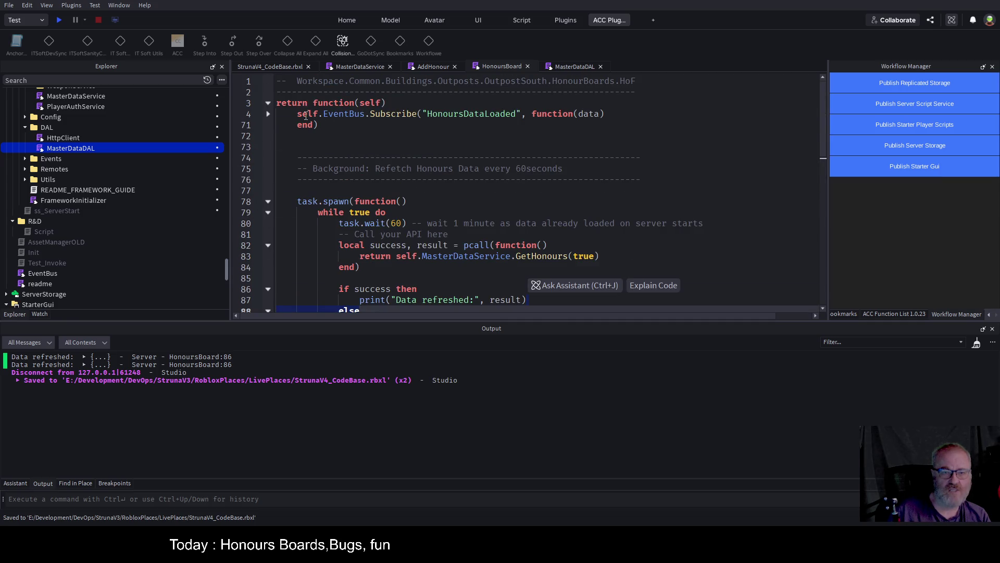
double_click(471, 114)
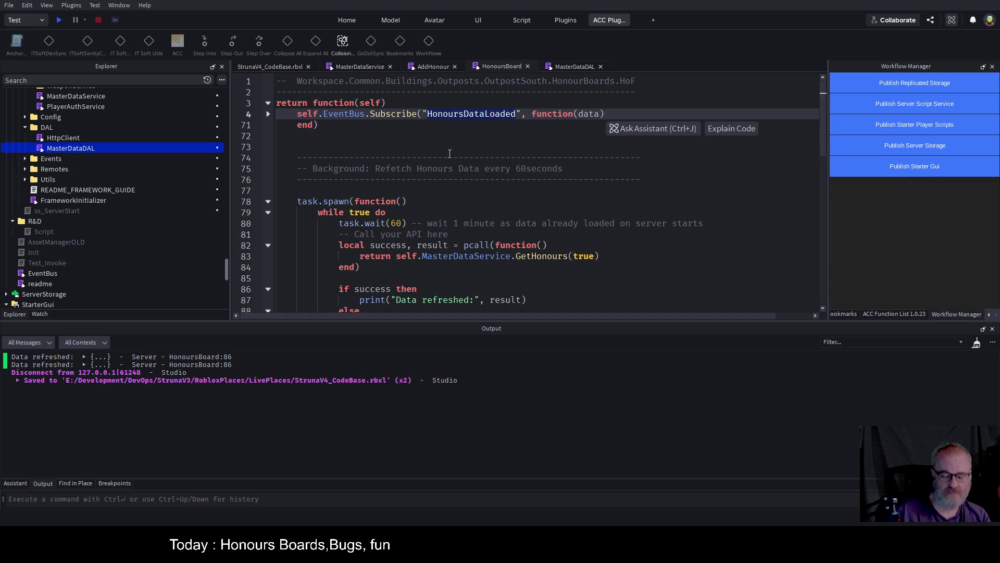
scroll(440, 208, down, 3)
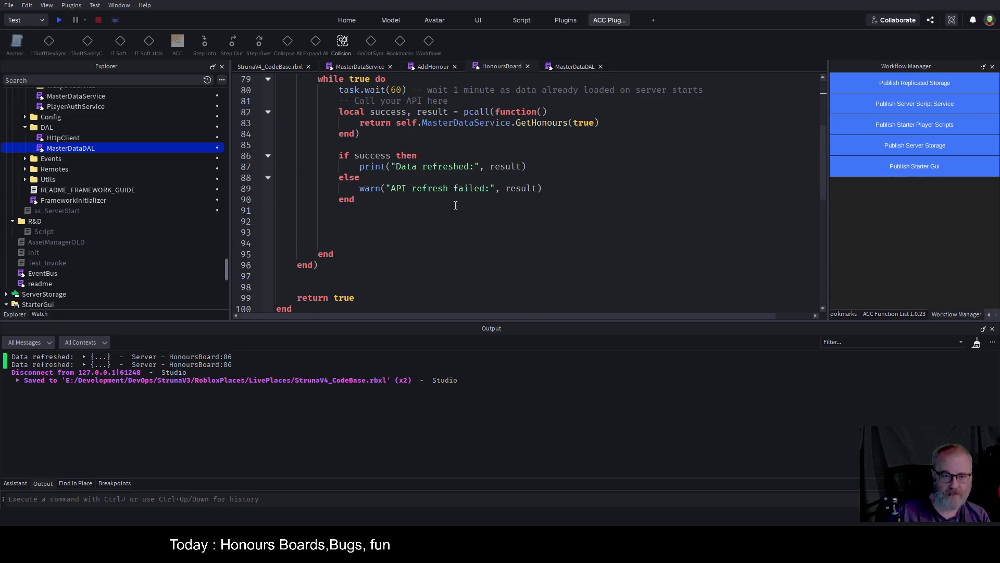
scroll(620, 155, up, 4)
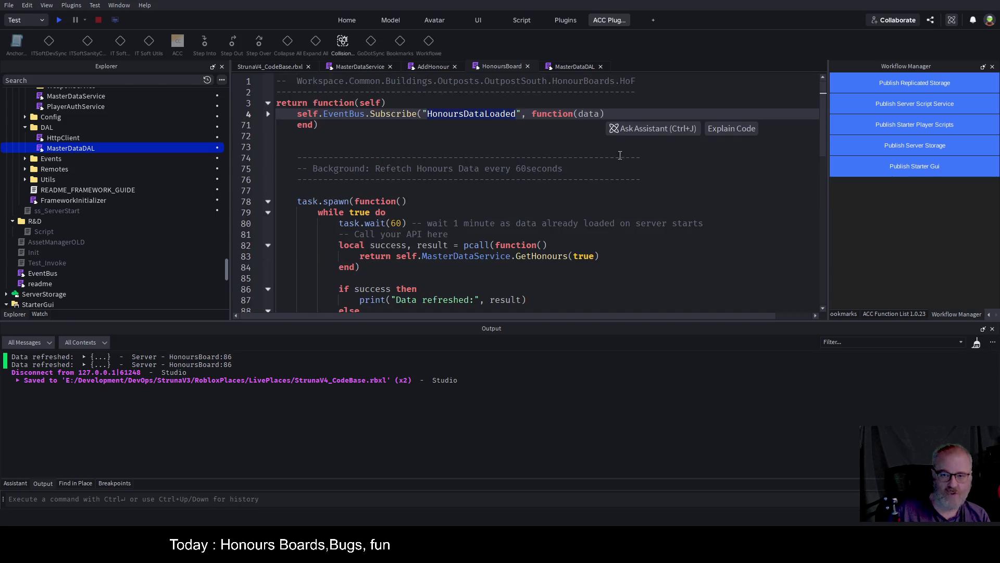
click(267, 114)
scroll(426, 168, down, 15)
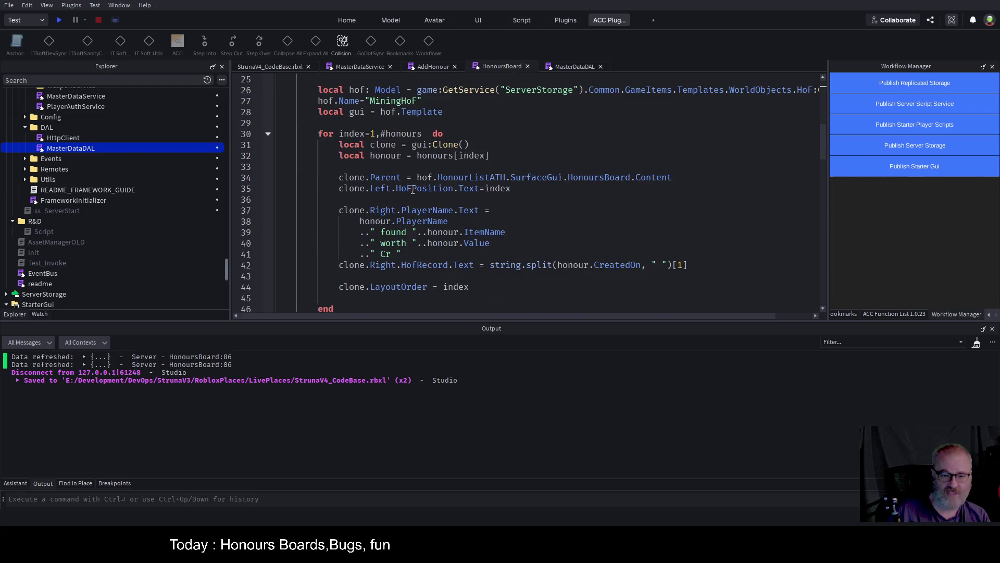
scroll(412, 202, down, 8)
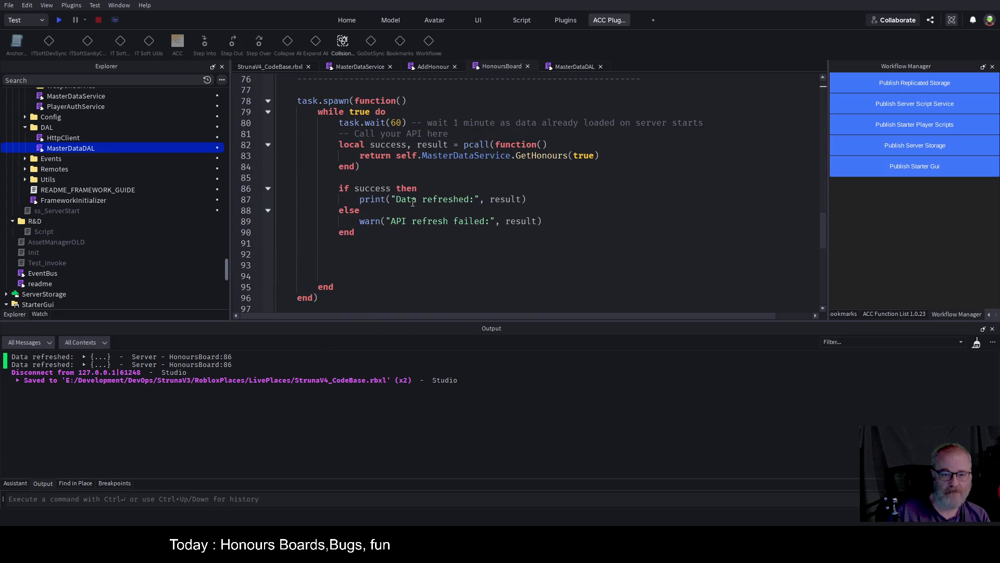
Add self.EventBus.Publish("HonoursDataLoaded") after the refresh print and save.
click(529, 199)
key(Return)
text(Eve)
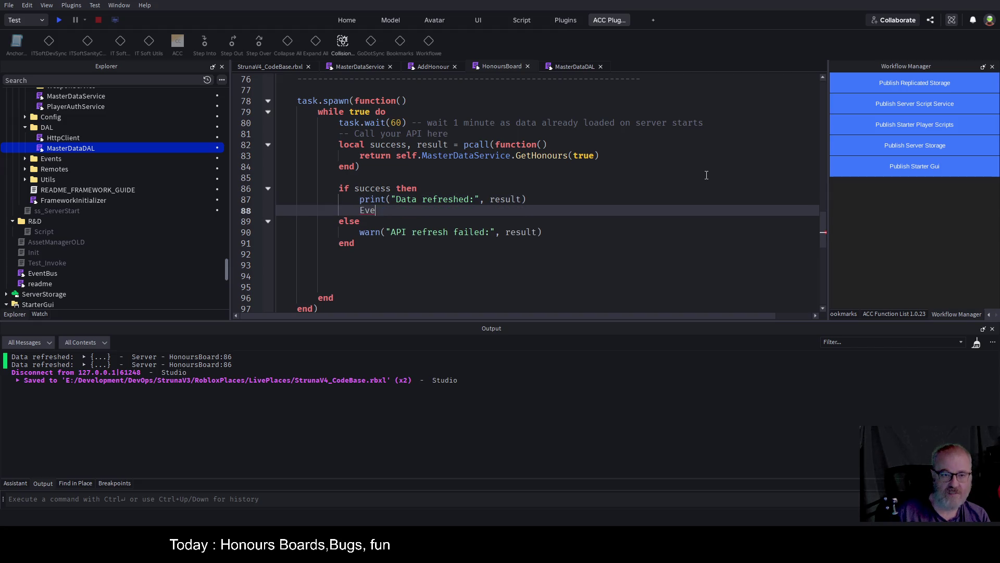
key(BackSpace)
key(BackSpace)
key(BackSpace)
text(self)
text(.E)
text(ventBus.Publish)
key(BackSpace)
key(BackSpace)
text(sh("HonoursDataLoaded)
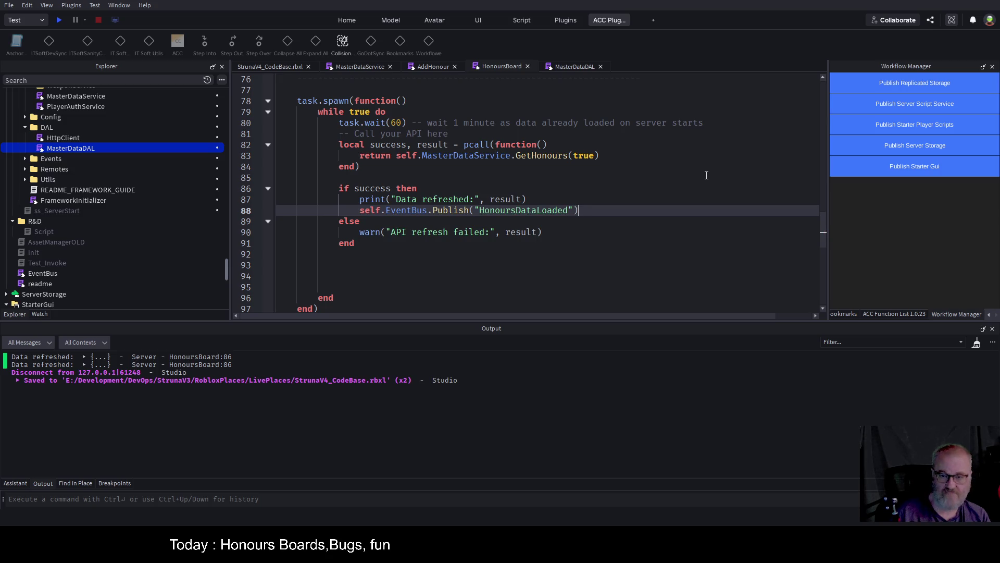
key(ctrl+s)
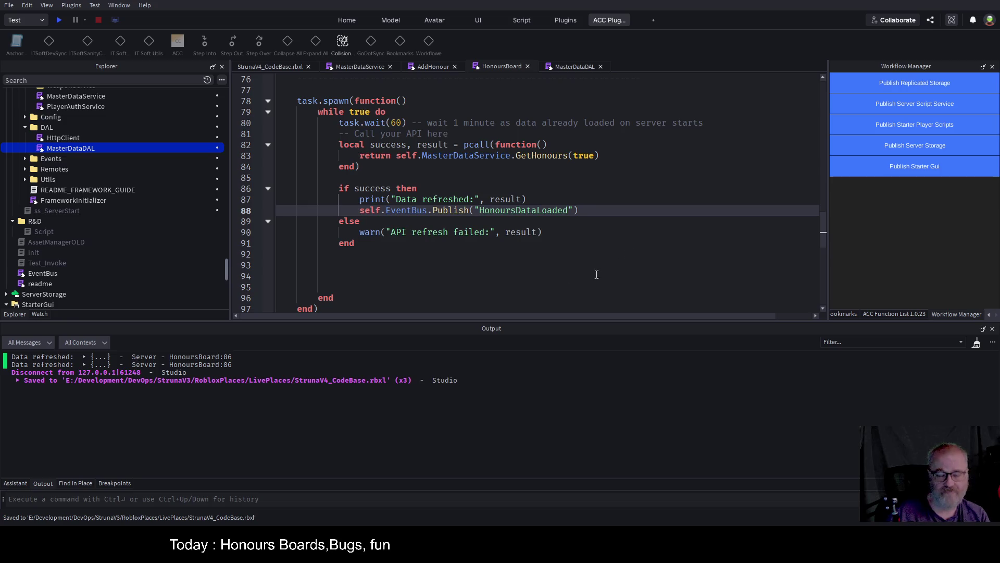
Delete the 'Data refreshed' print line and the old else branch with its API refresh warning.
key(Down)
key(Down)
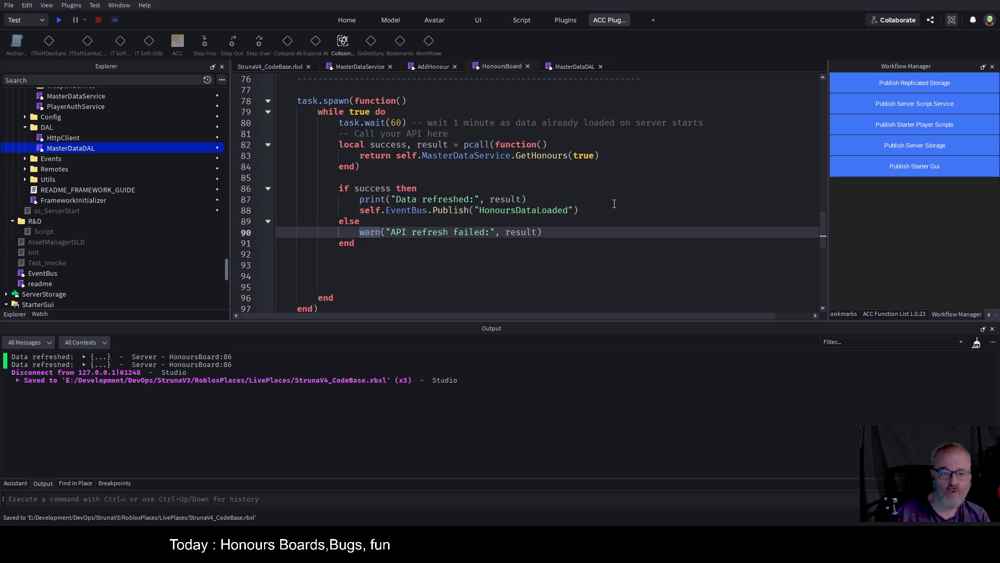
key(Up)
key(Up)
key(Up)
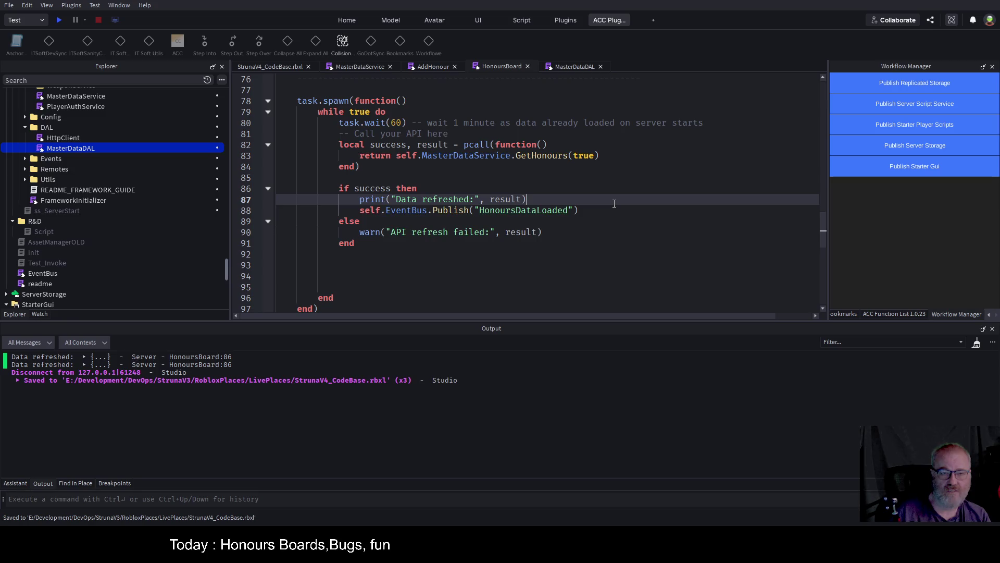
key(shift+Home)
key(BackSpace)
key(ctrl+shift+k)
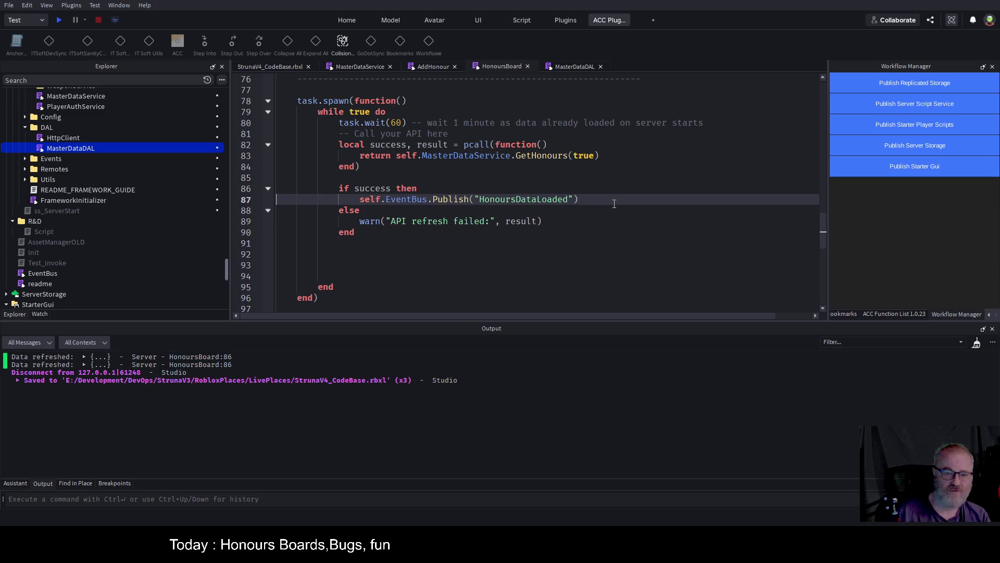
key(Down)
key(Down)
key(shift+End)
key(BackSpace)
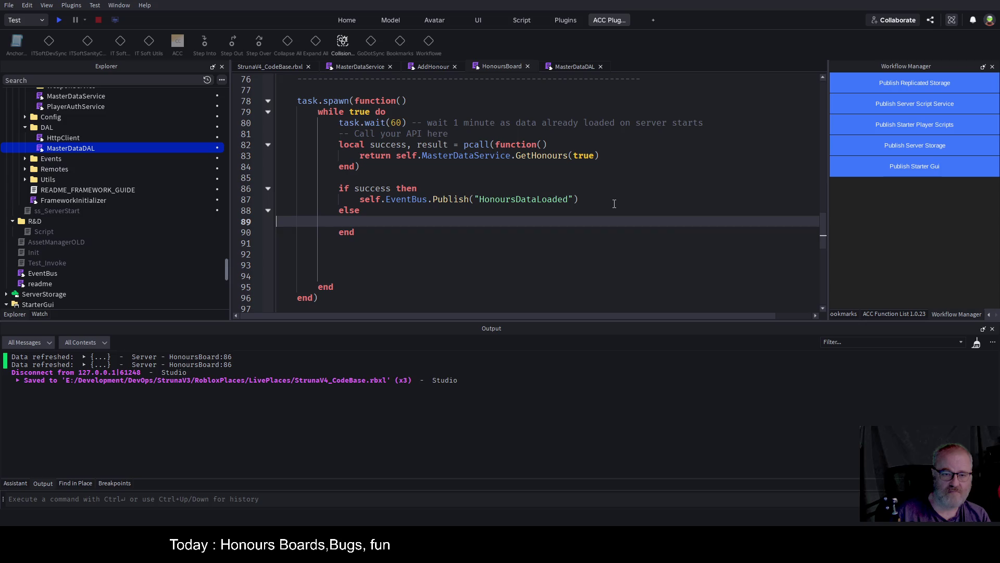
key(Up)
key(Up)
key(Down)
key(Down)
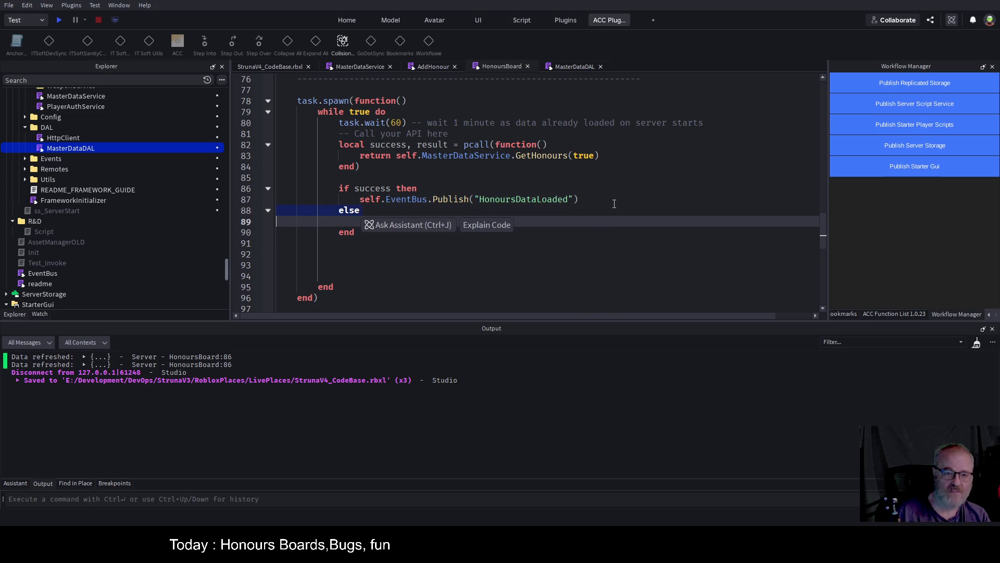
key(Up)
key(ctrl+shift+k)
key(ctrl+shift+k)
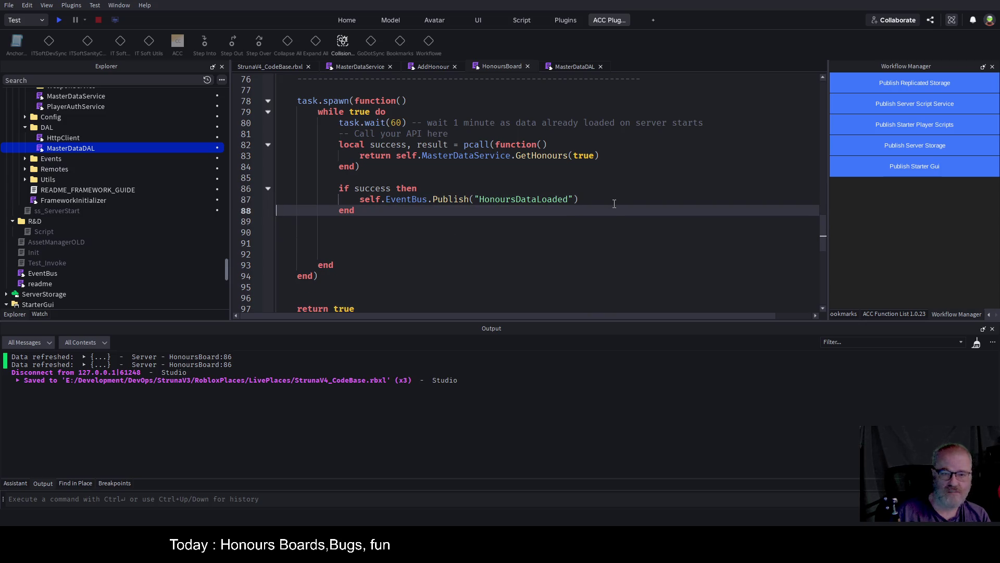
Add an else branch with warn("Failed to get honours data on timer") and save.
key(Up)
key(ctrl+s)
key(End)
key(Return)
text(else)
key(Return)
text(warn()
text("Failed t)
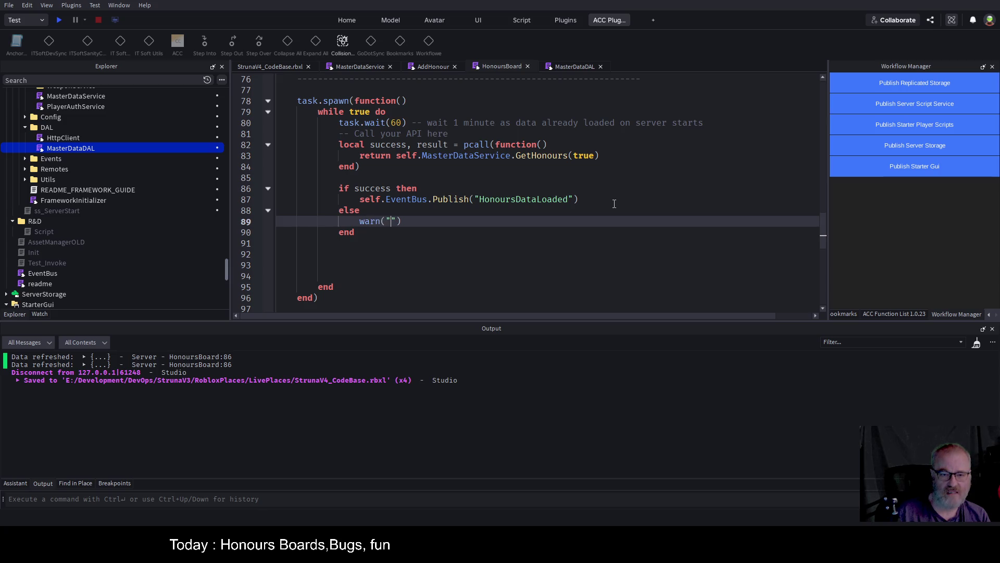
text(o r)
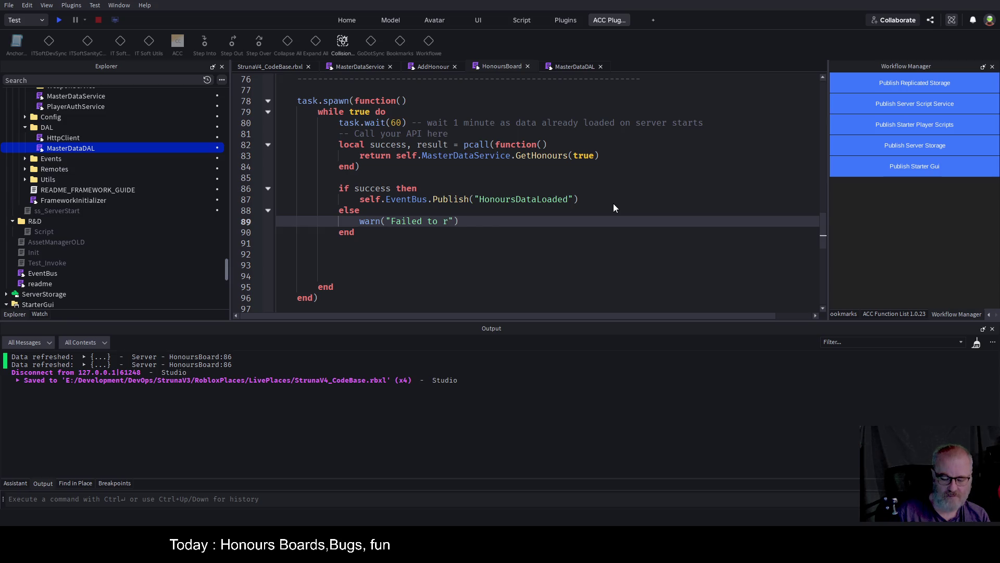
text(get honour)
text(s data on ti)
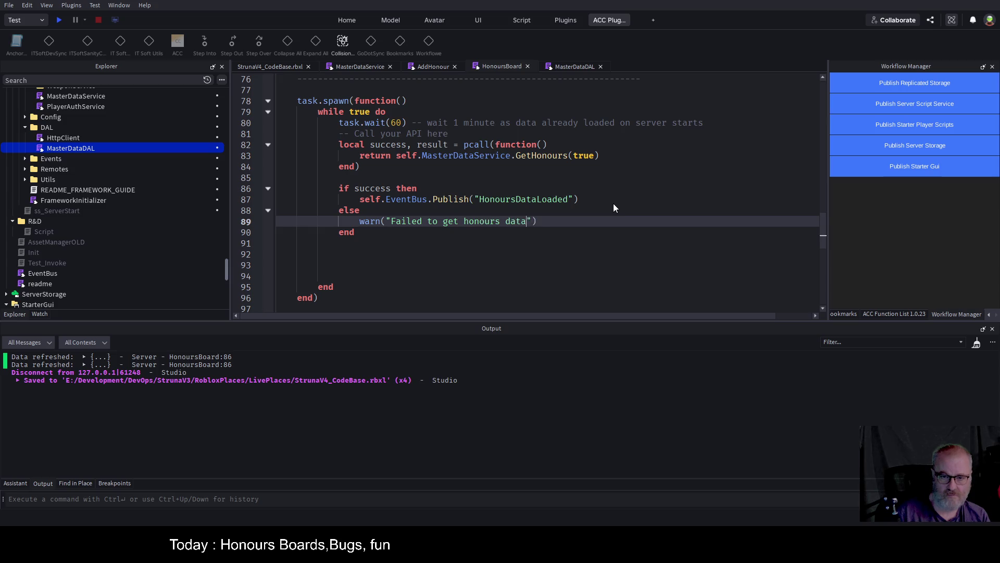
text(mer)
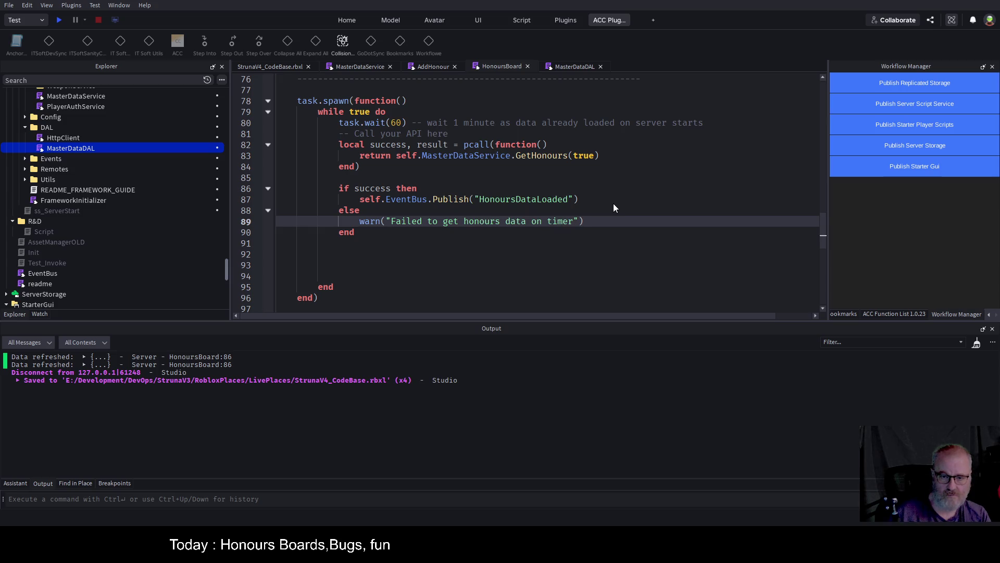
key(ctrl+s)
click(493, 230)
key(ctrl+s)
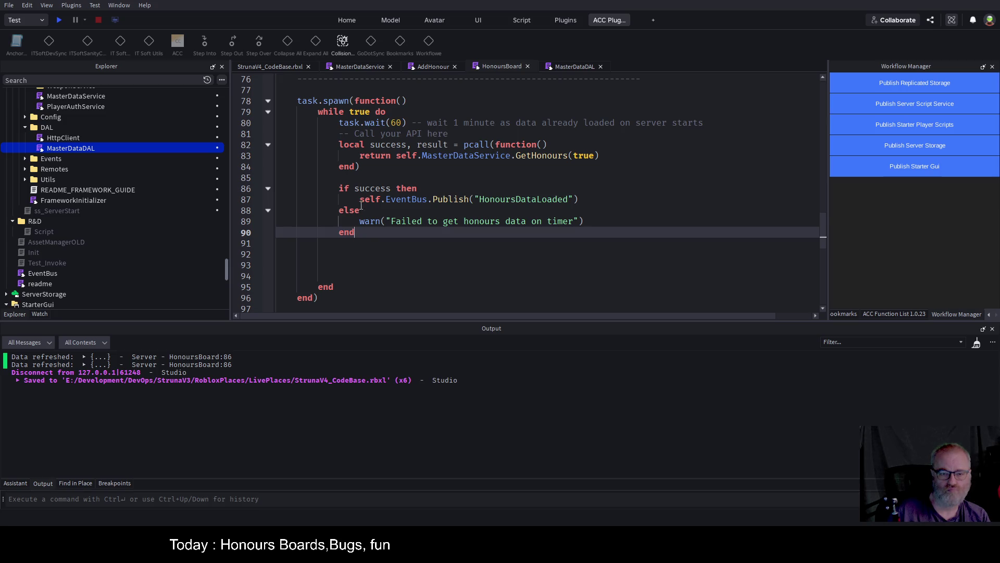
click(608, 213)
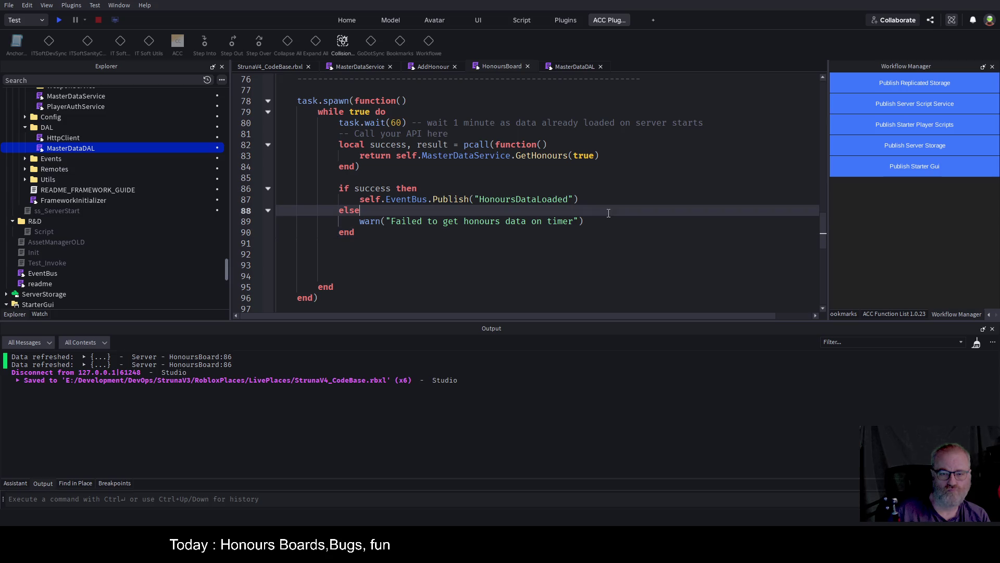
key(ctrl+s)
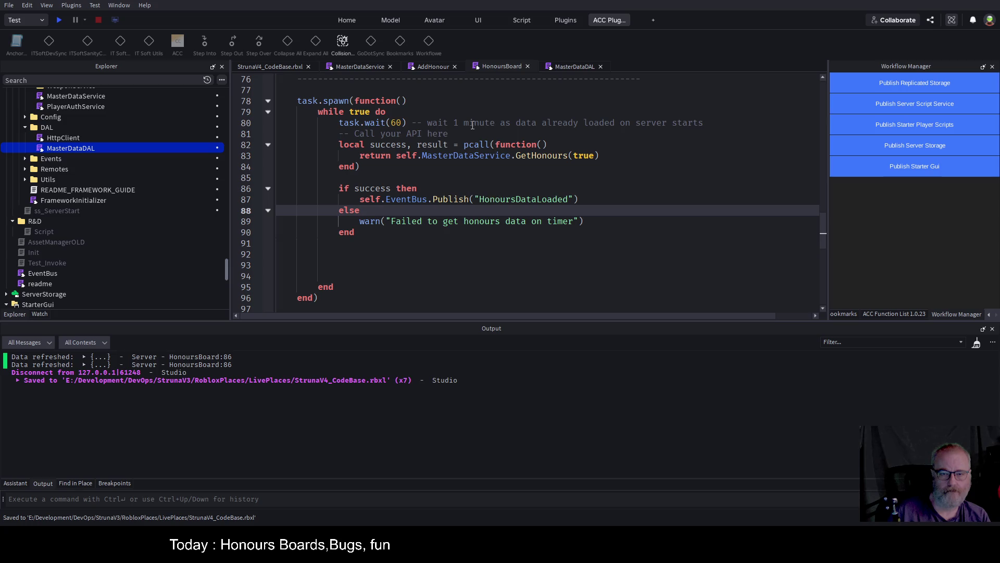
Add warn("Refreshing Honours") to the subscriber with a dashed print separator above it.
scroll(472, 125, up, 20)
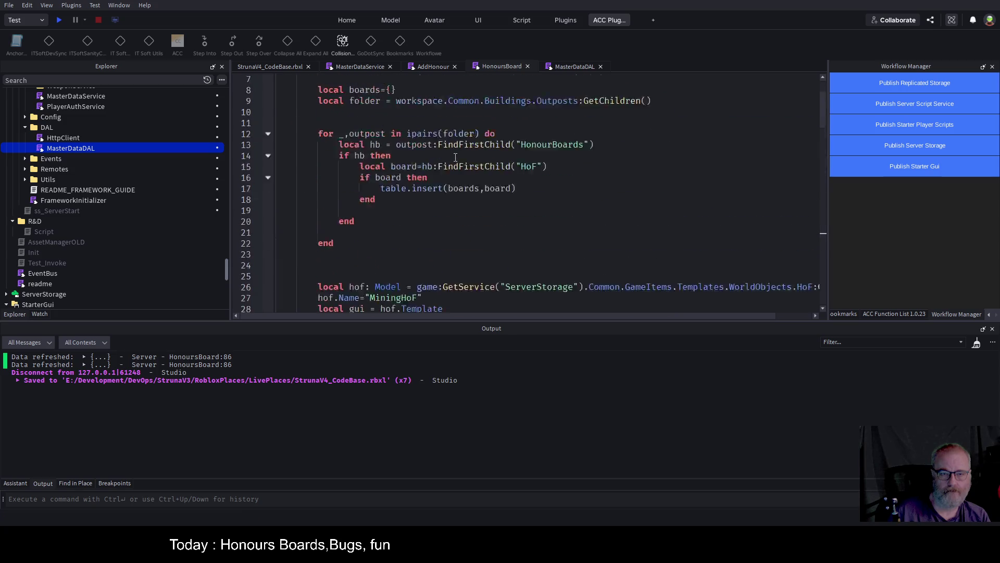
scroll(455, 157, up, 2)
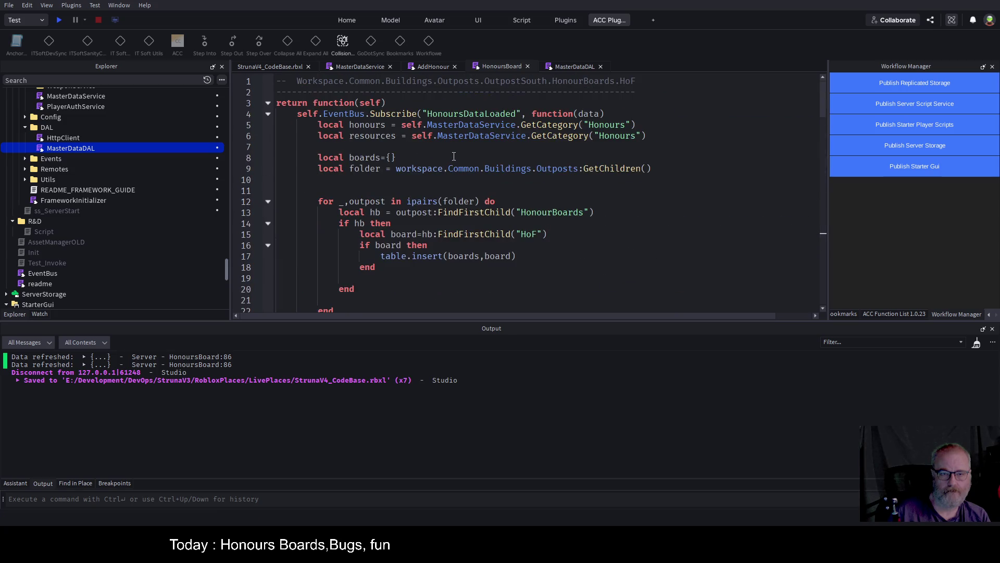
click(635, 117)
key(Return)
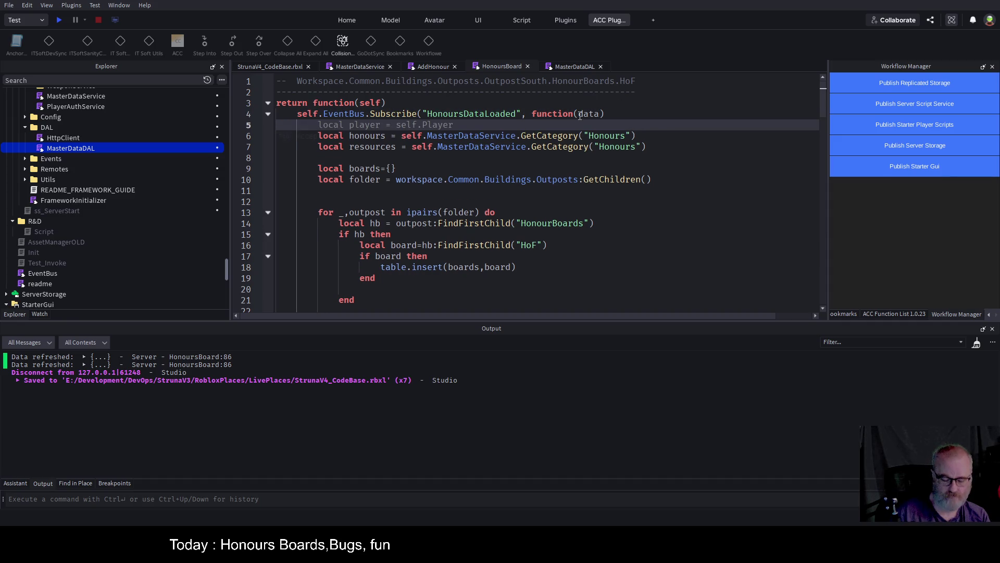
text(warn(")
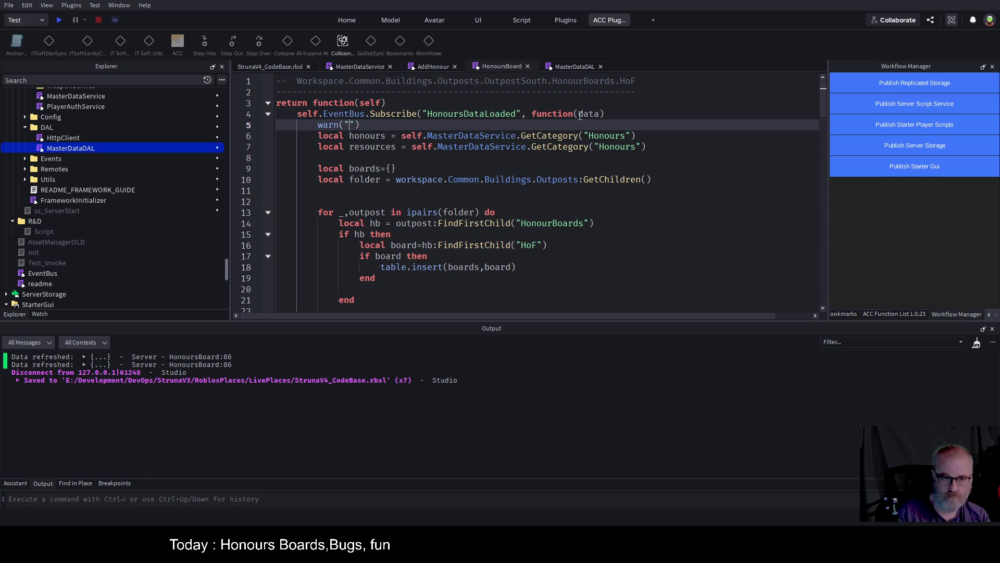
text(Refreshing Honours)
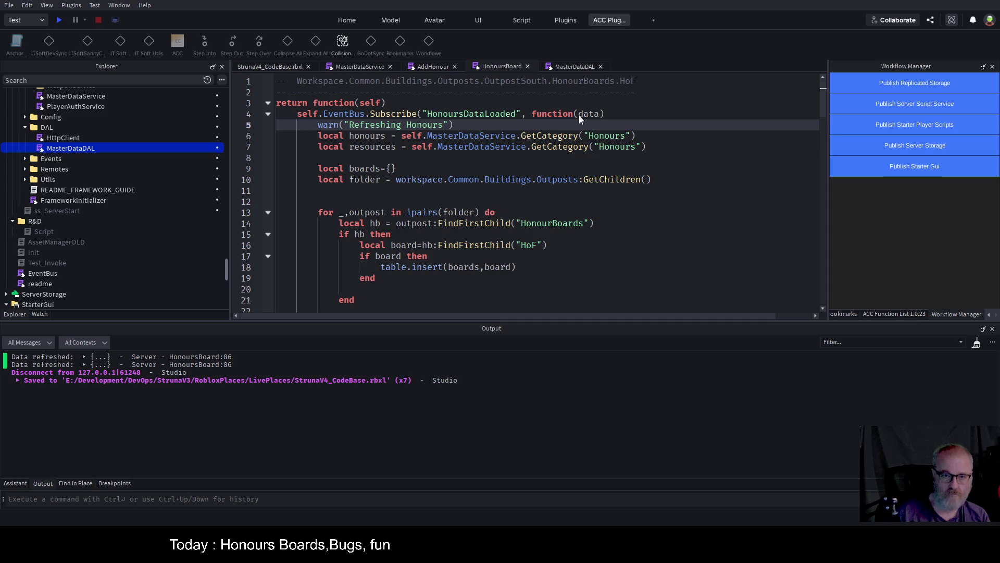
key(Up)
key(End)
key(Return)
text(print()"")
key(BackSpace)
key(BackSpace)
key(BackSpace)
text(("------)
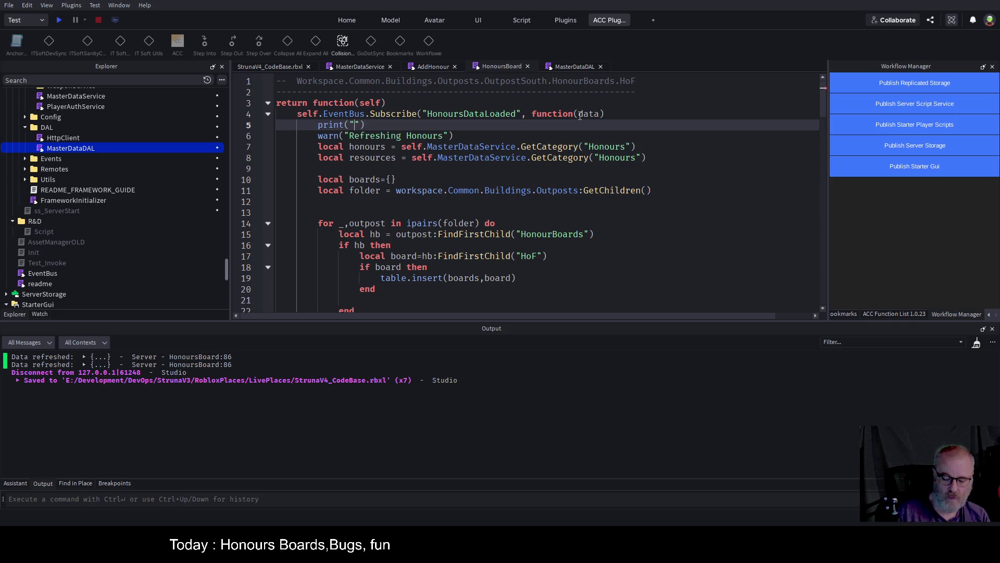
text(---------------------------)
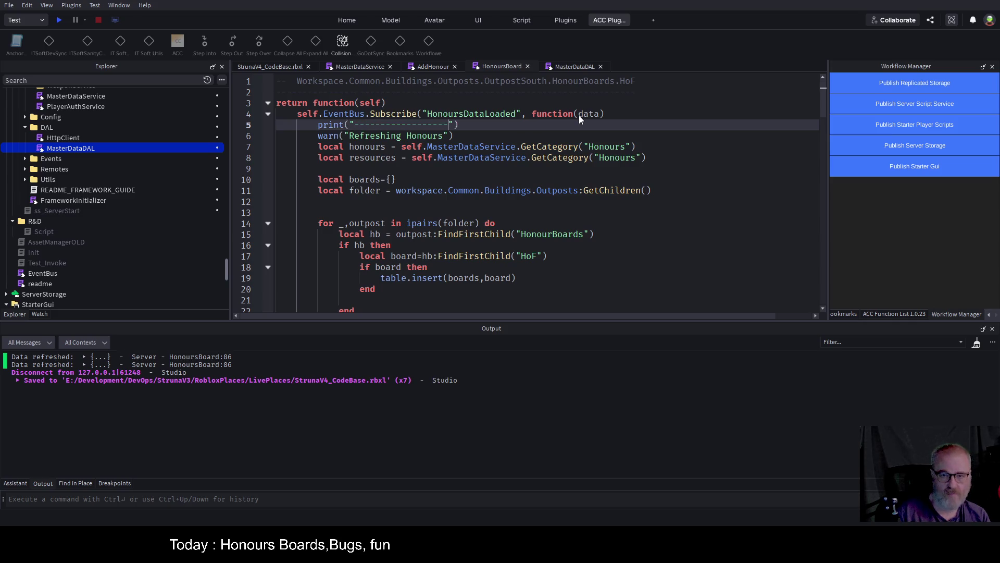
text(----------)
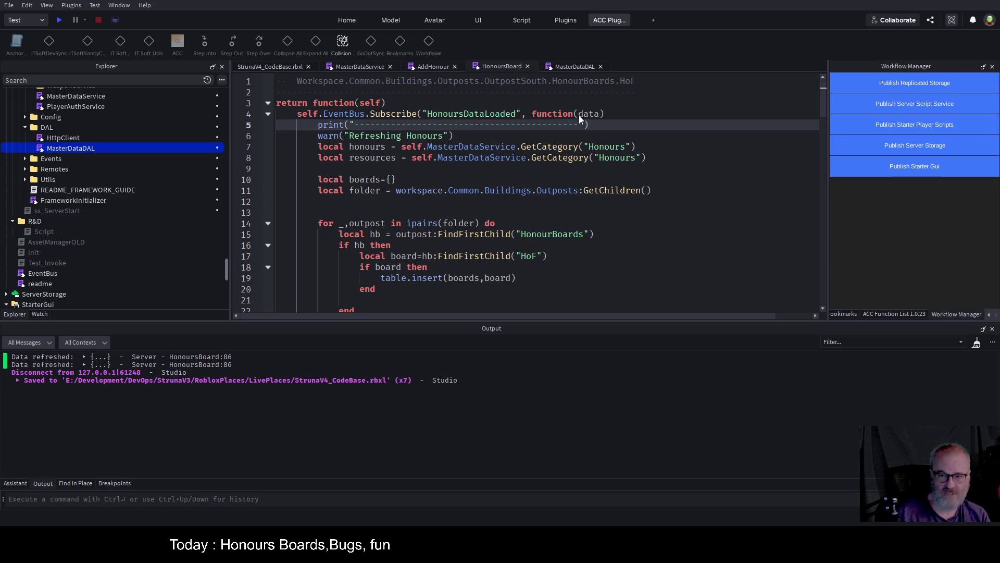
Duplicate the dashed separator line below the warning, save, and start a playtest.
key(shift+Home)
key(ctrl+c)
key(Down)
key(End)
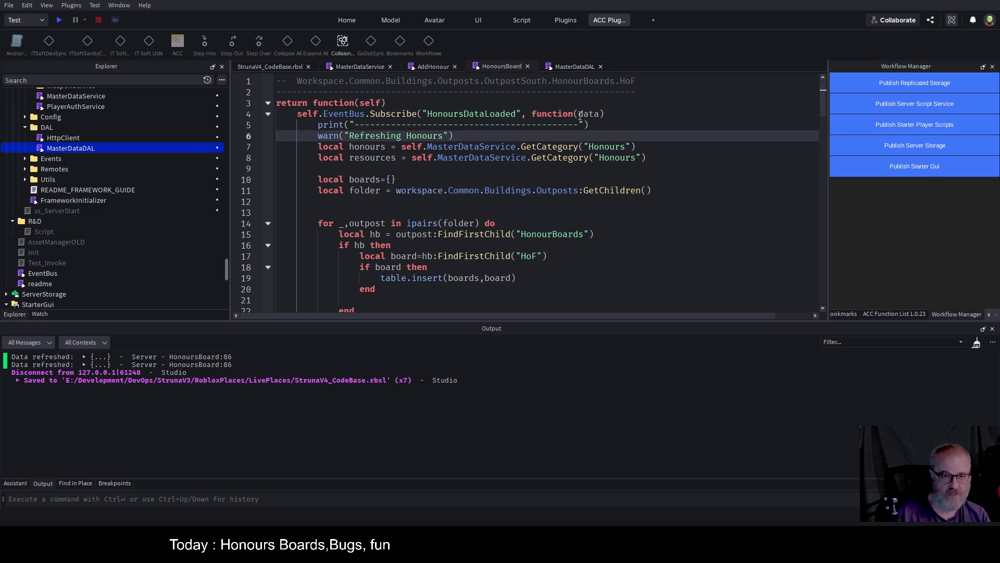
key(Return)
key(ctrl+v)
key(ctrl+s)
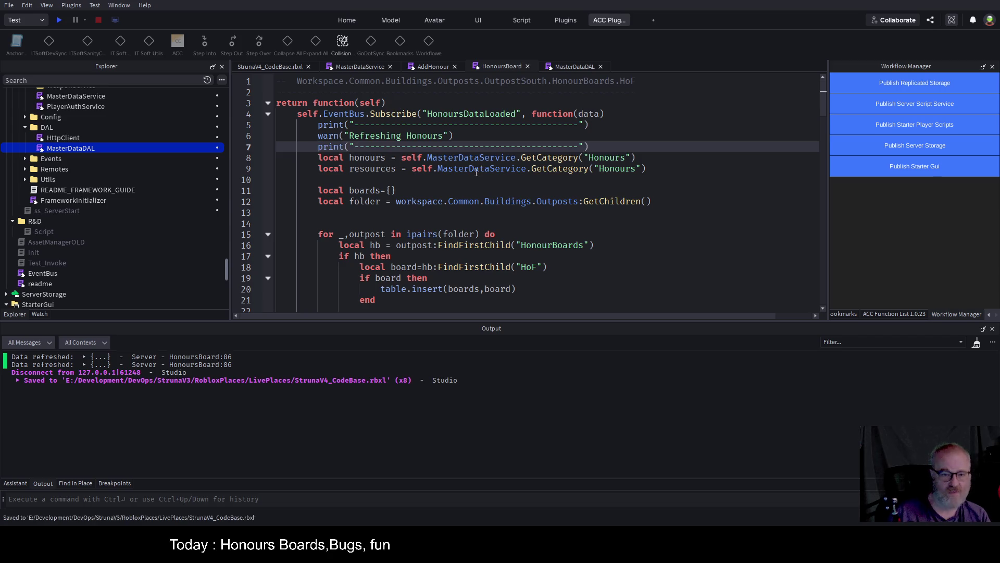
click(472, 169)
click(59, 19)
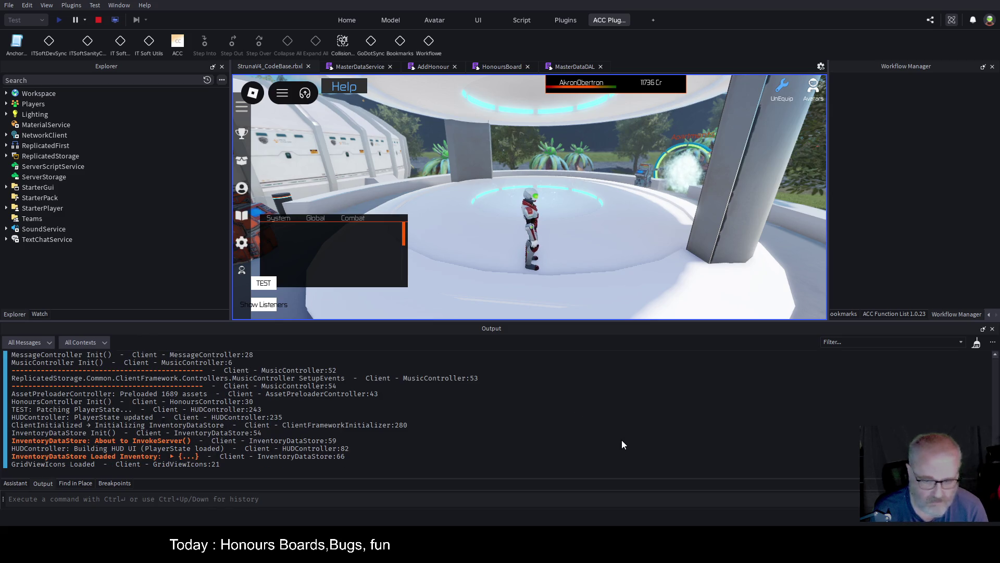
Clear the Output window with Ctrl+K while the playtest keeps running.
key(ctrl+k)
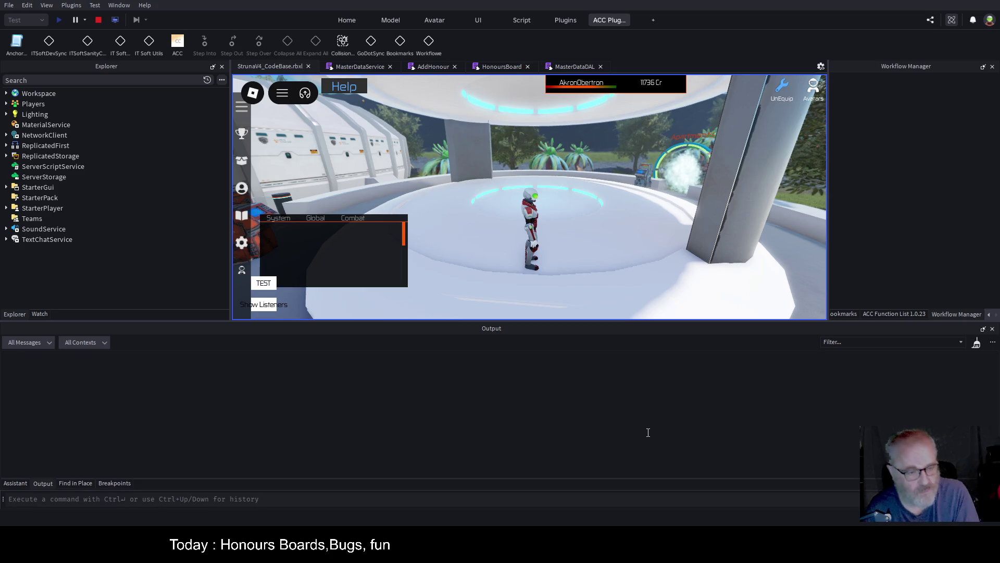
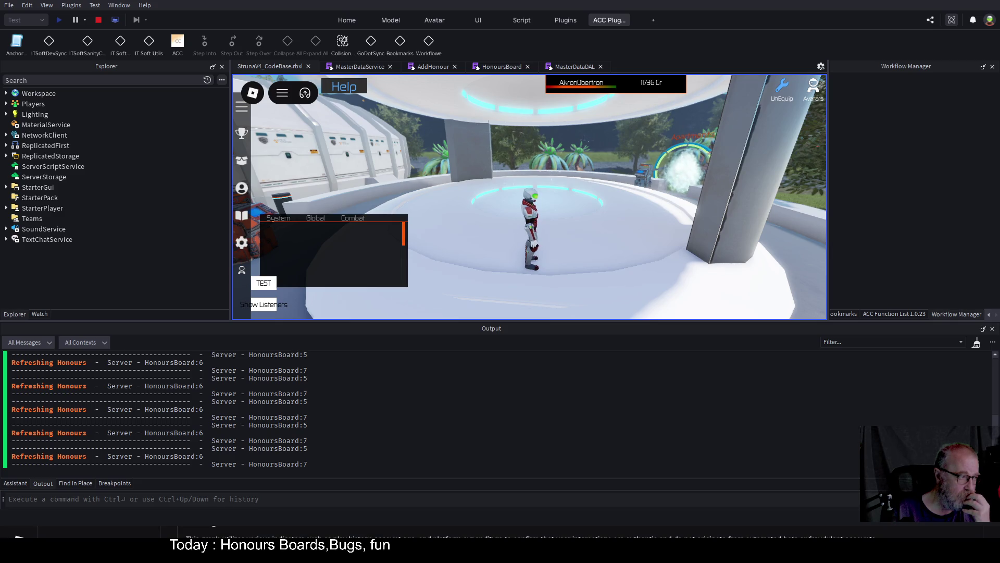
Switch from the Studio playtest to the Creator Dashboard Audience Reach page in the browser.
key(alt+Tab)
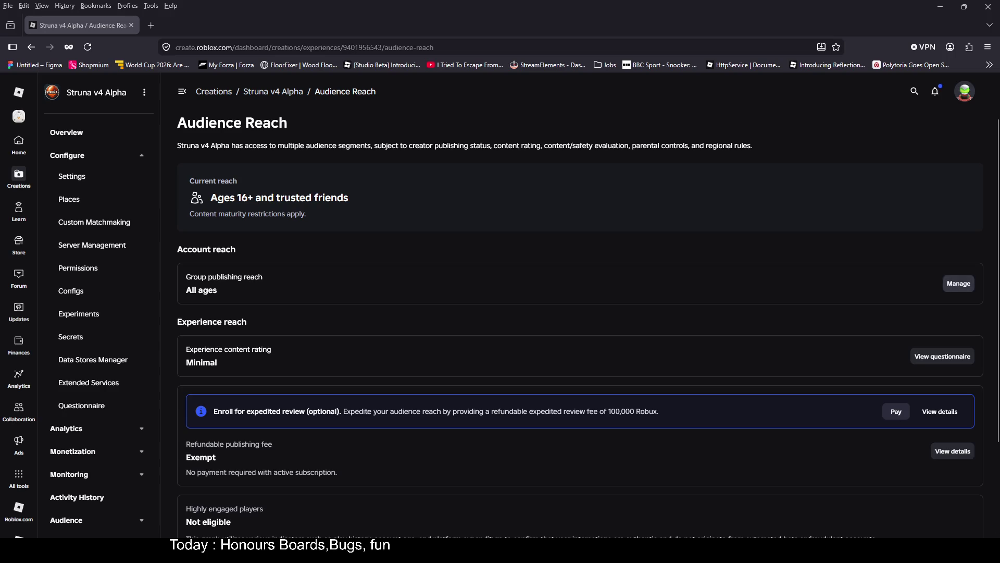
Review the group publishing permission requirements, then open Struna v4 Alpha's content maturity questionnaire.
click(959, 283)
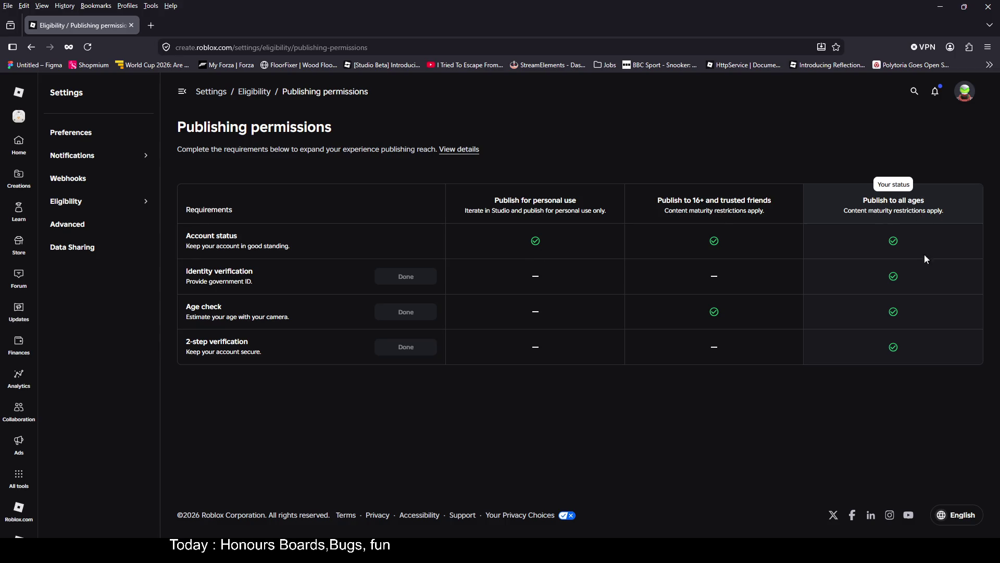
key(alt+Left)
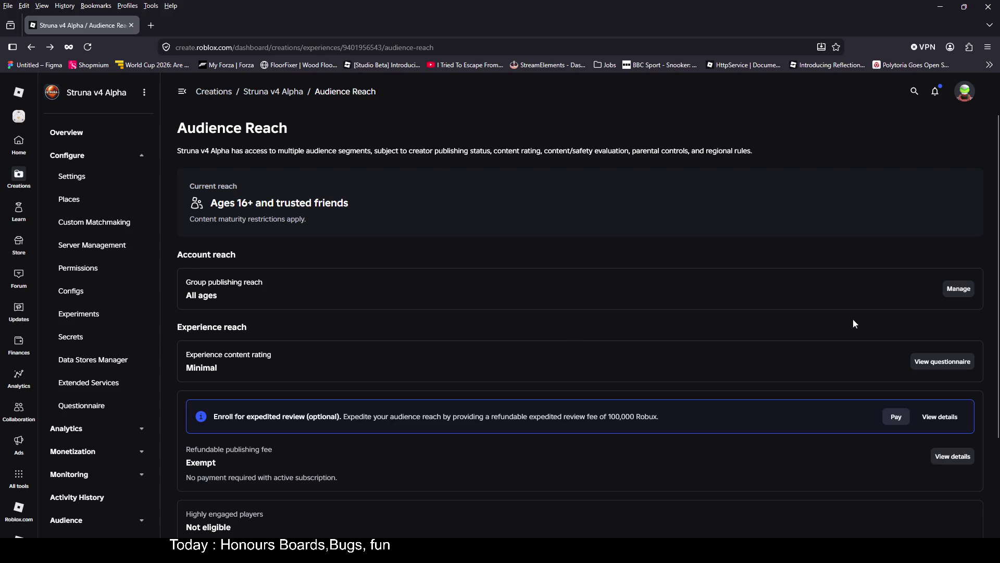
click(961, 364)
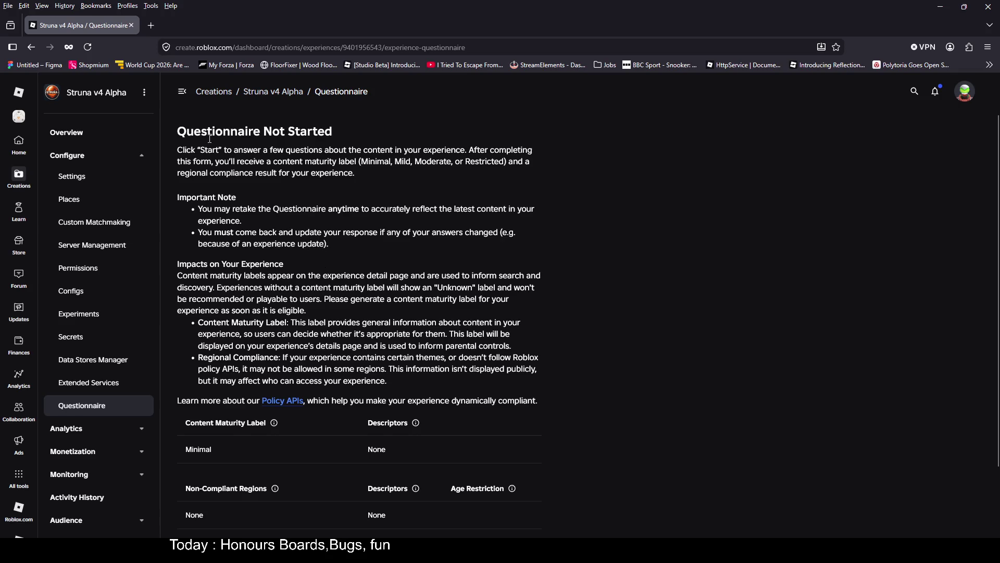
Start the content questionnaire and answer No to Violence.
scroll(513, 232, down, 3)
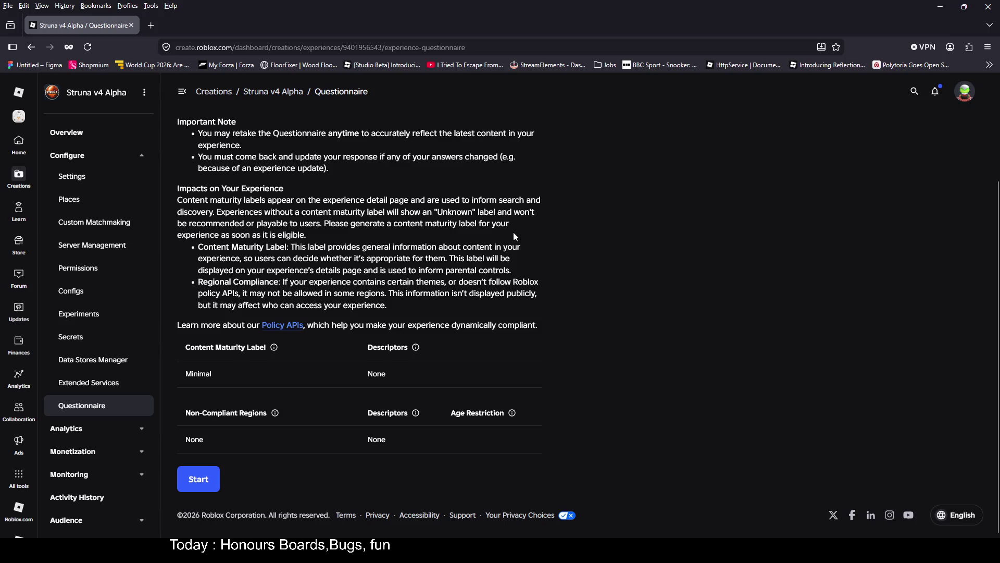
scroll(513, 236, up, 3)
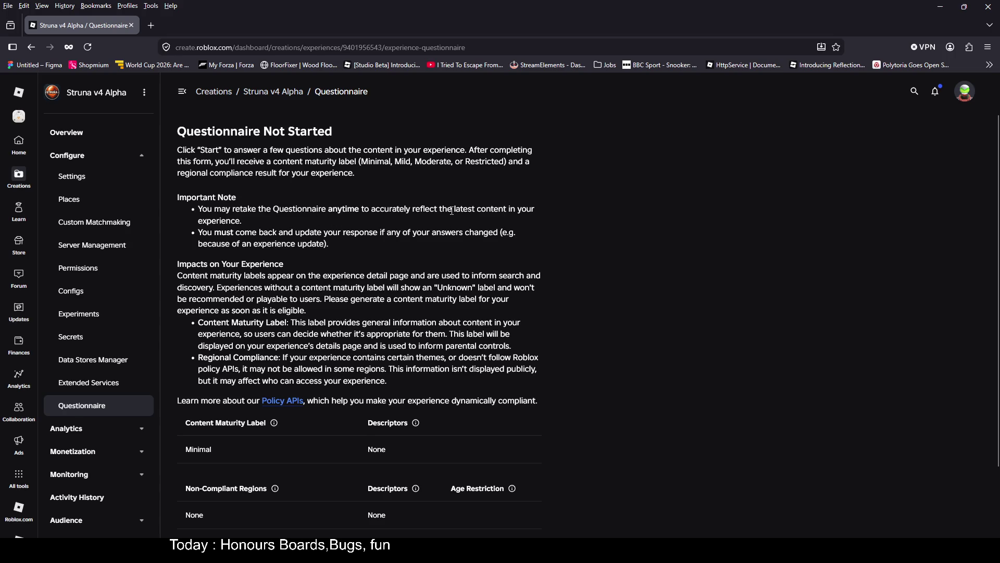
scroll(334, 236, down, 3)
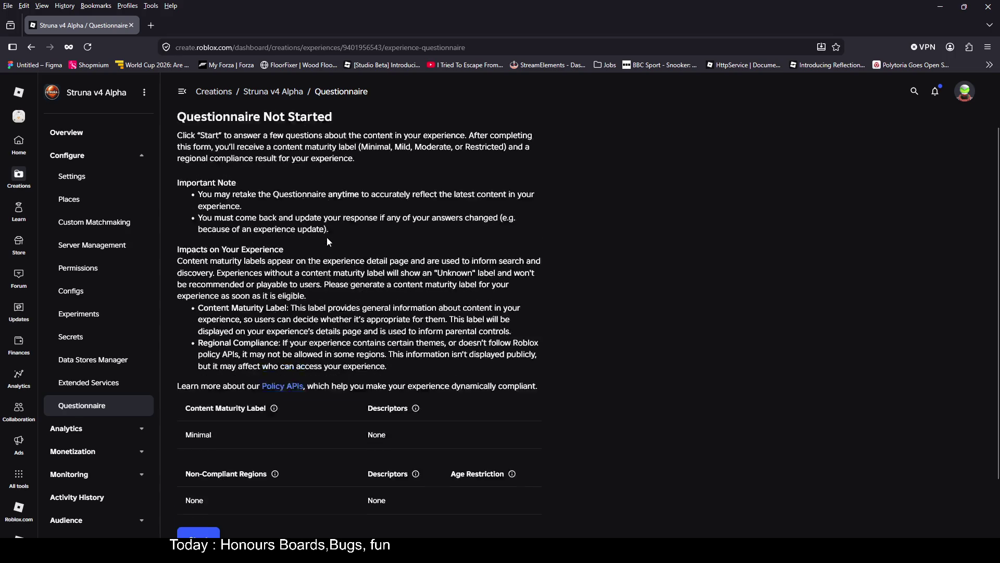
click(200, 483)
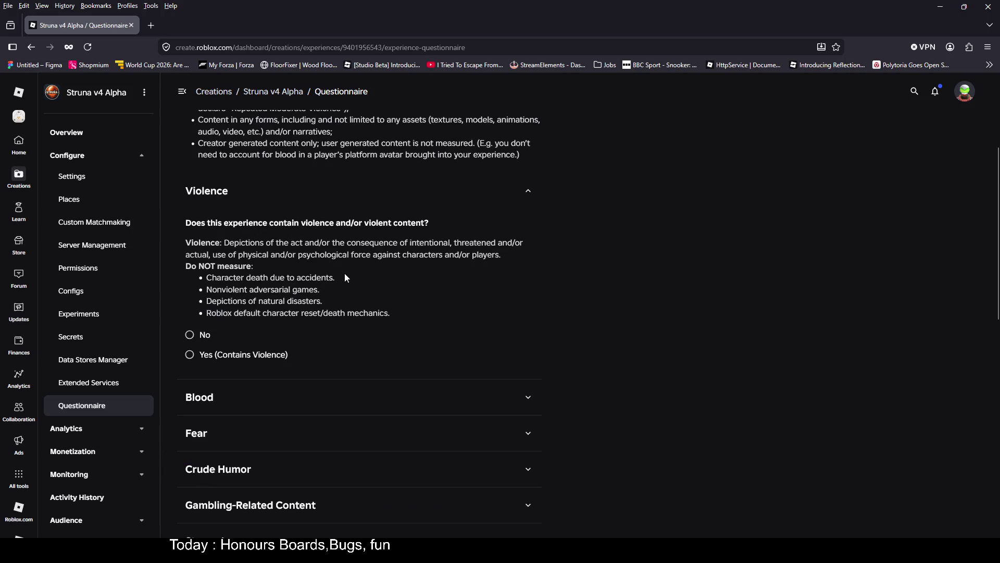
scroll(345, 277, up, 3)
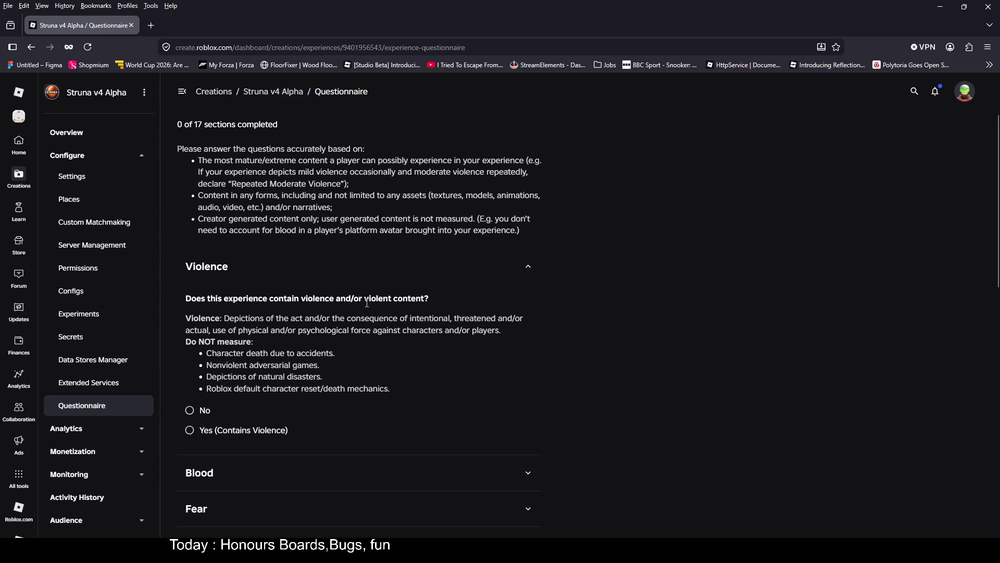
click(193, 410)
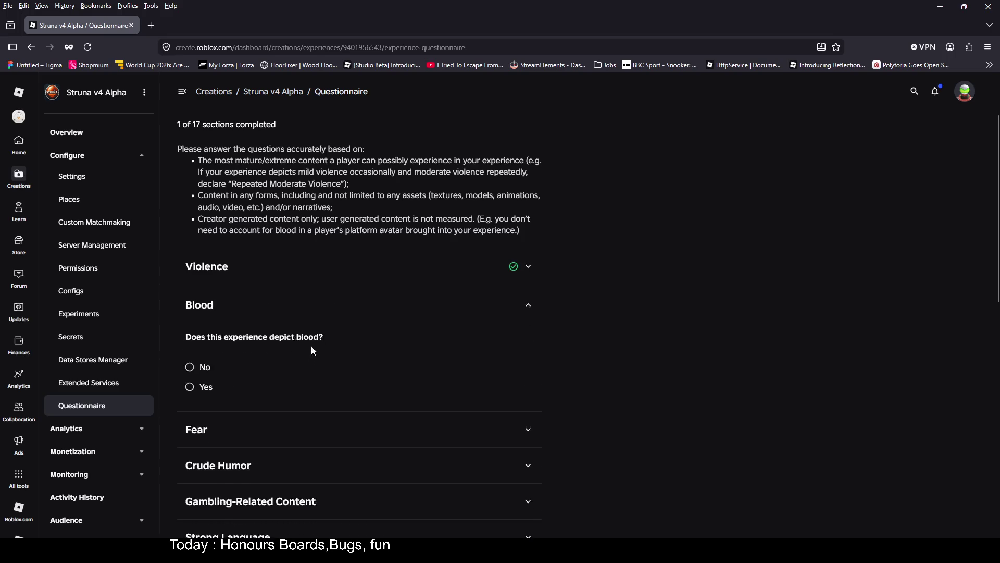
Answer No for Blood, Fear, Crude Humor, Gambling, Strong Language, Romance and Alcohol.
click(191, 189)
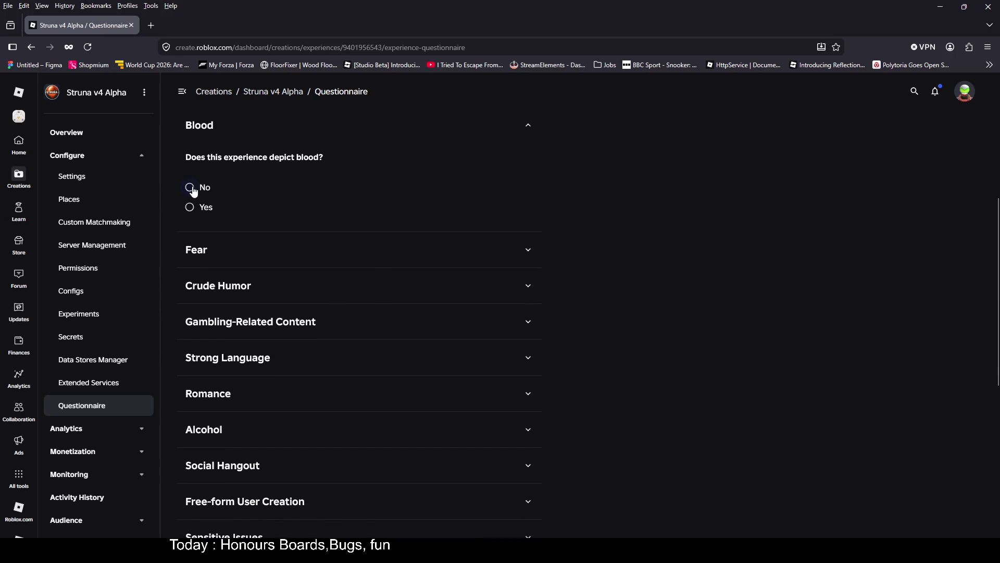
click(192, 191)
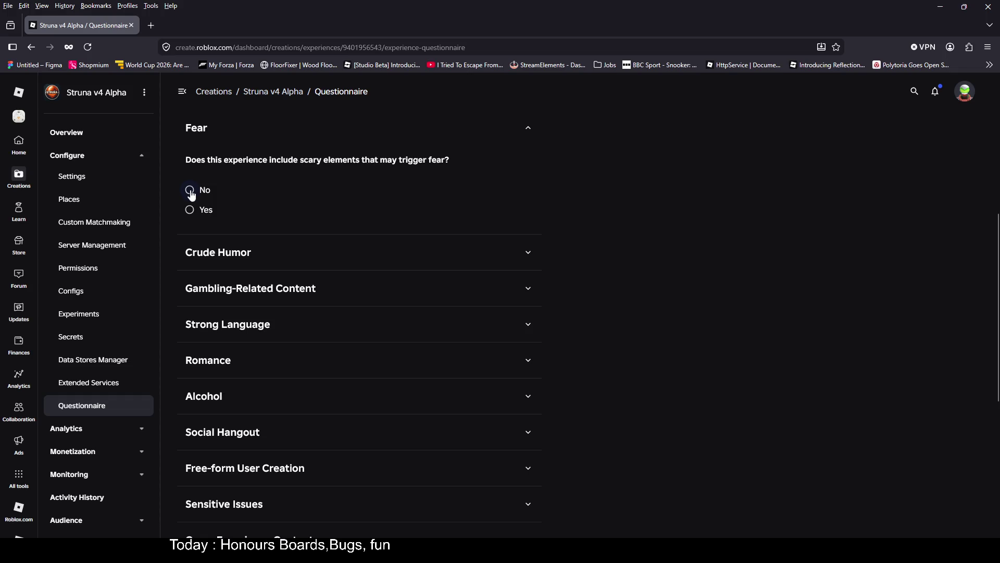
click(188, 215)
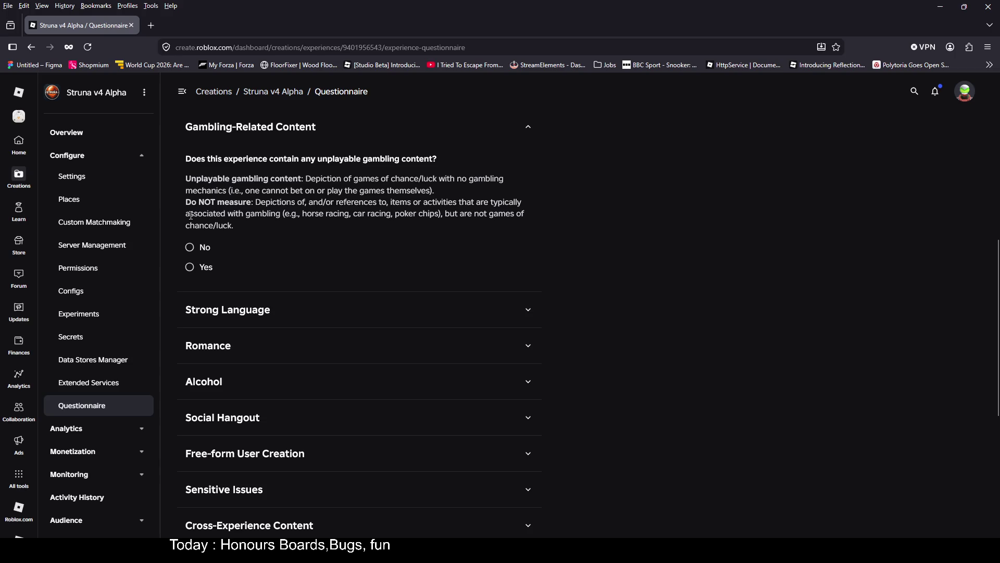
click(190, 247)
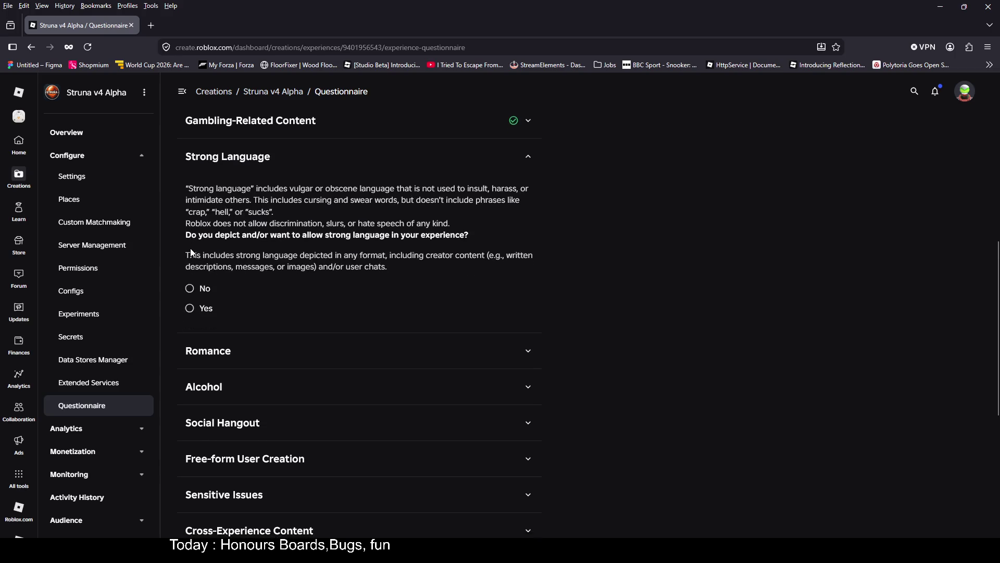
click(190, 256)
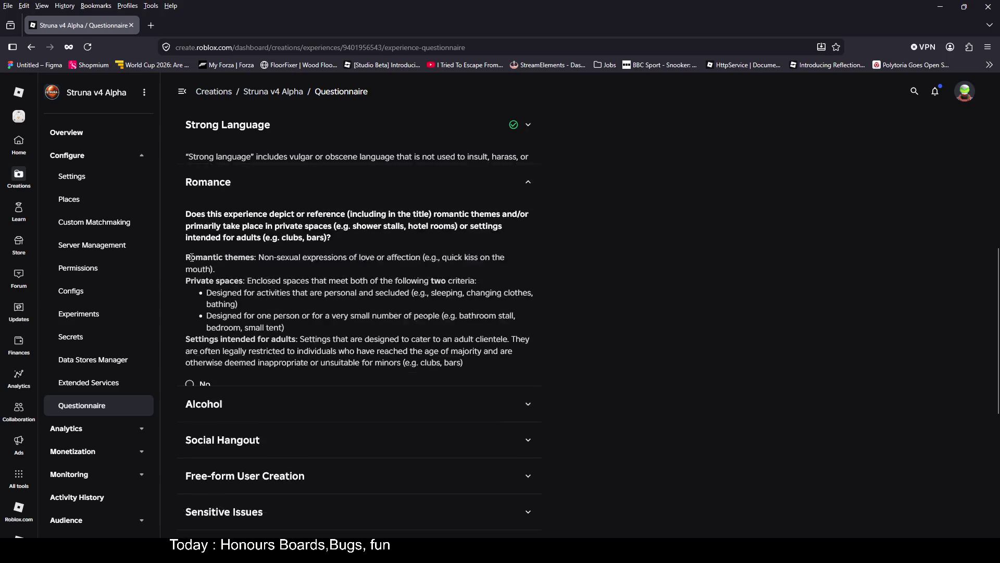
click(190, 326)
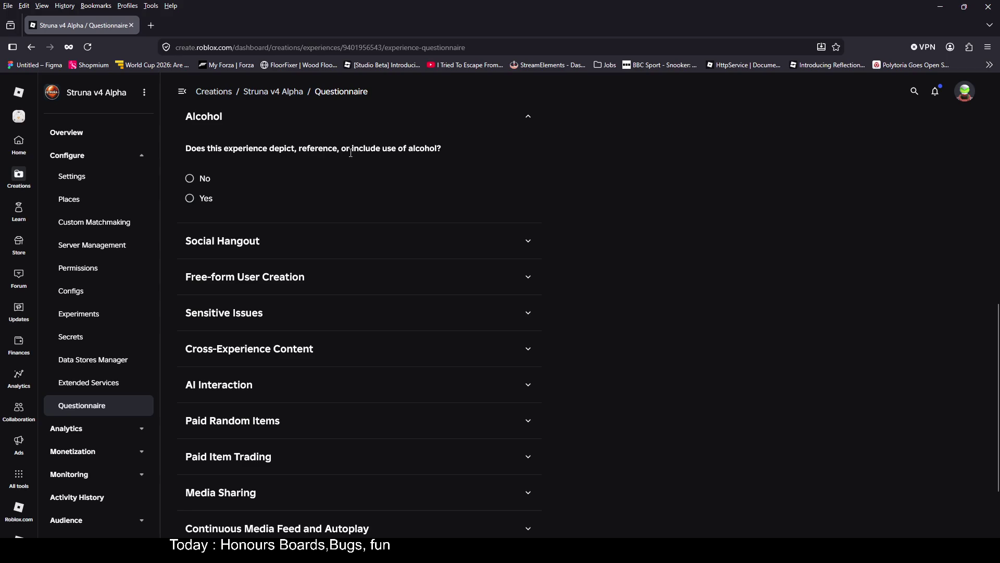
click(190, 179)
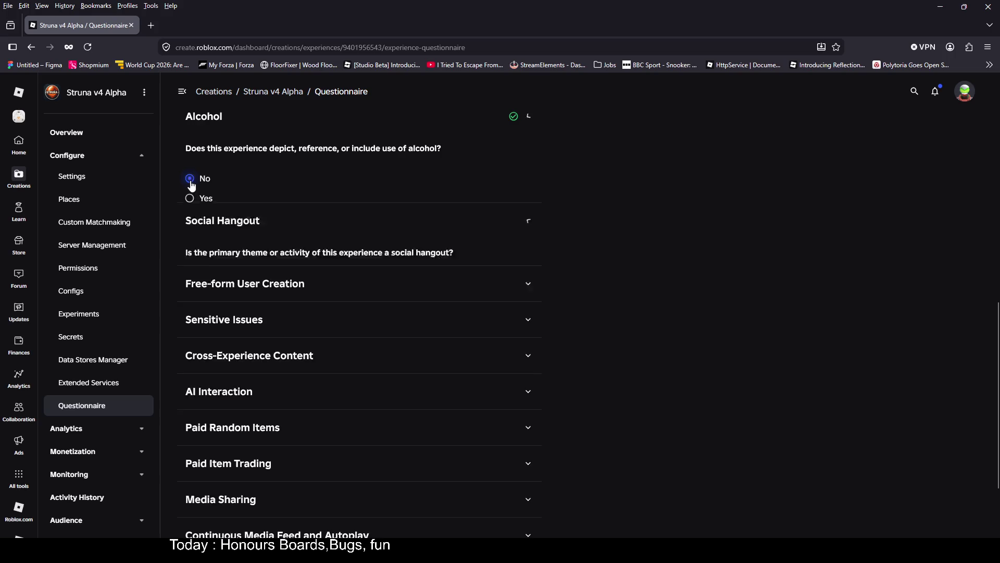
Answer No for Social Hangout, free-form creation, sensitive issues, cross-experience content and AI interaction.
click(190, 305)
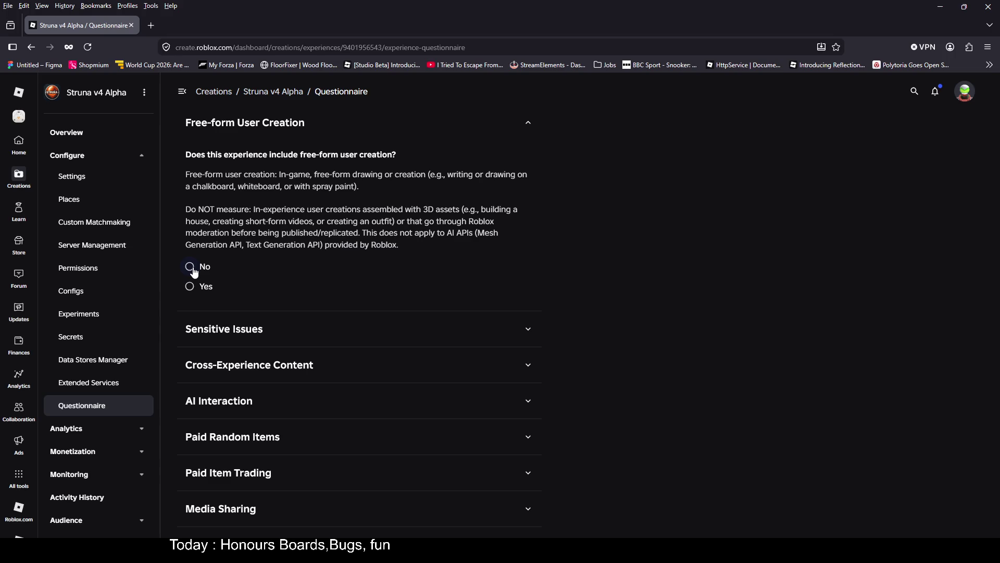
click(190, 267)
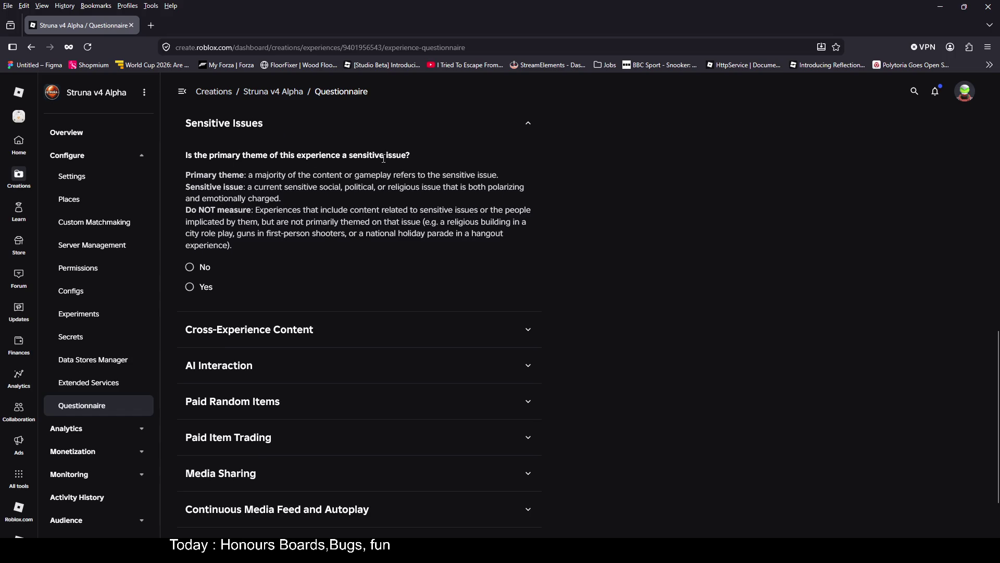
click(190, 267)
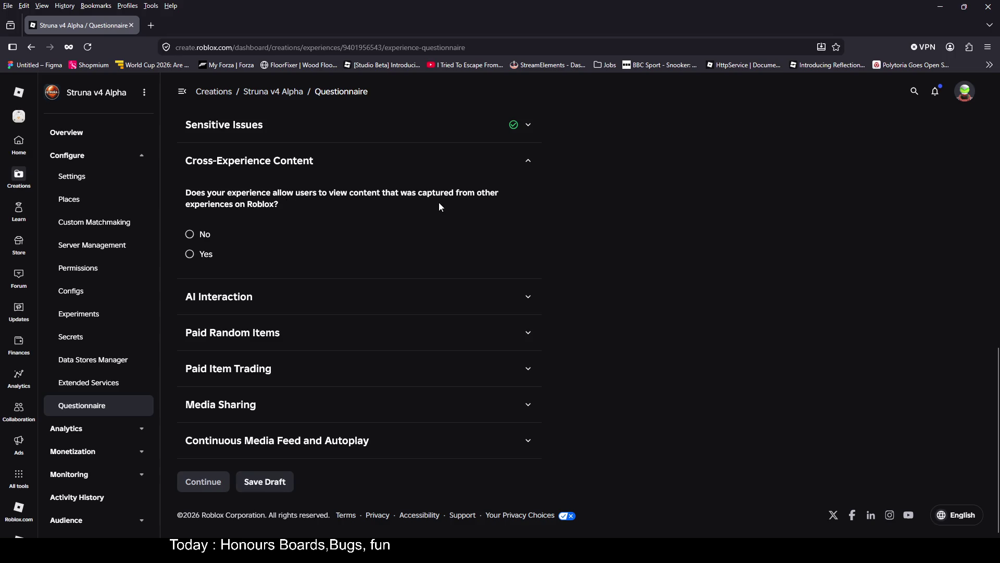
click(191, 234)
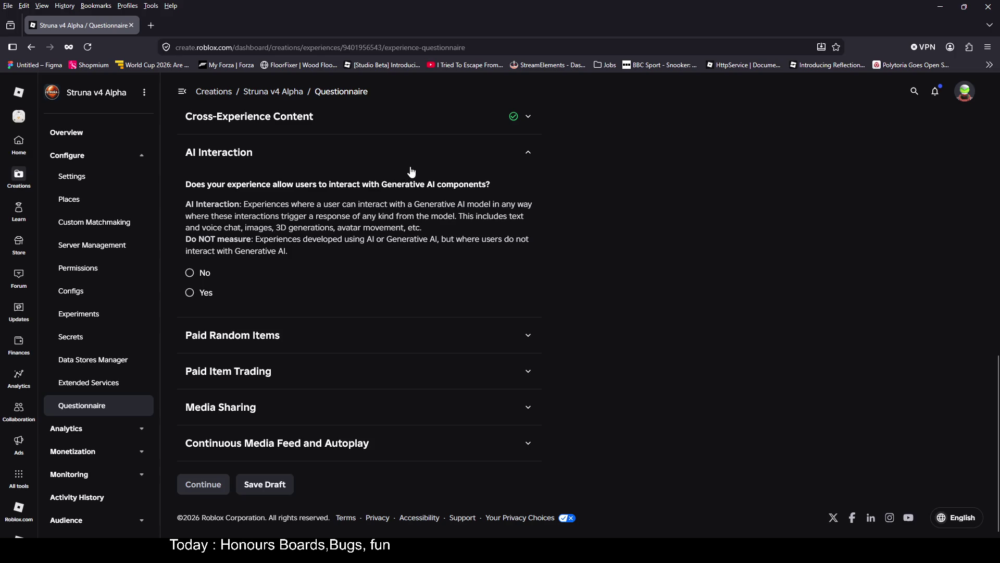
click(190, 274)
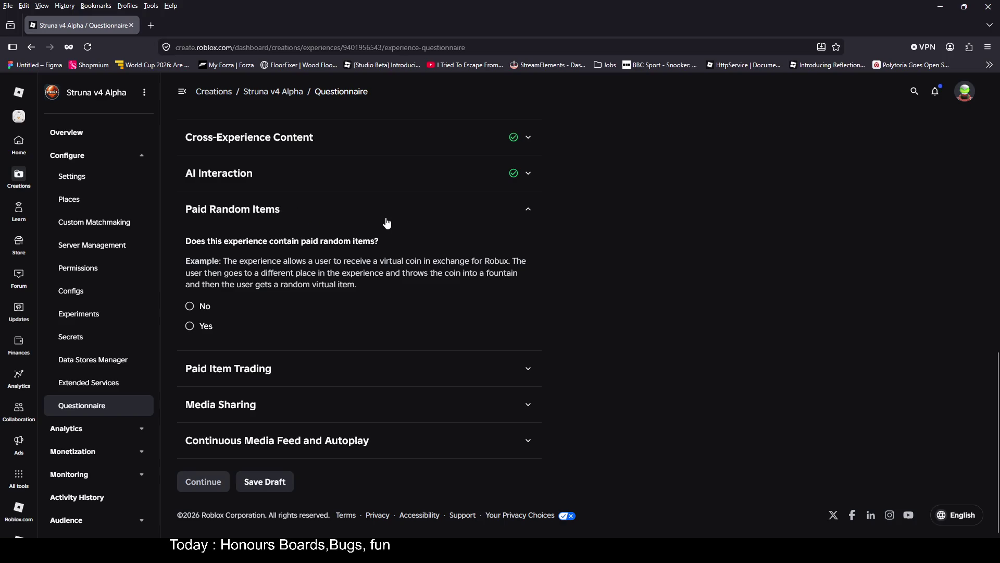
Answer No for paid random items, item trading, media sharing and continuous feed, then preview.
click(197, 308)
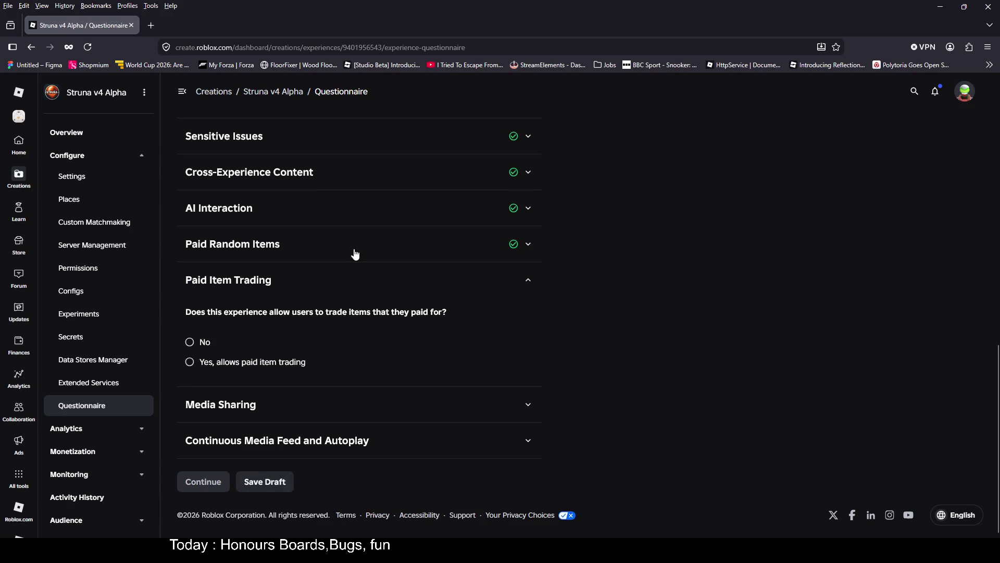
click(190, 342)
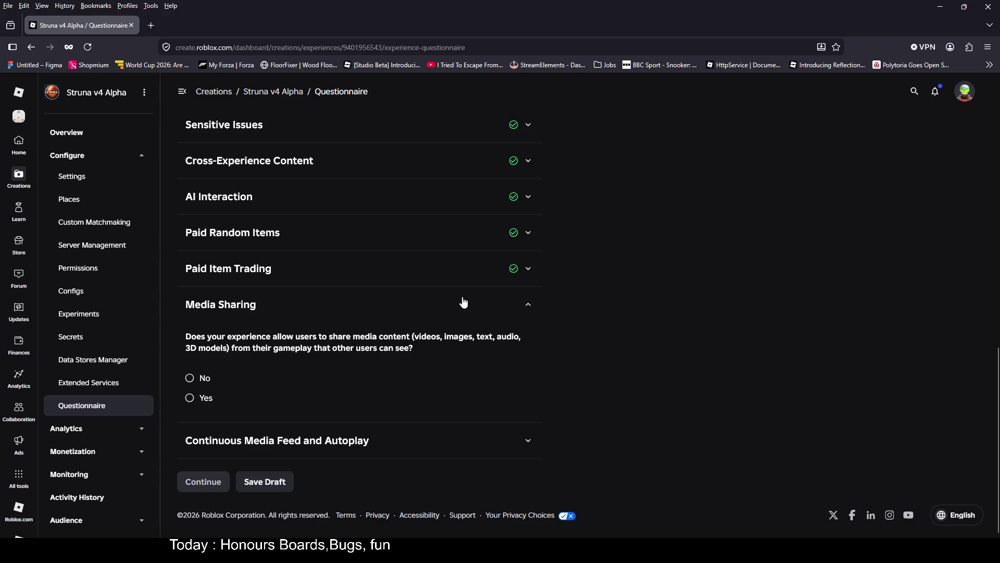
click(194, 379)
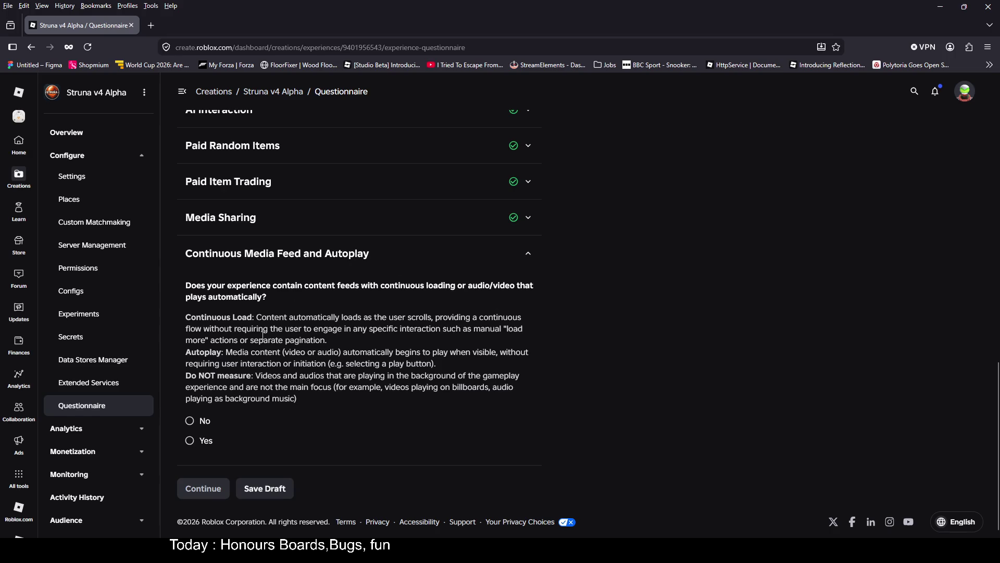
click(191, 423)
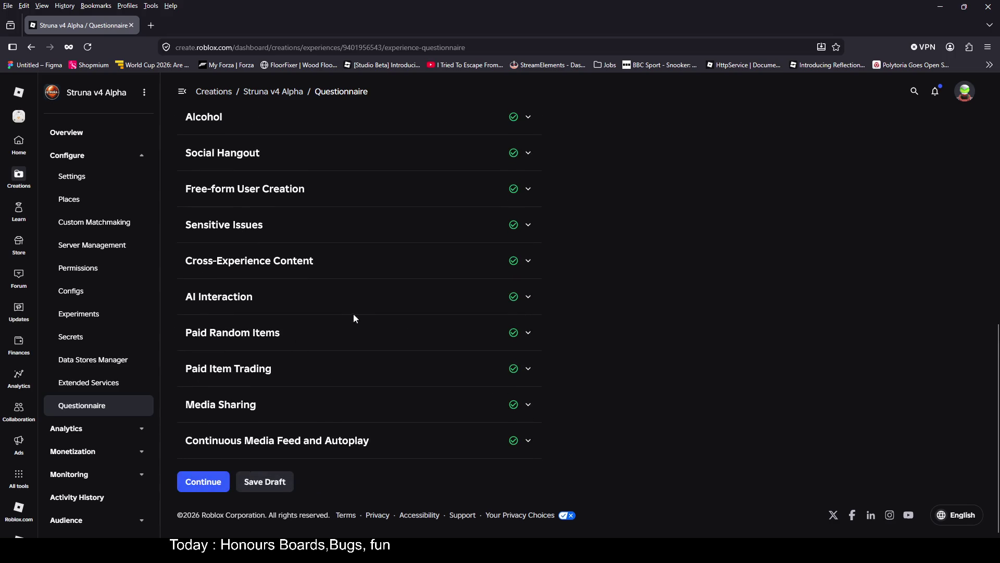
click(203, 481)
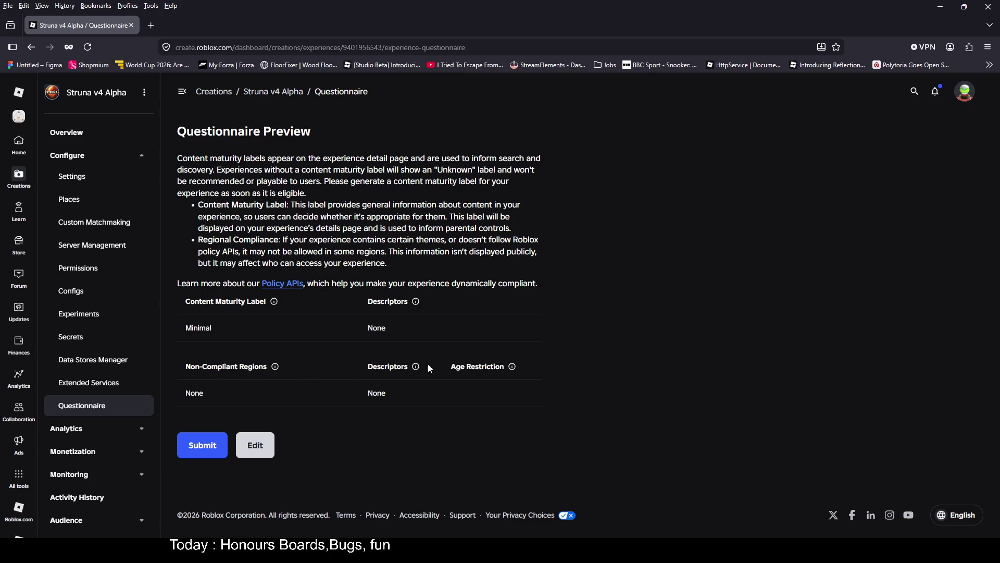
Submit the questionnaire and look over the Questionnaire Completed confirmation with the Minimal label.
click(202, 445)
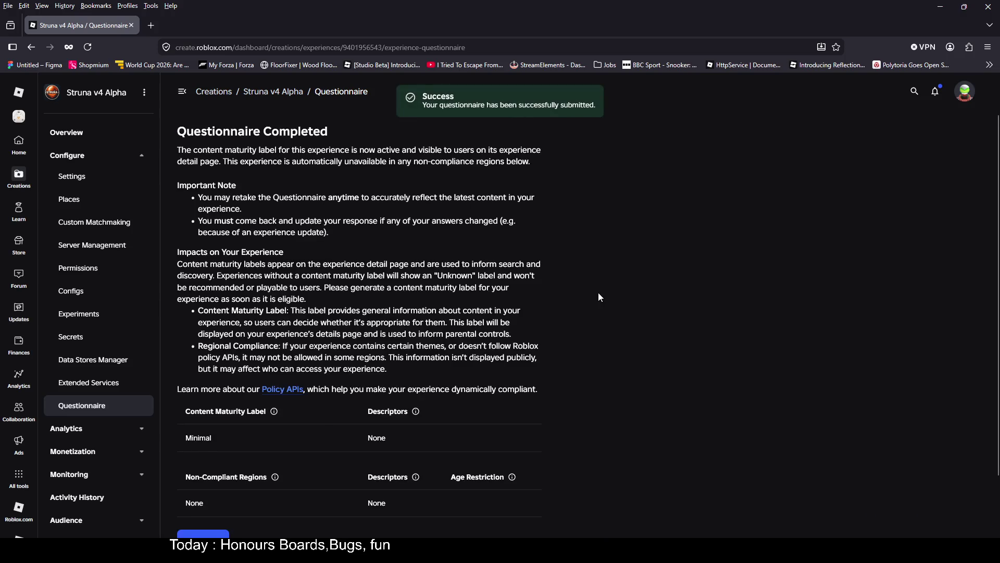
scroll(599, 297, down, 2)
scroll(600, 298, up, 3)
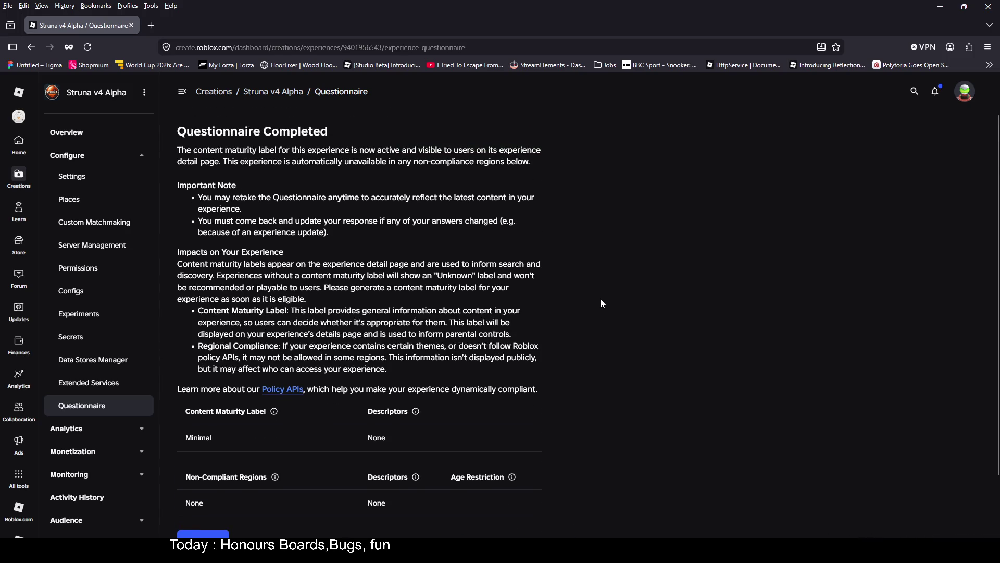
scroll(583, 278, down, 2)
scroll(583, 283, down, 1)
scroll(583, 283, up, 2)
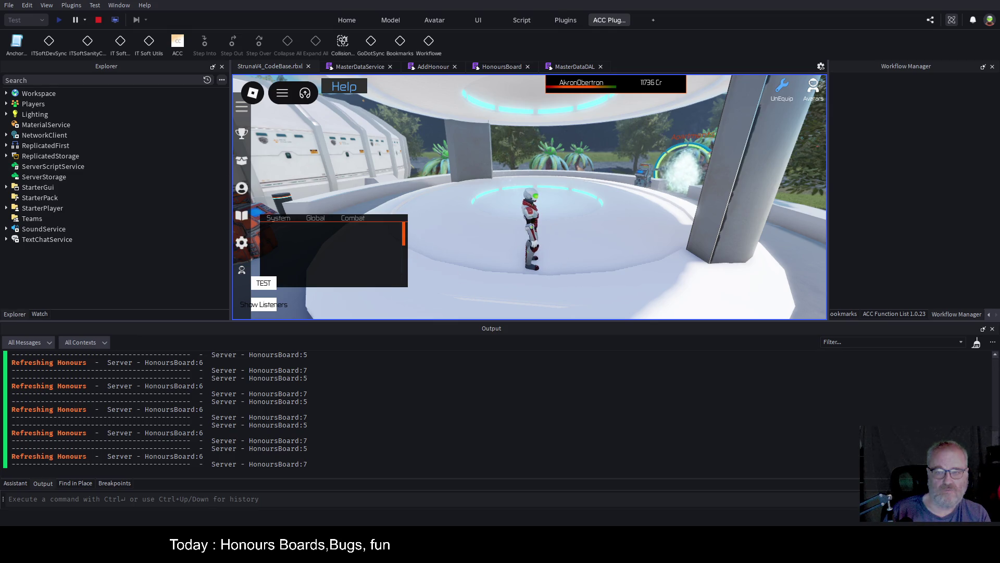
Jump the character off the platform across the ledge onto the grass.
key(w)
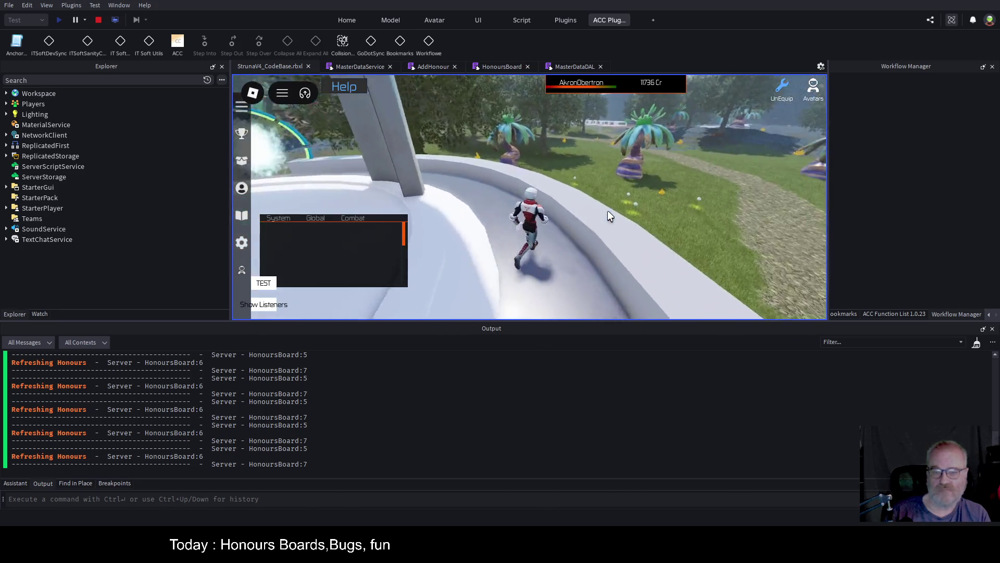
key(space)
key(w)
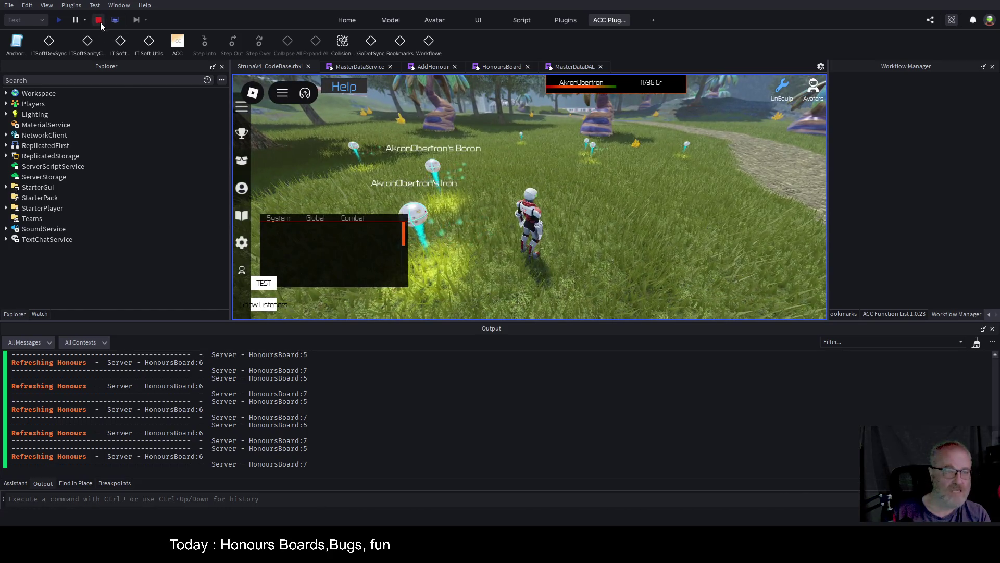
Stop the playtest and publish Replicated Storage to the live game.
click(98, 20)
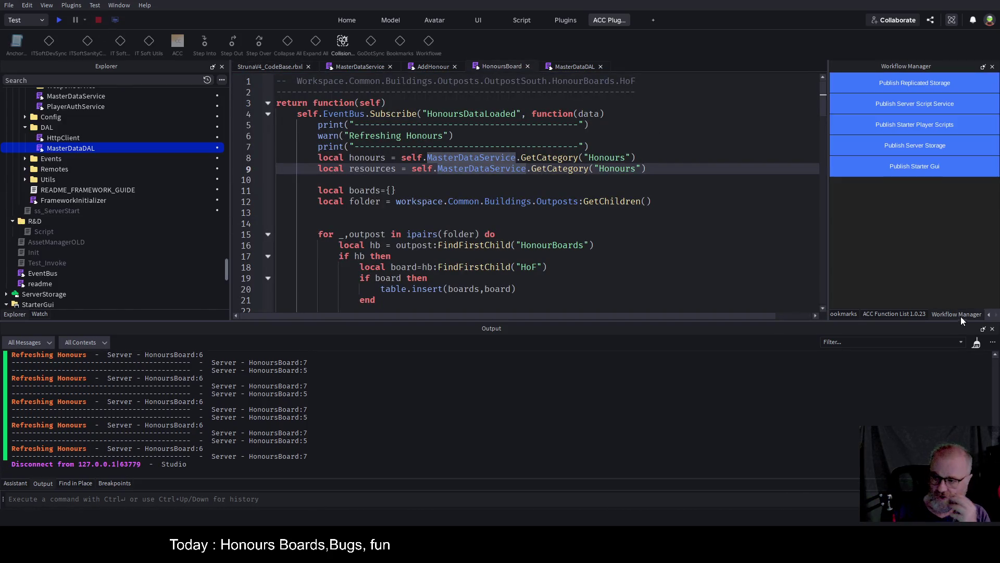
click(927, 83)
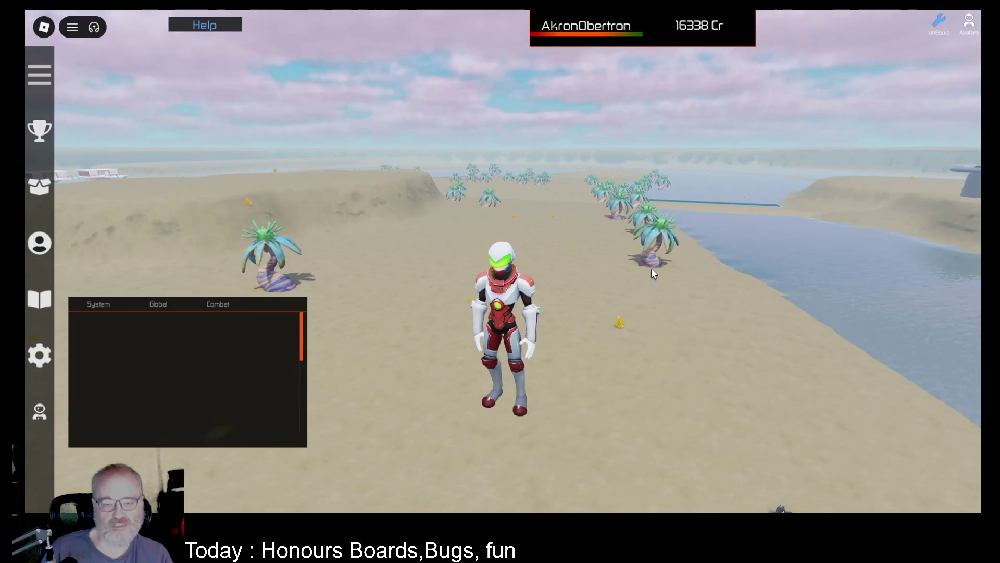
scroll(651, 268, down, 5)
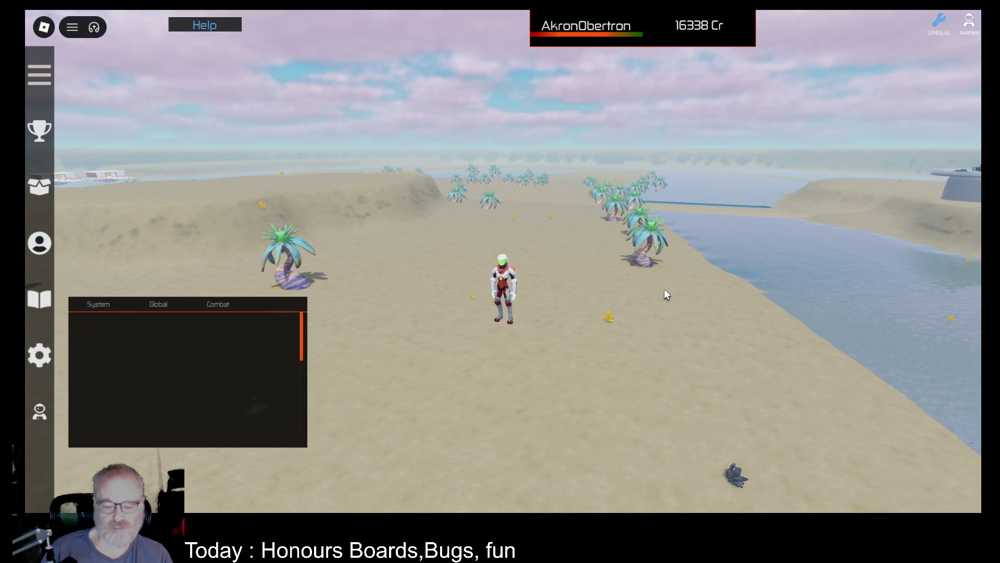
key(F9)
scroll(573, 297, down, 5)
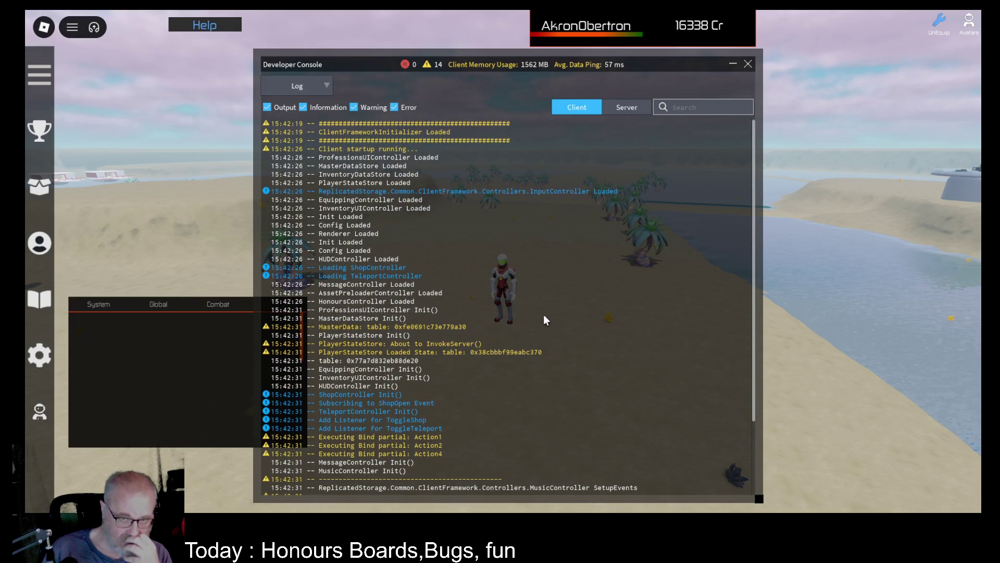
click(639, 108)
scroll(552, 312, down, 5)
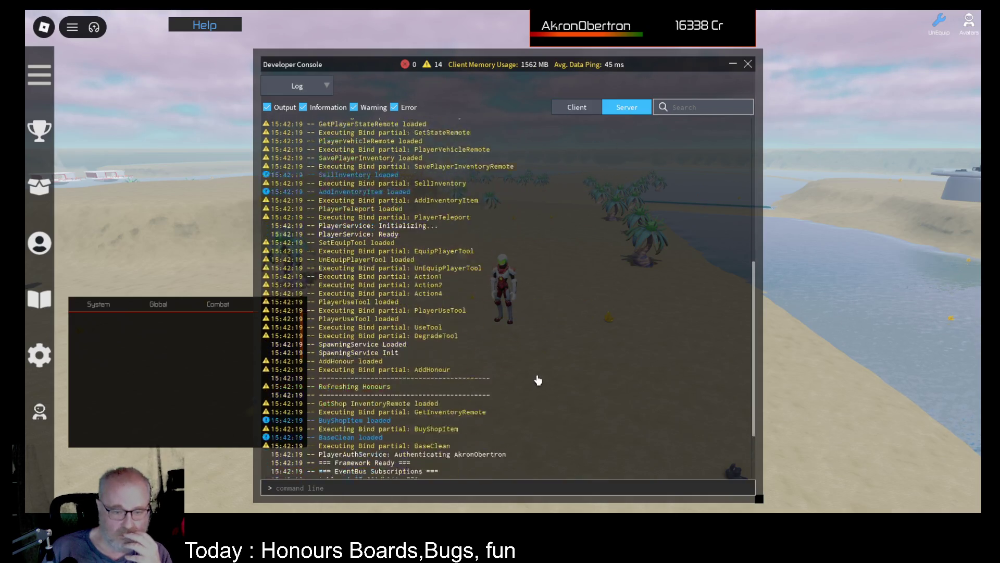
scroll(538, 381, down, 3)
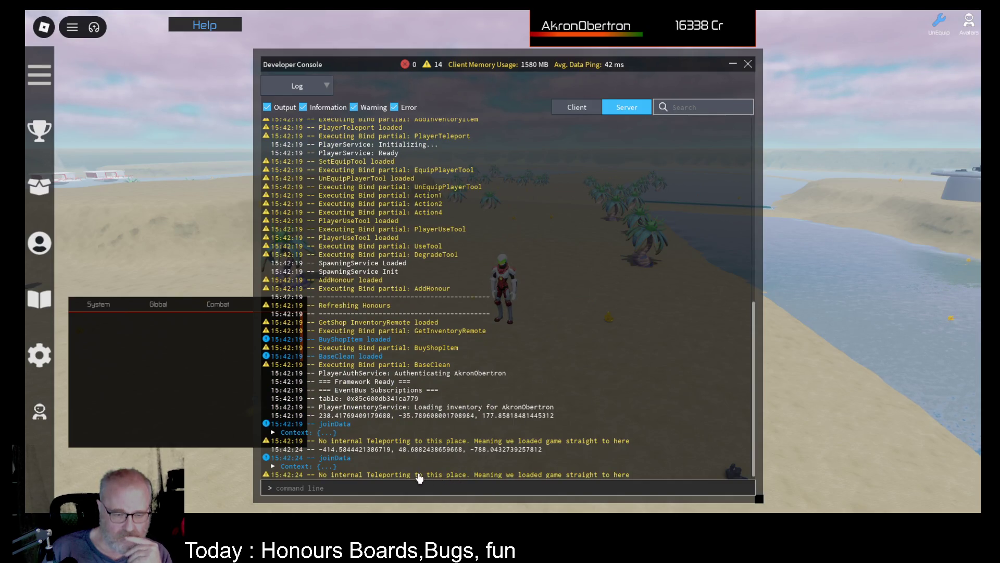
click(748, 65)
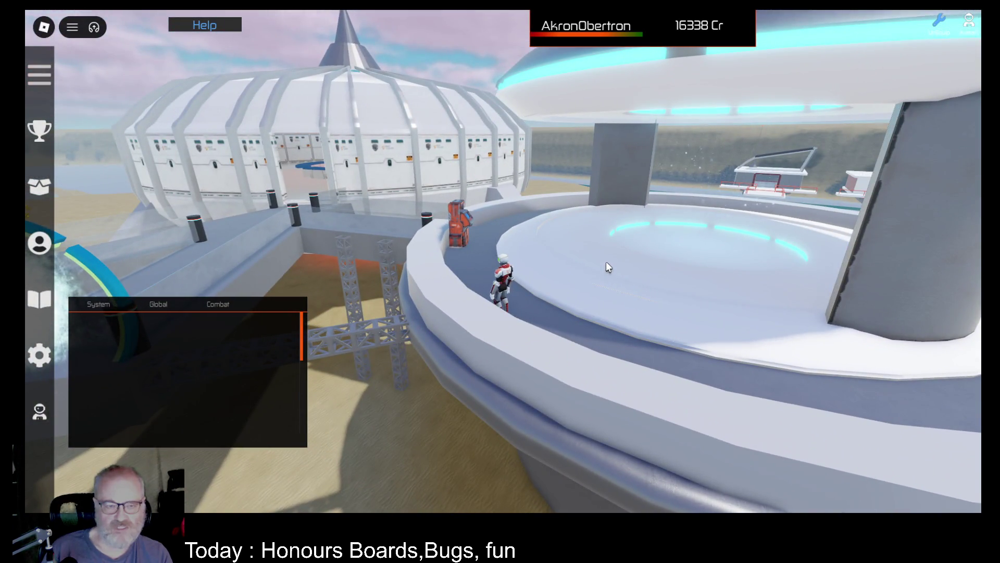
Zoom the camera in and turn the view toward the dome beside the orange terminal.
scroll(606, 262, up, 4)
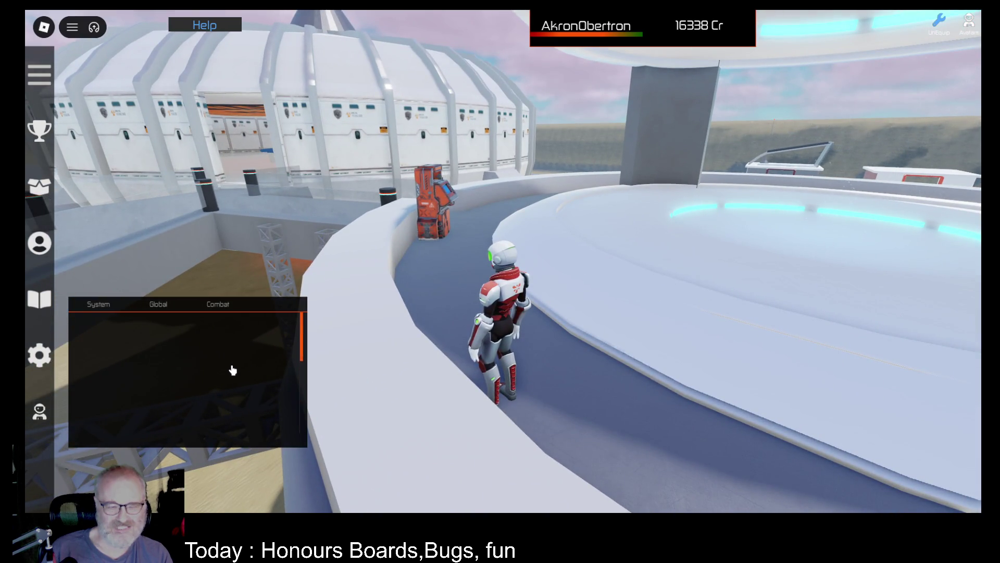
key(Left)
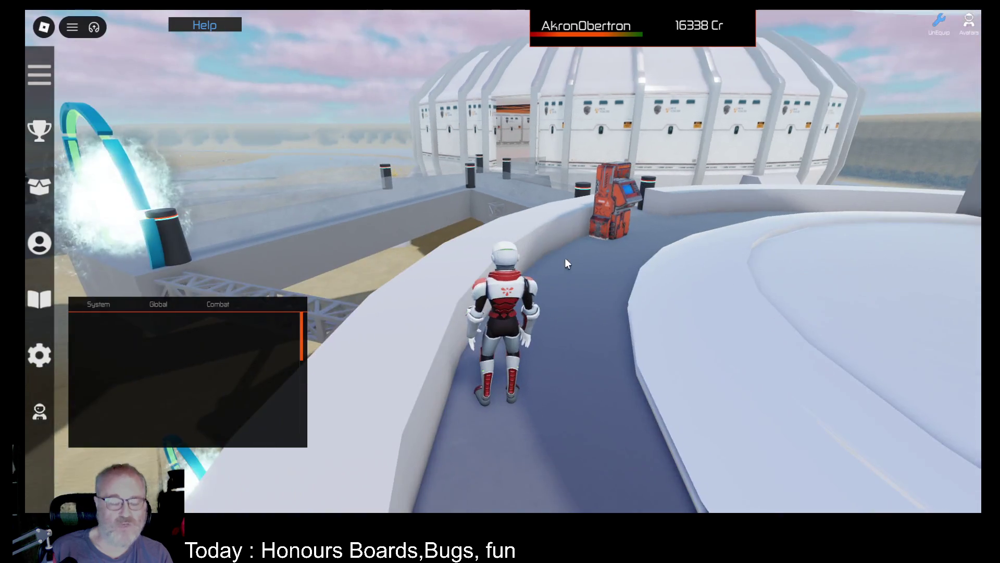
click(48, 137)
scroll(548, 194, down, 5)
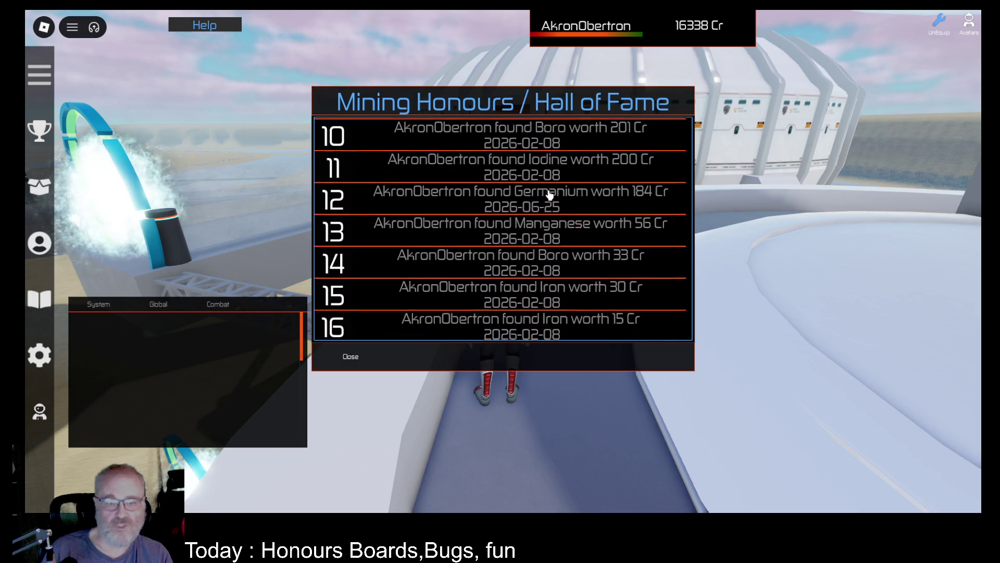
scroll(545, 225, up, 5)
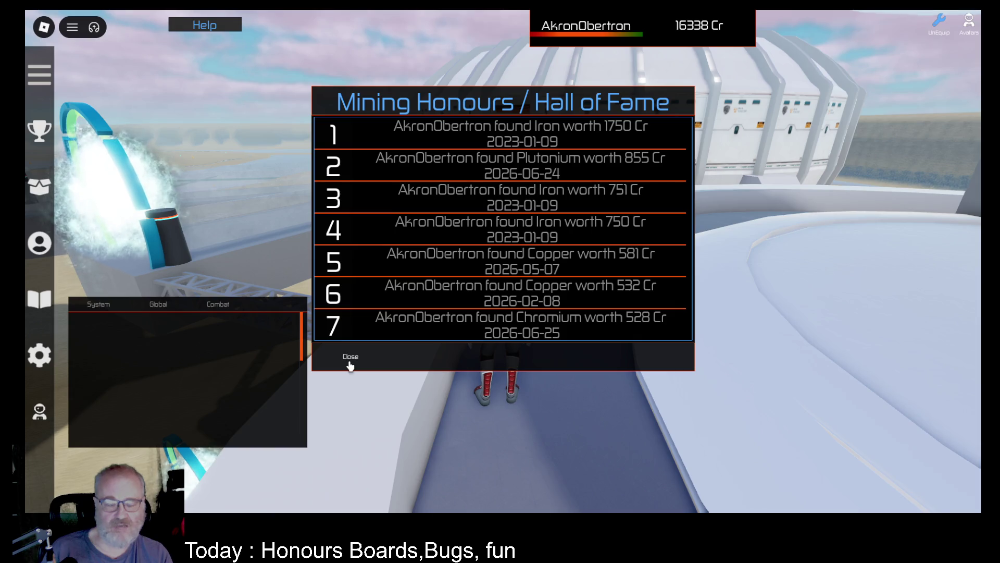
click(350, 359)
key(w)
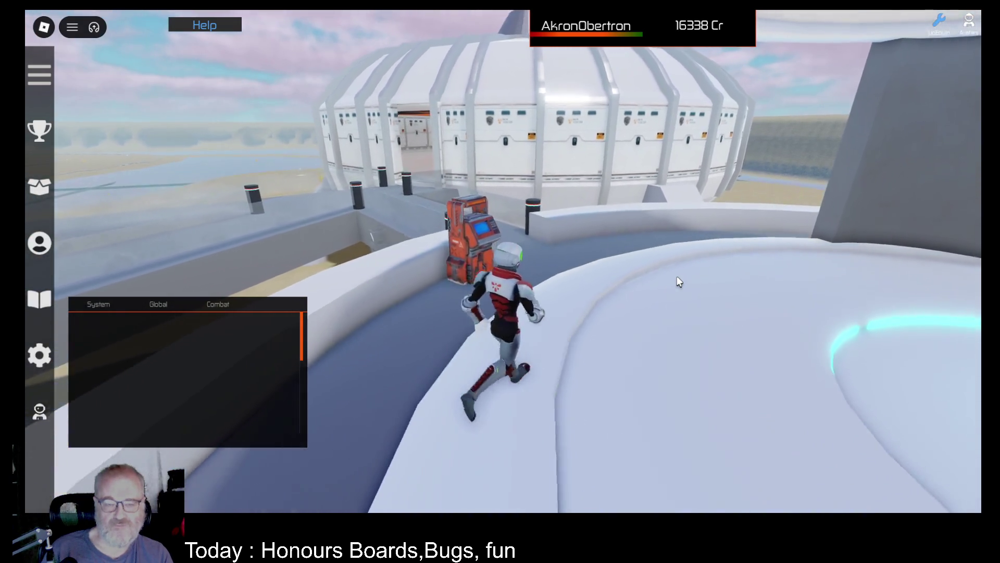
key(F9)
scroll(561, 296, down, 10)
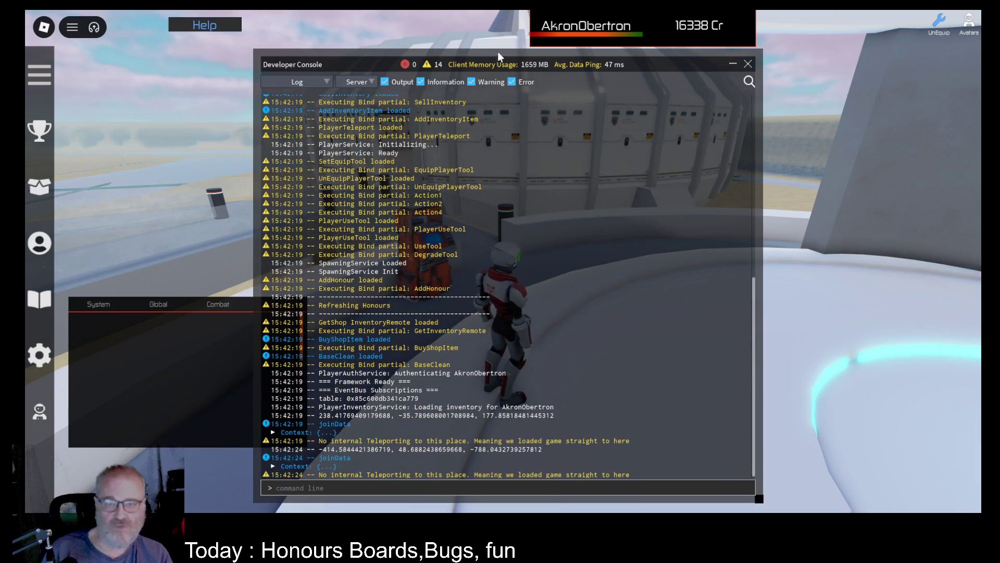
click(357, 83)
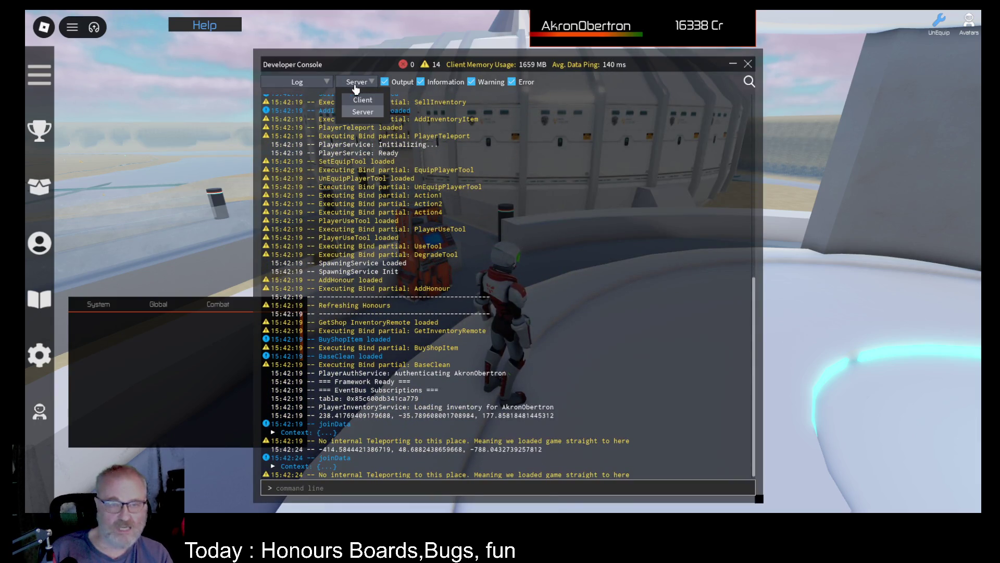
click(366, 112)
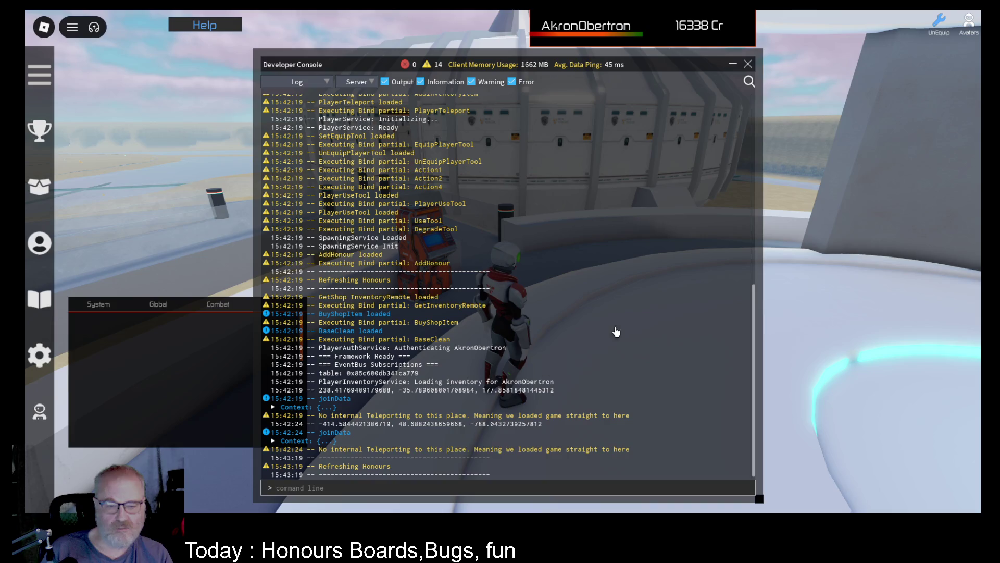
click(748, 65)
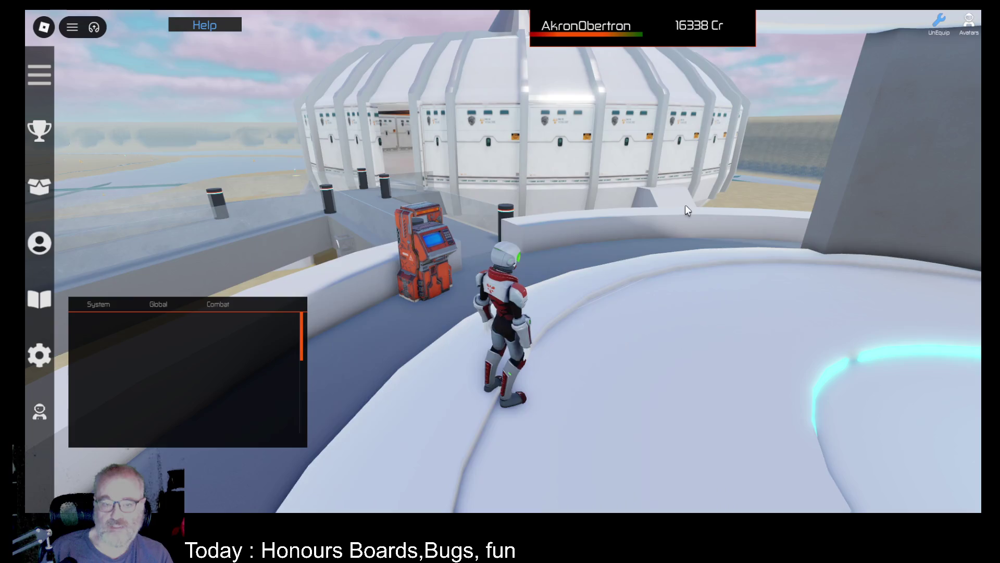
Jump off the ledge, run across the beach to the yellow crystal, and close the tools inventory.
key(w)
key(space)
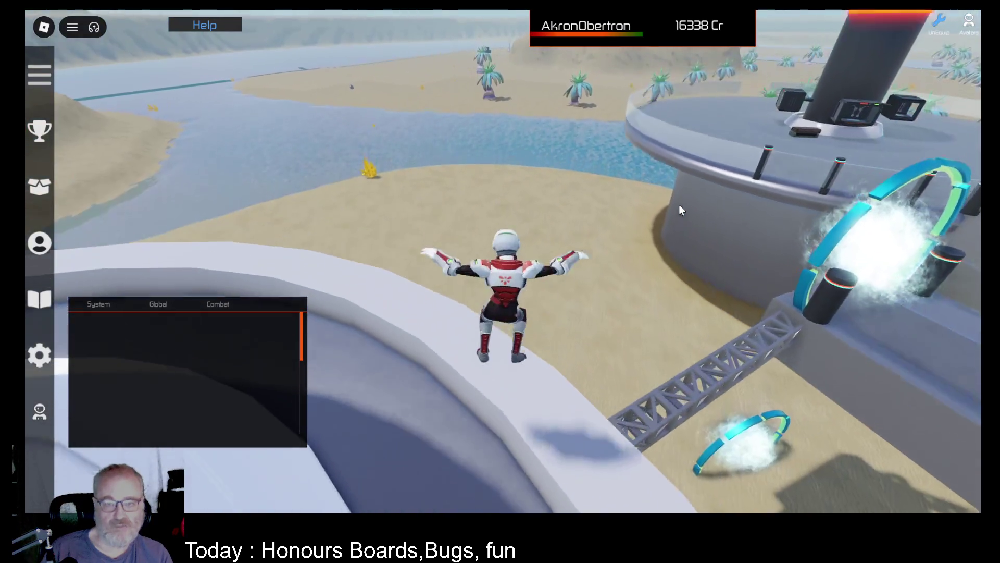
key(a)
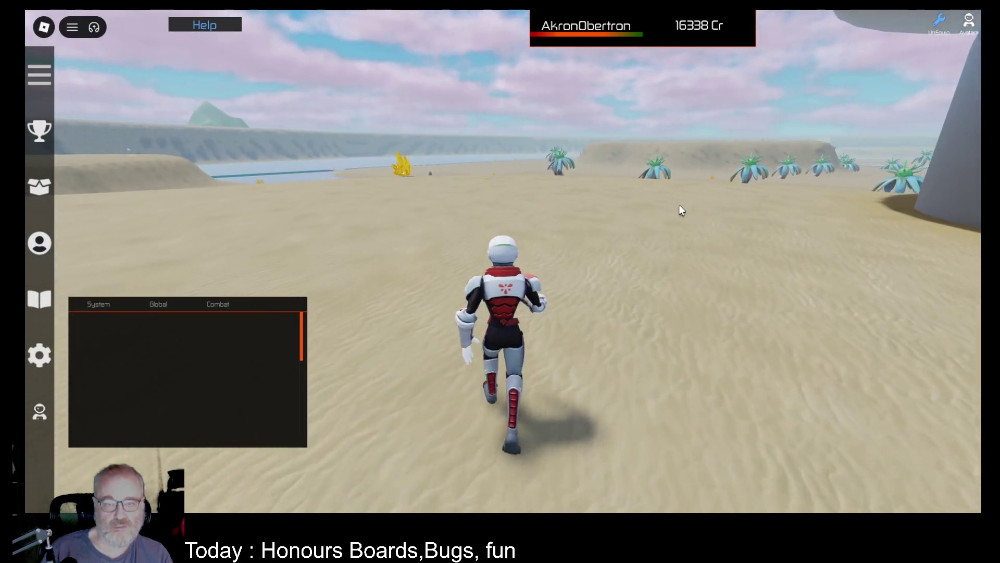
key(w)
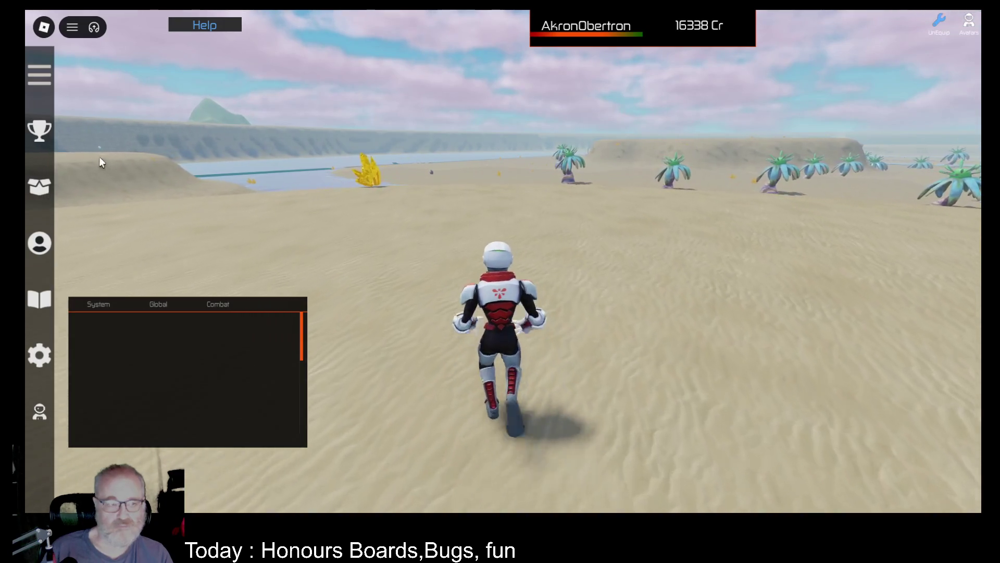
key(w)
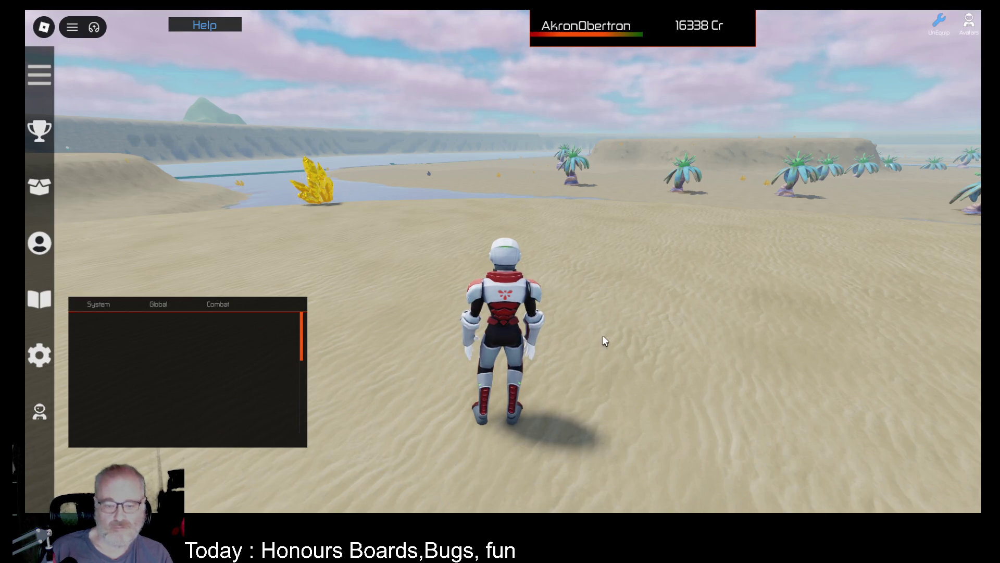
click(630, 300)
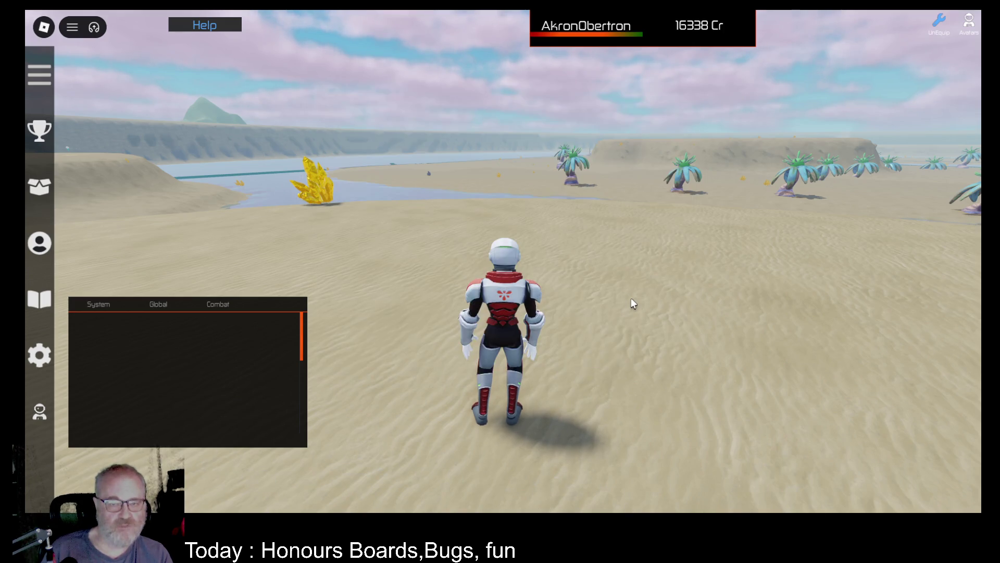
Walk to the blue truck, get in and out, then pick it up to put it away.
key(a)
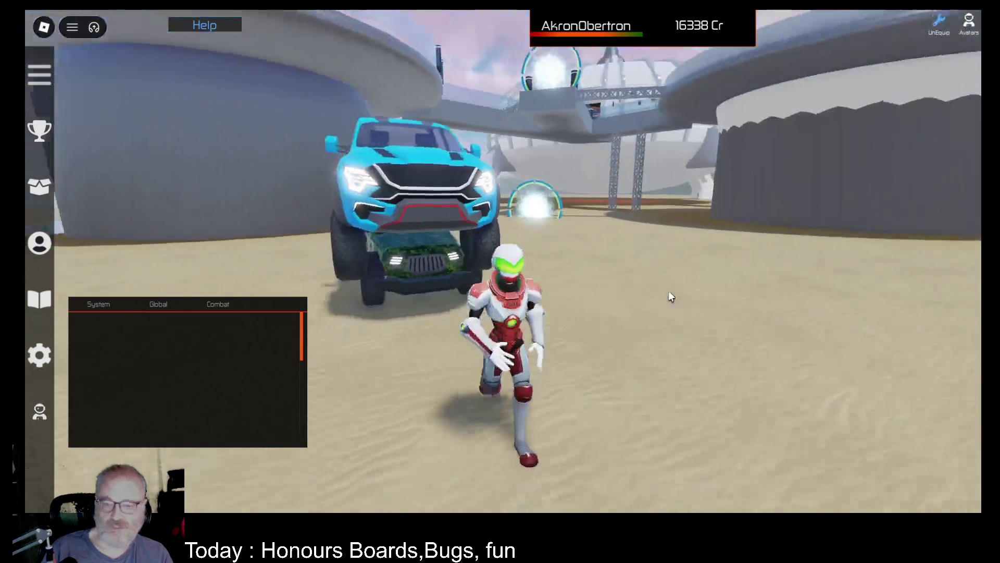
scroll(668, 289, down, 5)
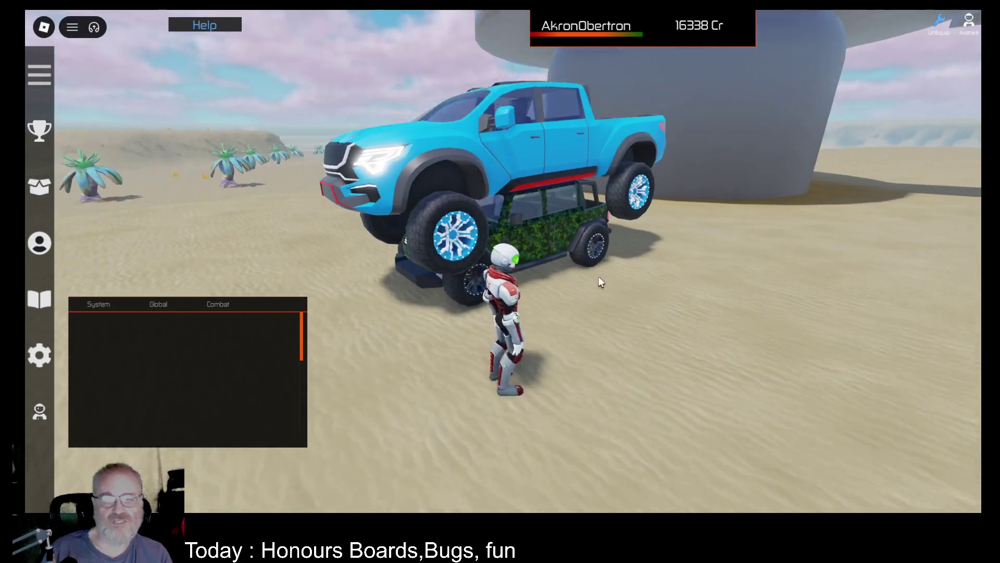
key(s)
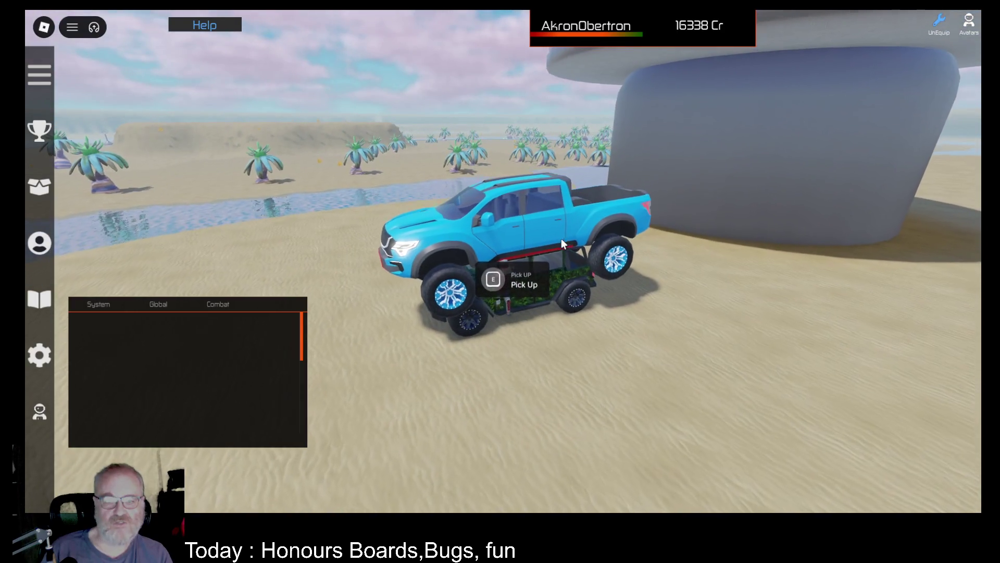
key(space)
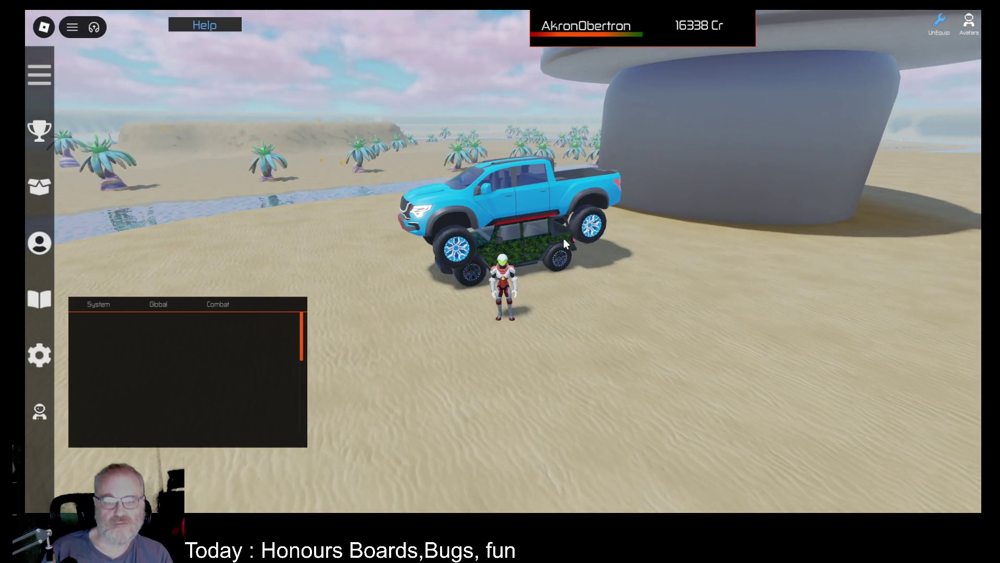
key(e)
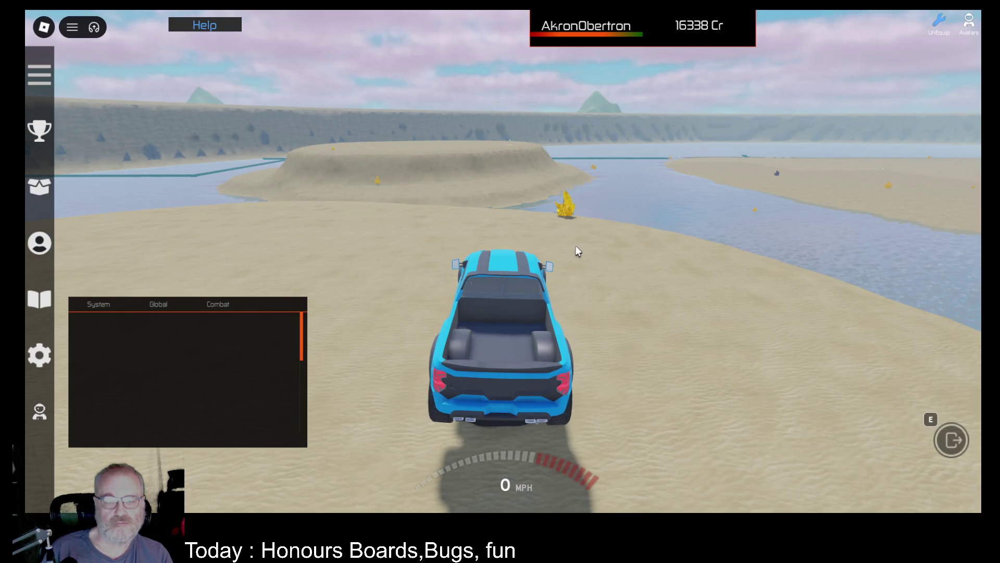
key(e)
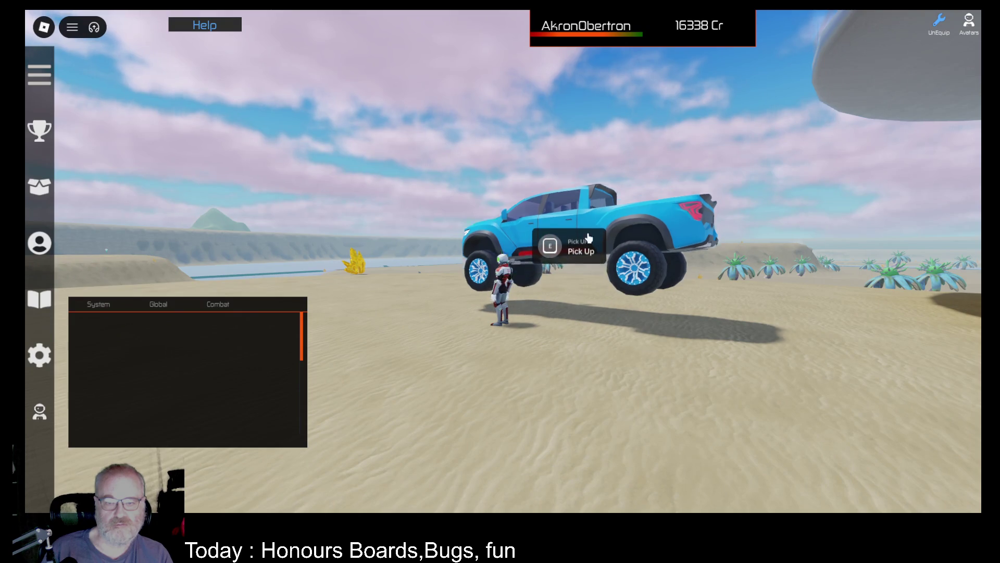
key(e)
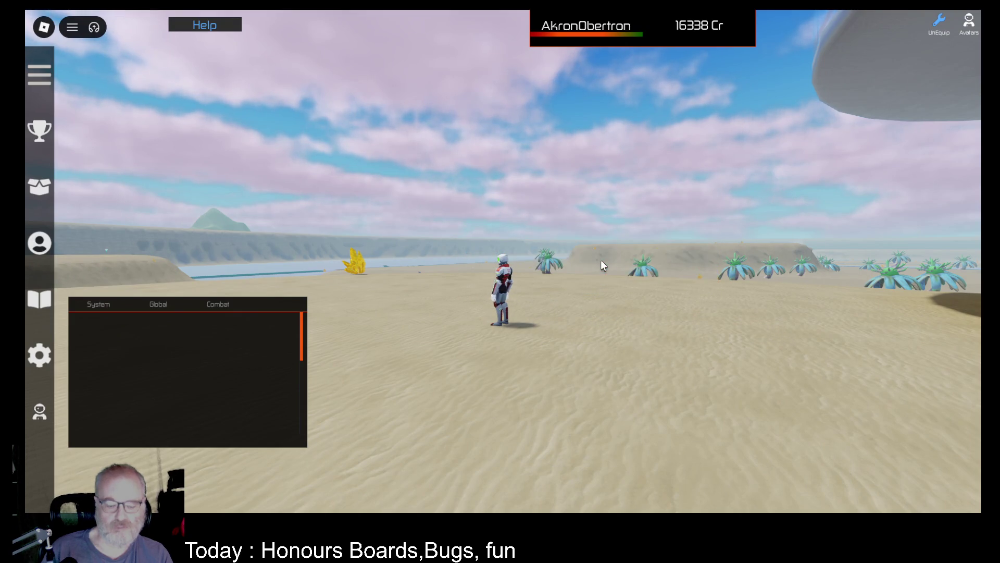
Drive the camo jeep across the water, then exit and run to the palm-tree ore node.
key(w)
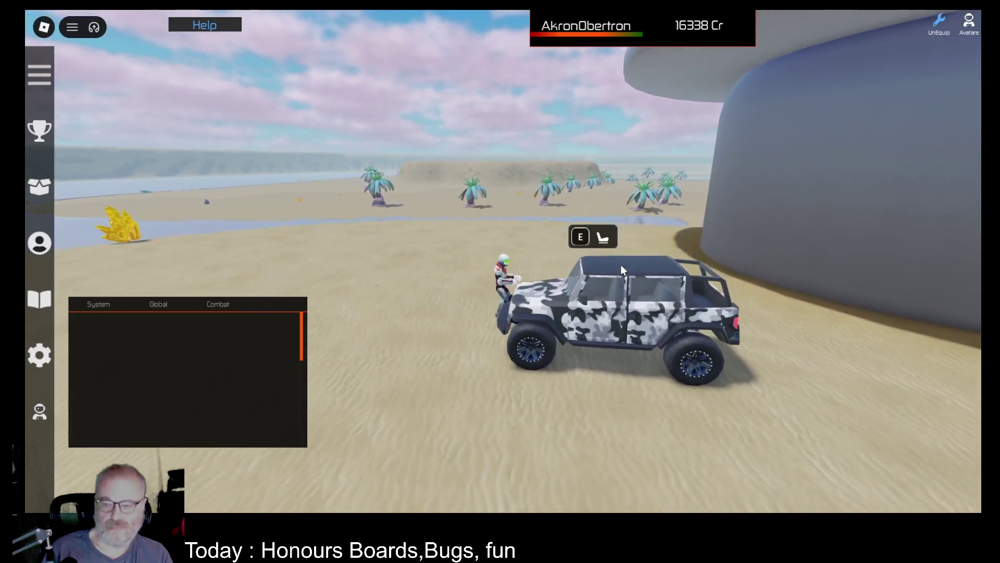
key(e)
key(w)
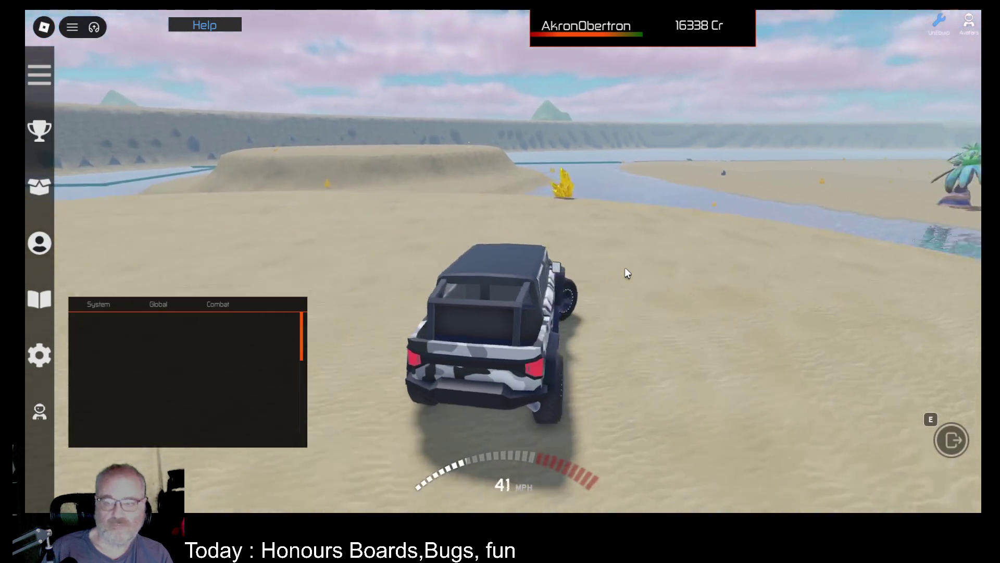
key(a)
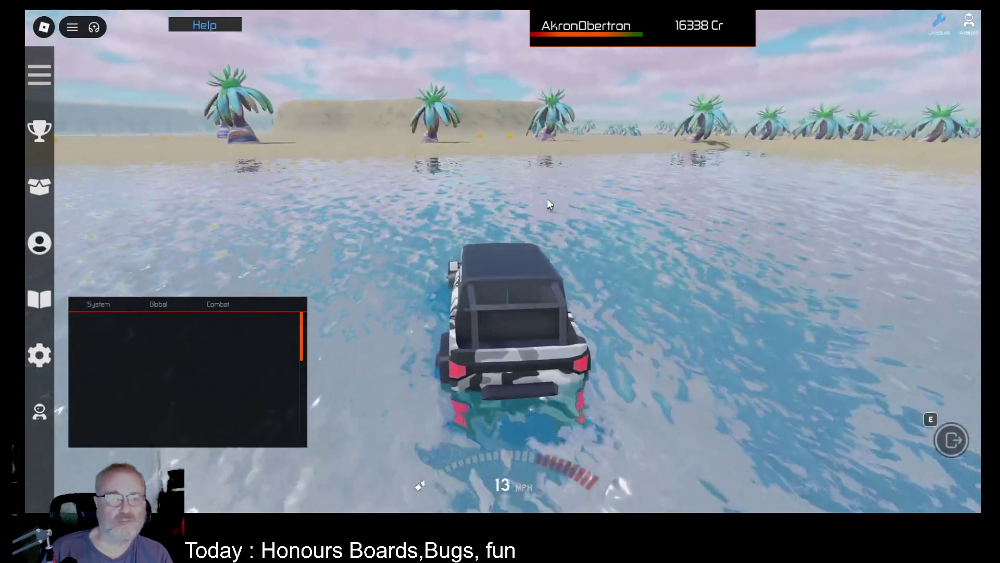
key(w)
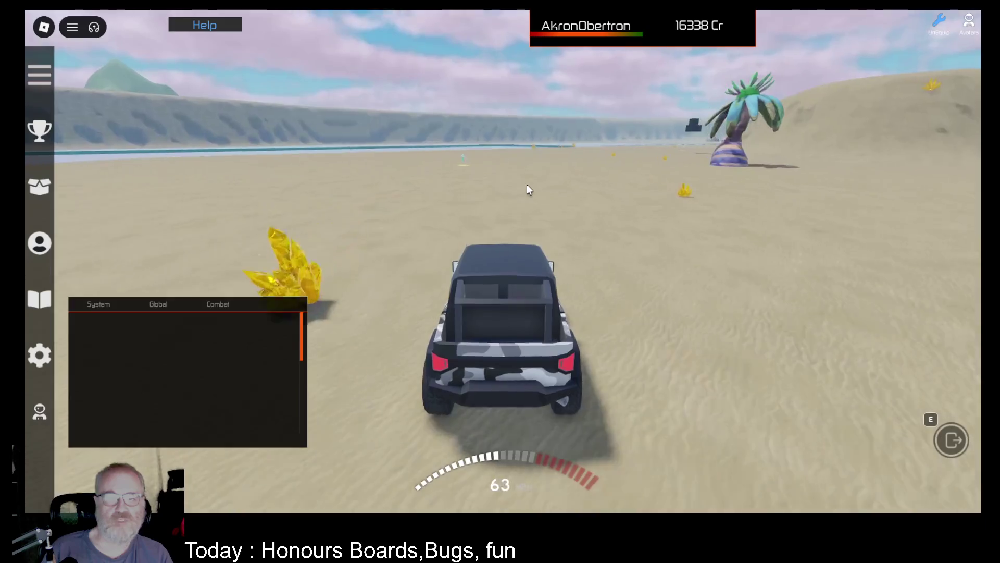
key(e)
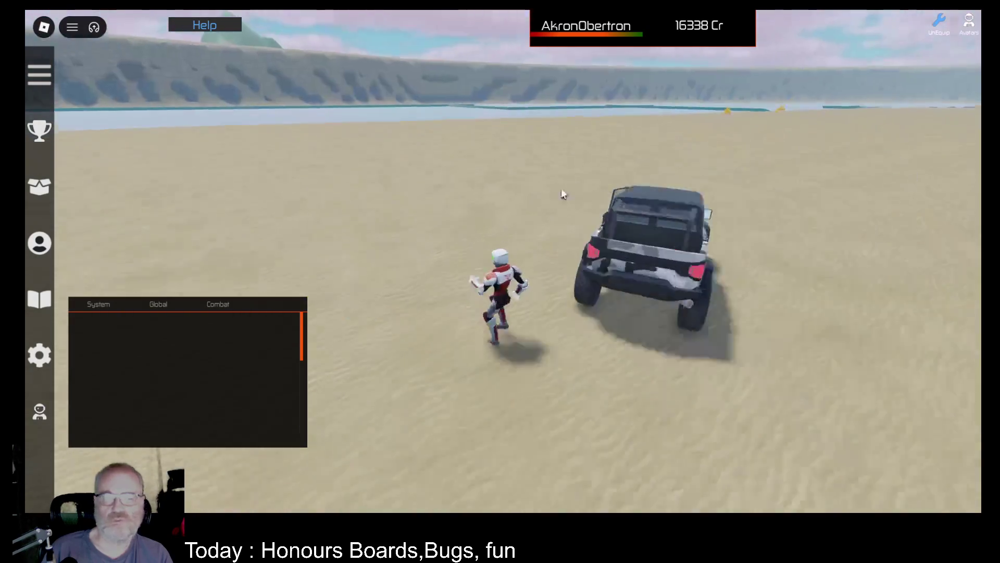
key(w)
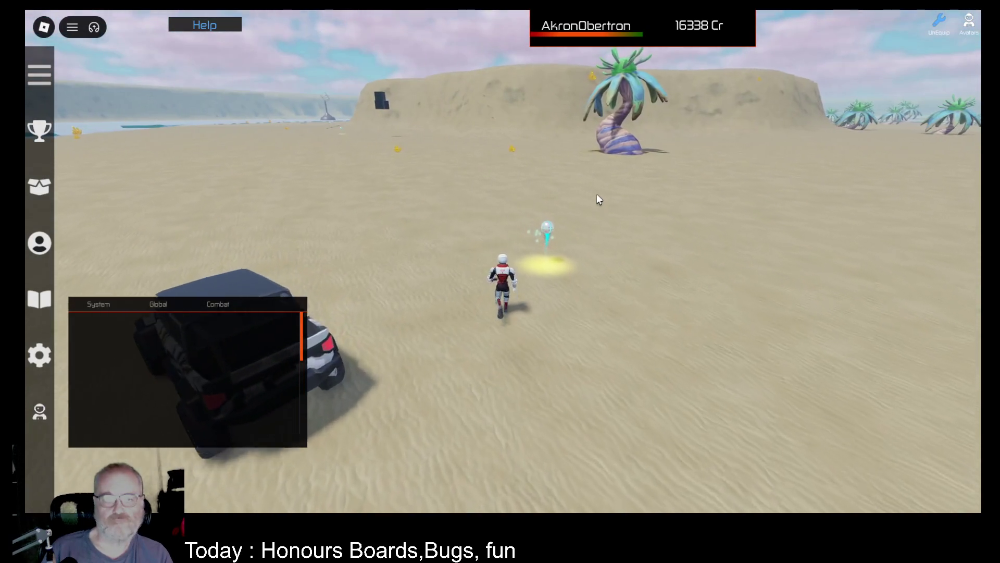
Equip the OME001 mining tool from the inventory and start mining the nearby ore node.
key(i)
click(445, 141)
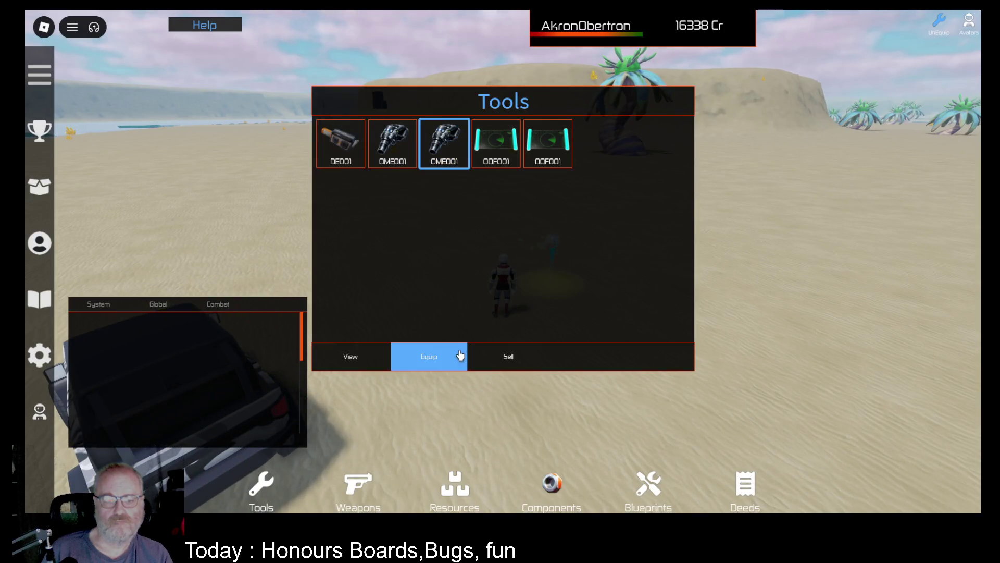
click(460, 356)
click(745, 438)
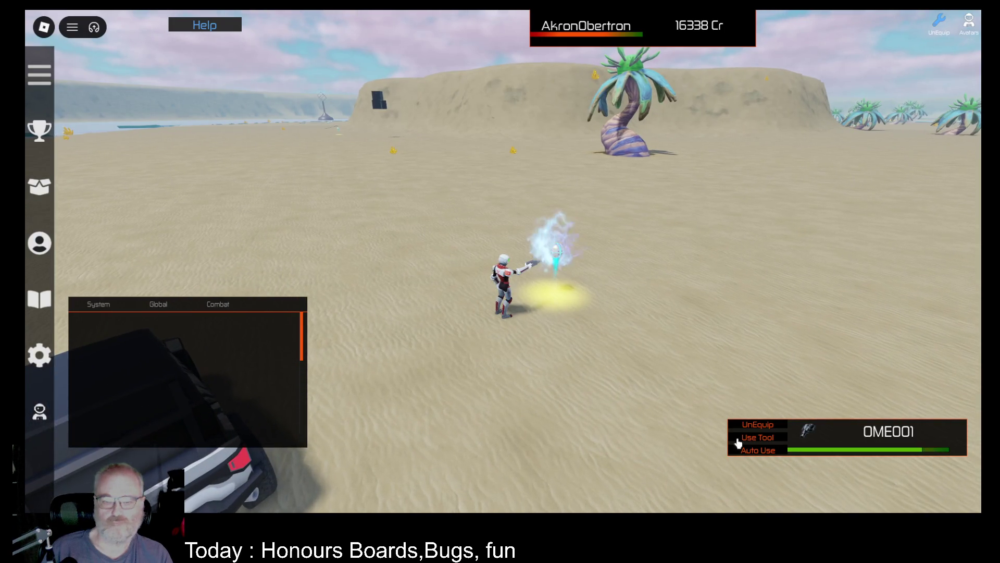
scroll(596, 262, up, 2)
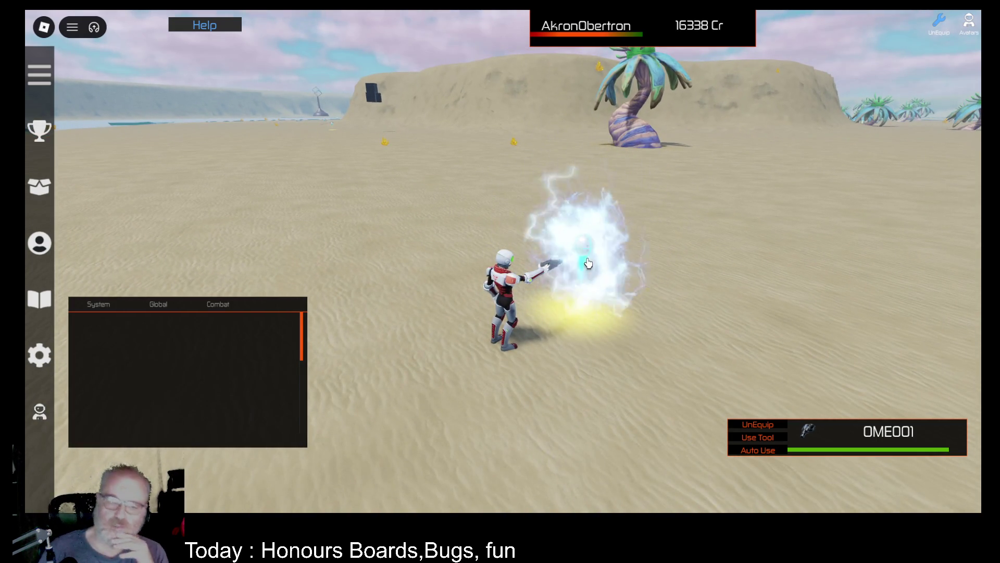
Drive the jeep to the glowing node, start auto-mining, and move the tool panel under the name bar.
key(a)
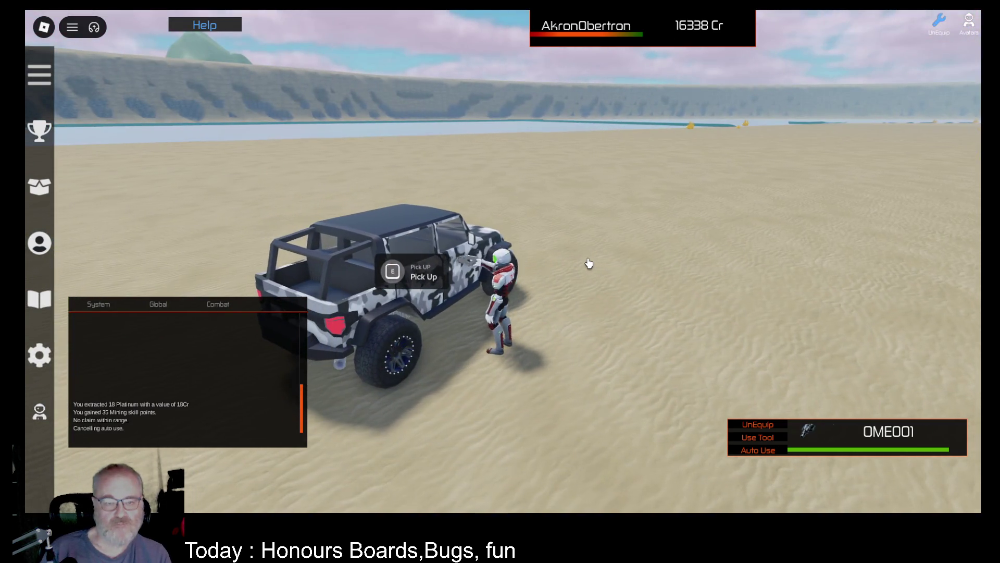
key(space)
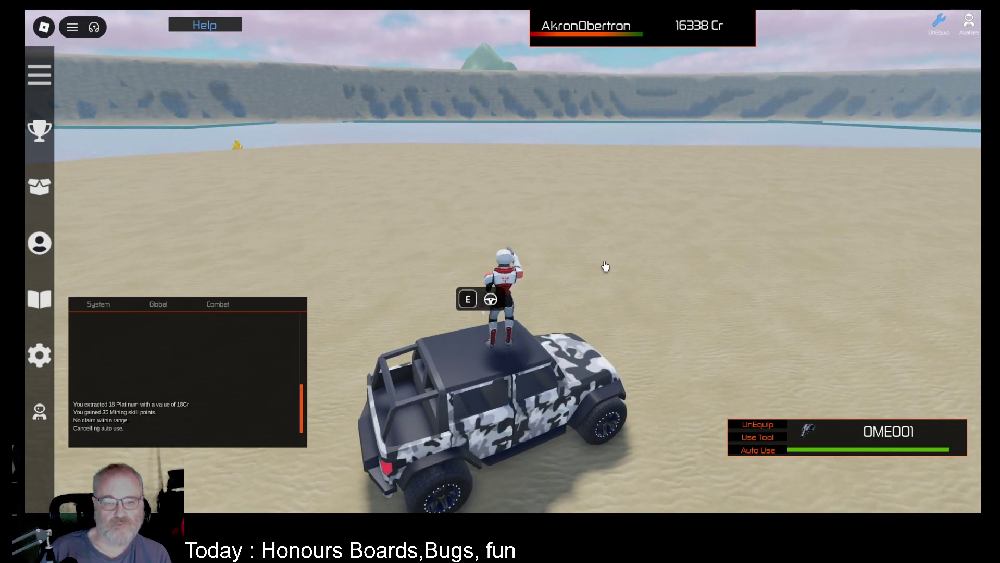
key(e)
key(w)
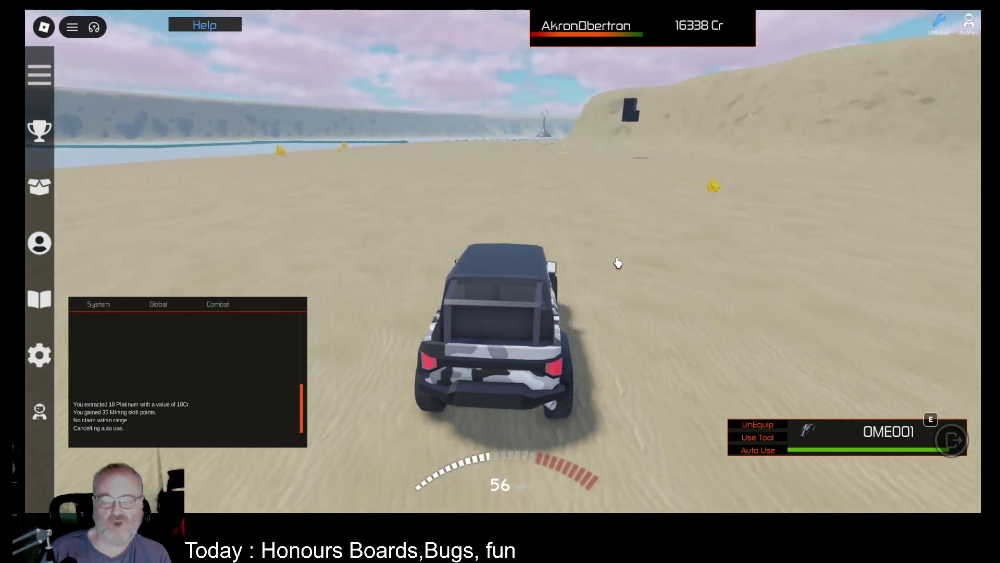
key(d)
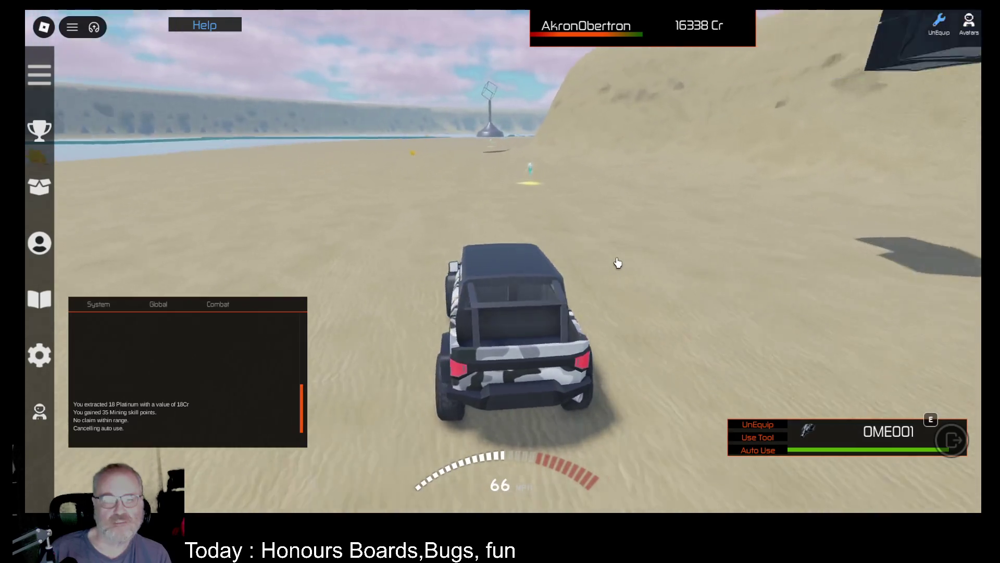
key(e)
key(d)
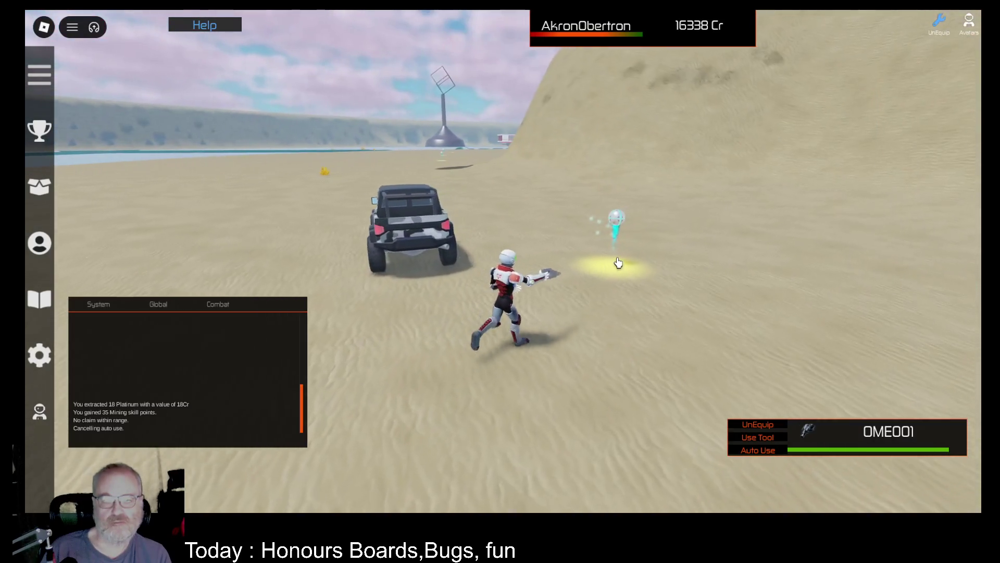
click(755, 451)
mouse_move(941, 488)
mouse_down()
mouse_move(940, 120)
mouse_move(726, 68)
mouse_move(739, 67)
mouse_up()
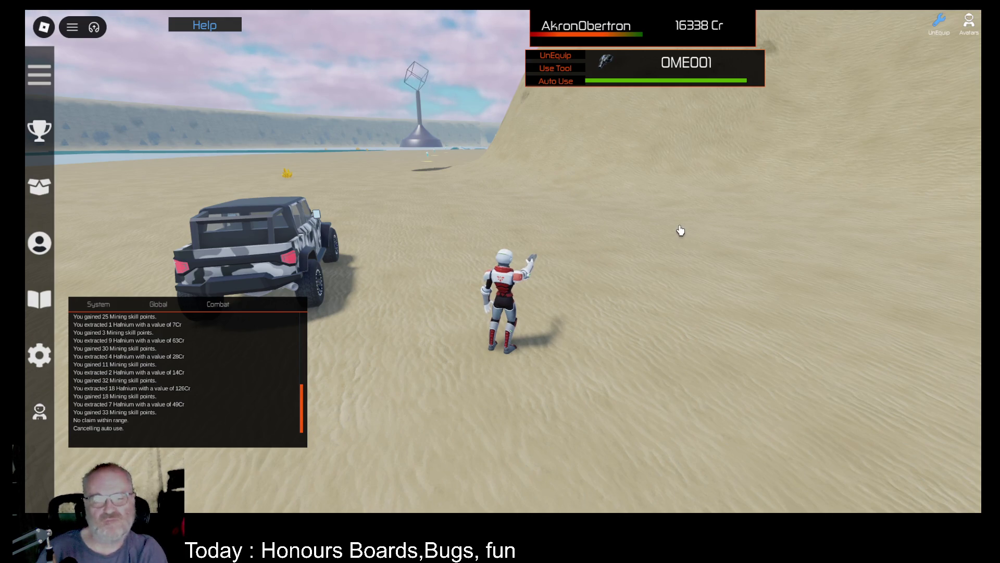
Drive the jeep to the cyan ore beacon, auto-mine it, and move the tool panel to the lower right.
key(w)
key(space)
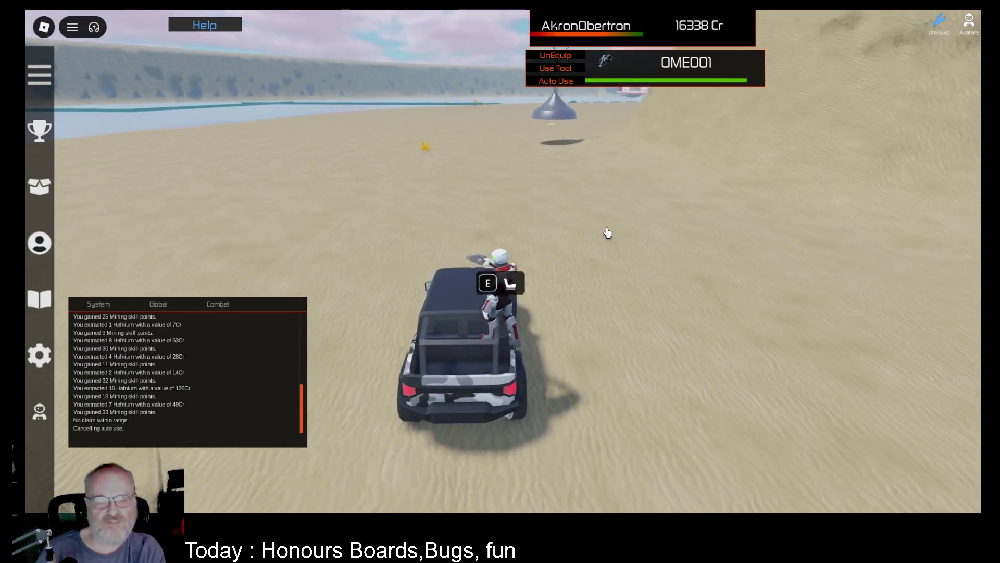
key(e)
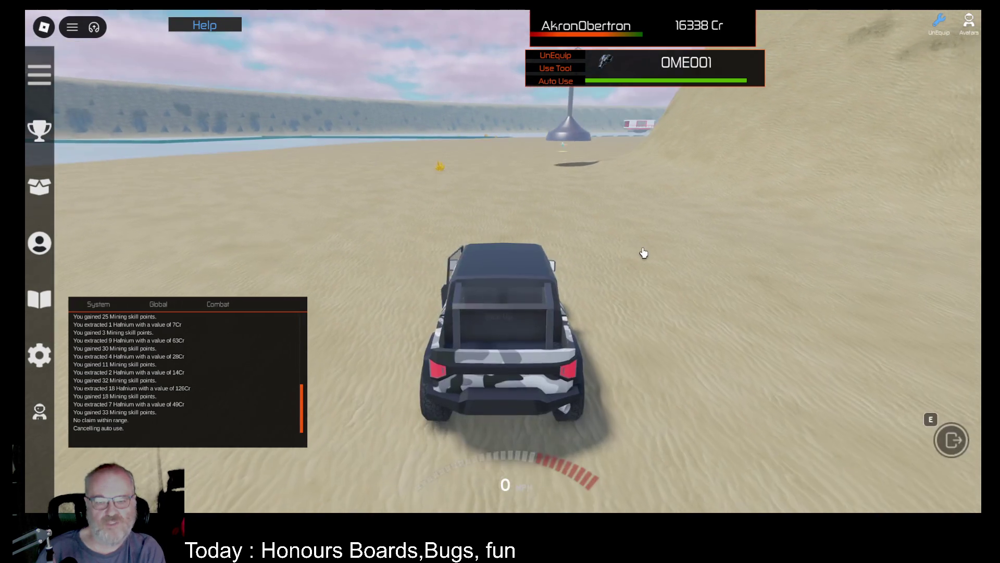
key(w)
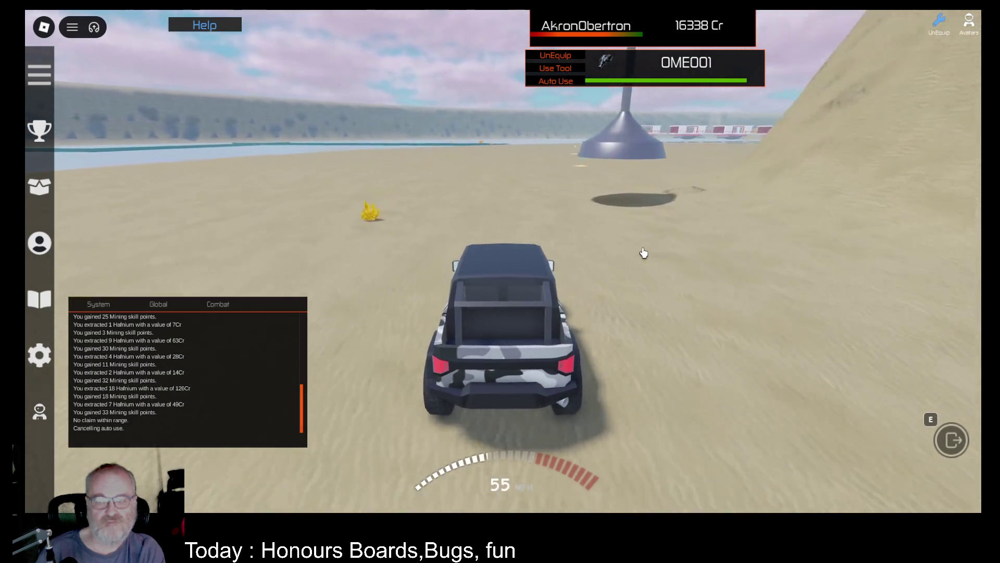
key(e)
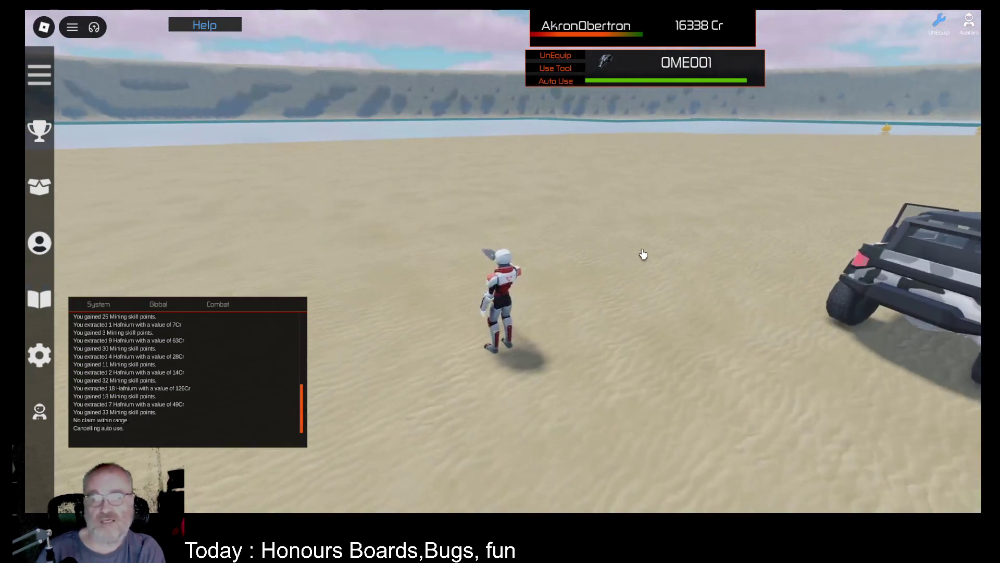
key(d)
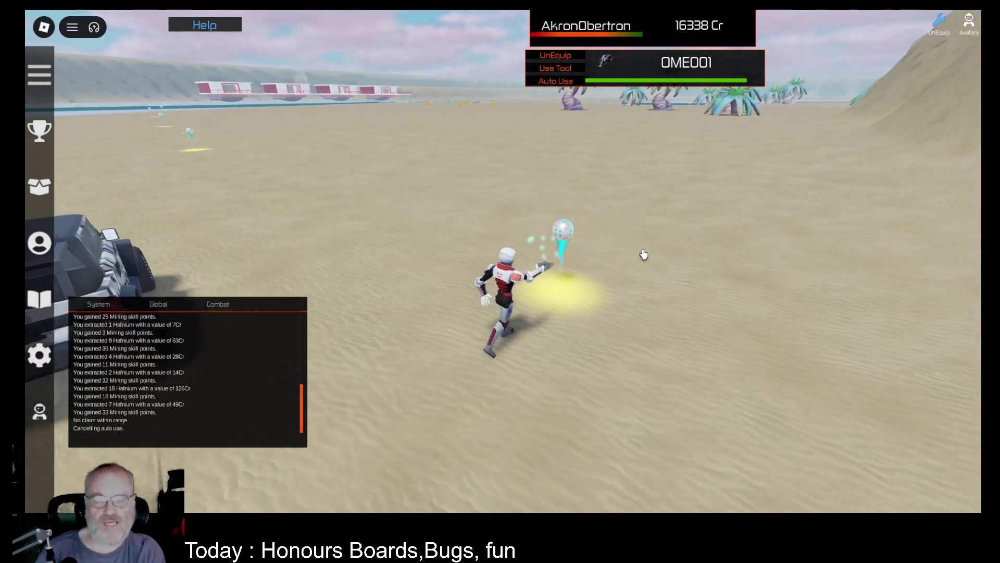
key(Left)
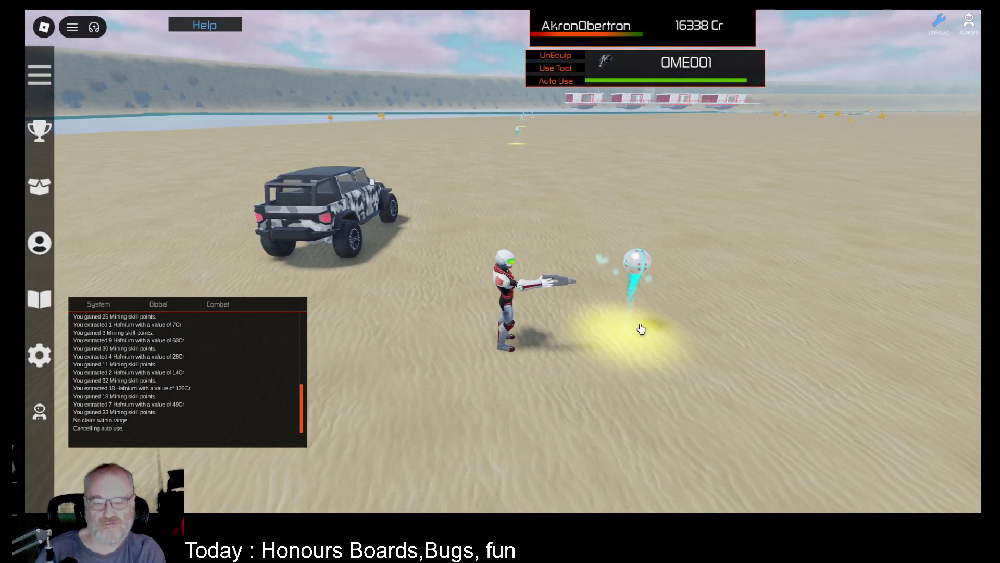
click(568, 84)
mouse_move(664, 73)
mouse_down()
mouse_move(755, 320)
mouse_move(862, 485)
mouse_up()
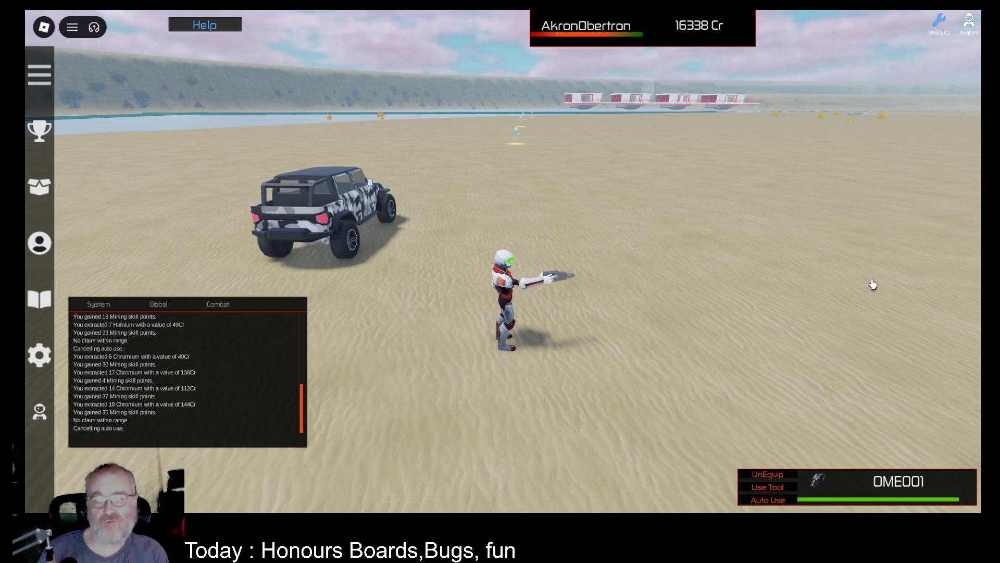
Drive the jeep to the next crystal, face it, and start mining it.
key(a)
key(a)
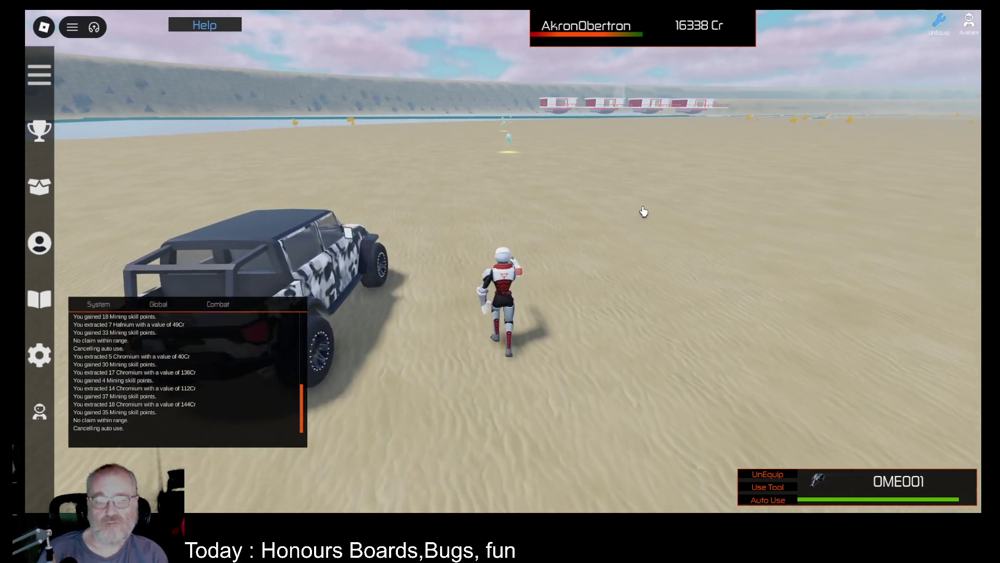
key(space)
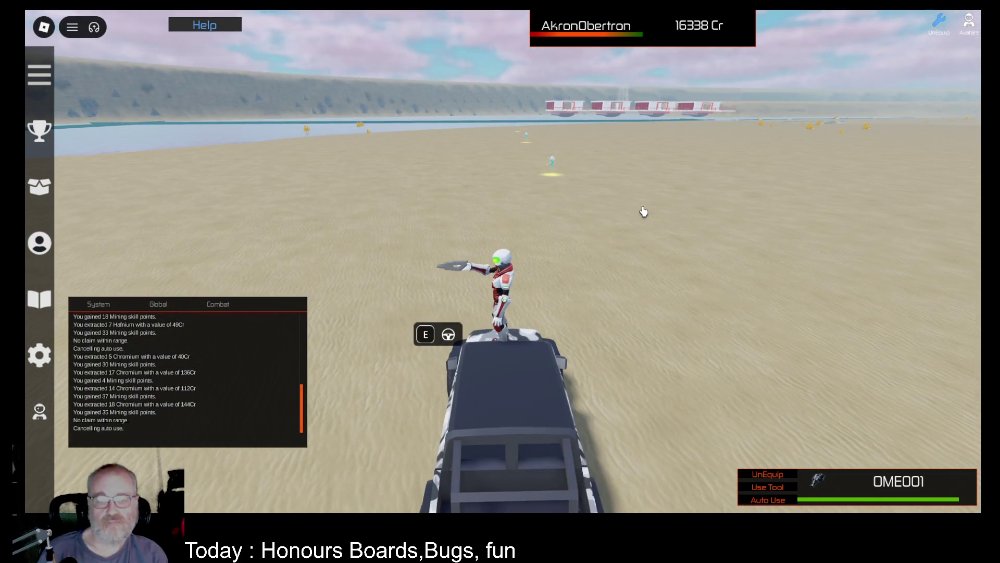
key(e)
key(w)
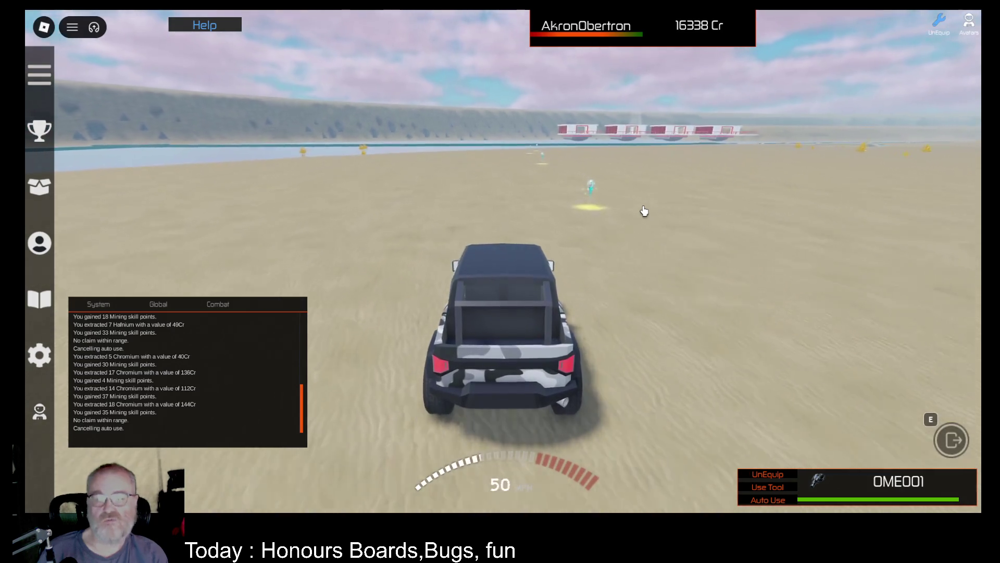
key(e)
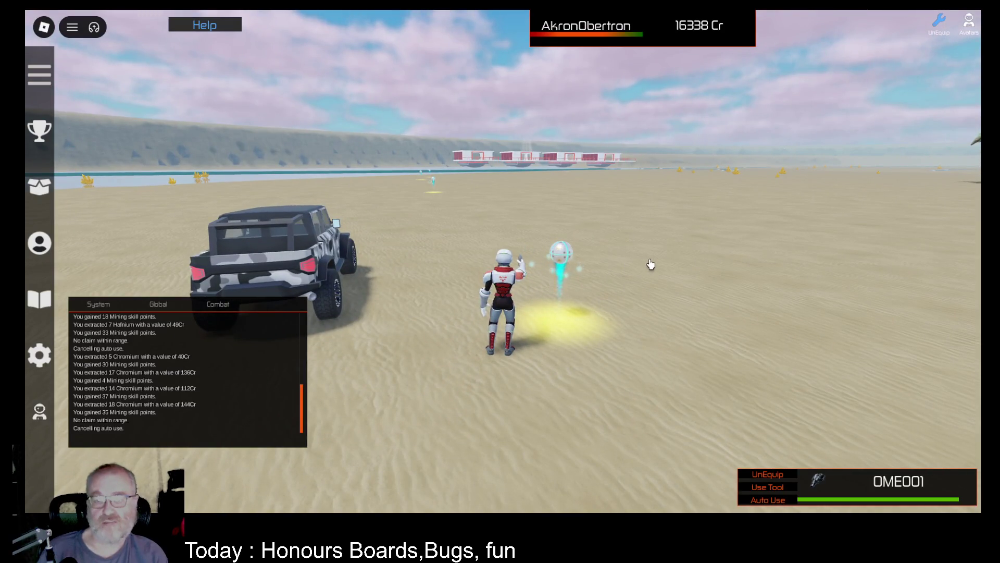
drag(650, 265, 645, 264)
click(768, 500)
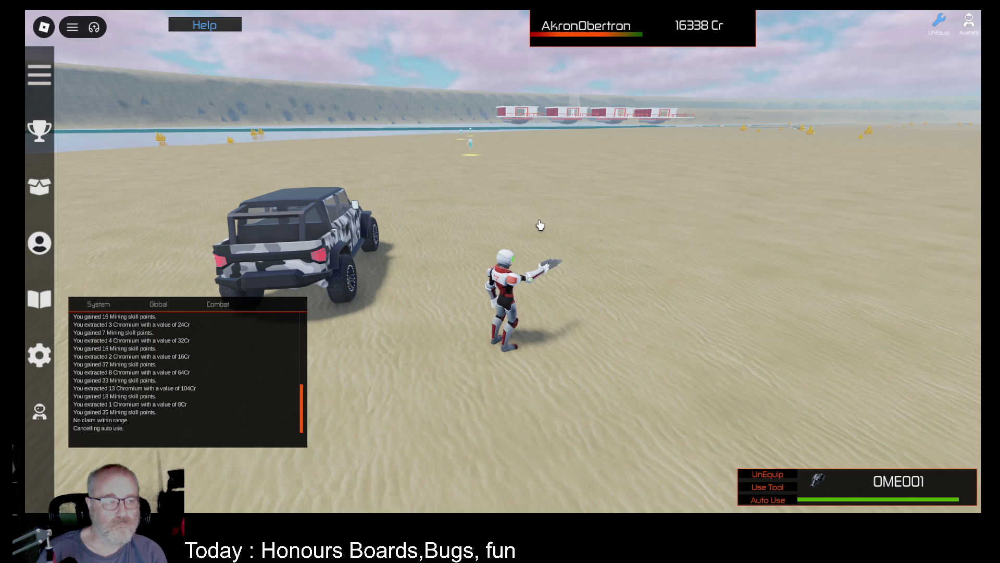
Board the jeep, drive toward the Boro deposit, and get out.
key(a)
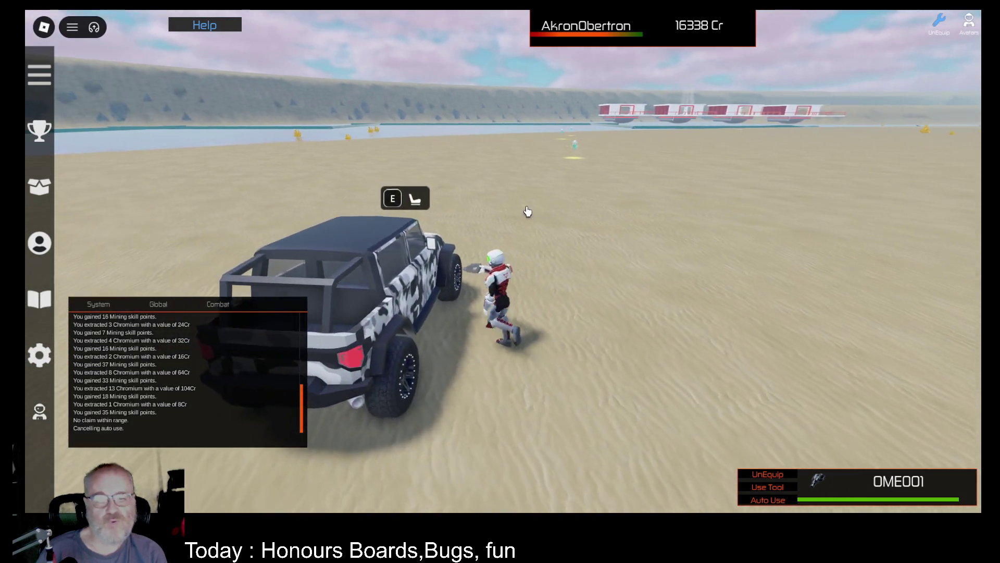
key(w)
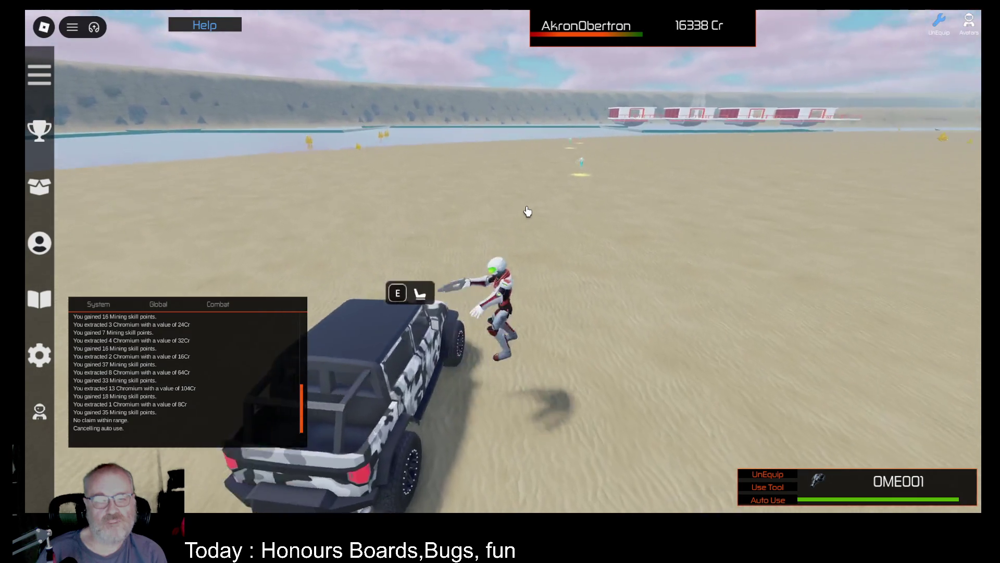
key(e)
key(w)
key(e)
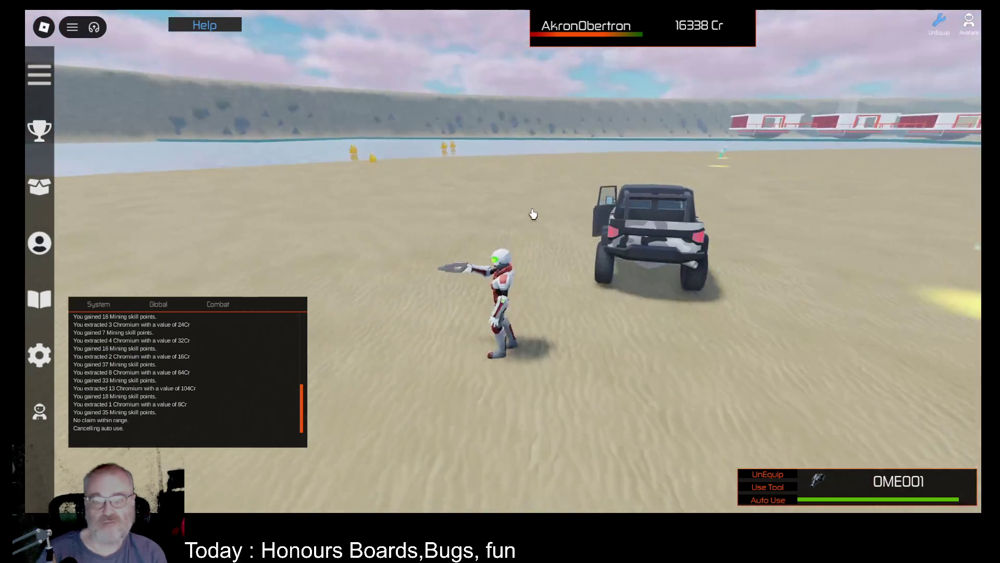
Walk to the cyan Boro orb and Auto Use mine it out.
key(d)
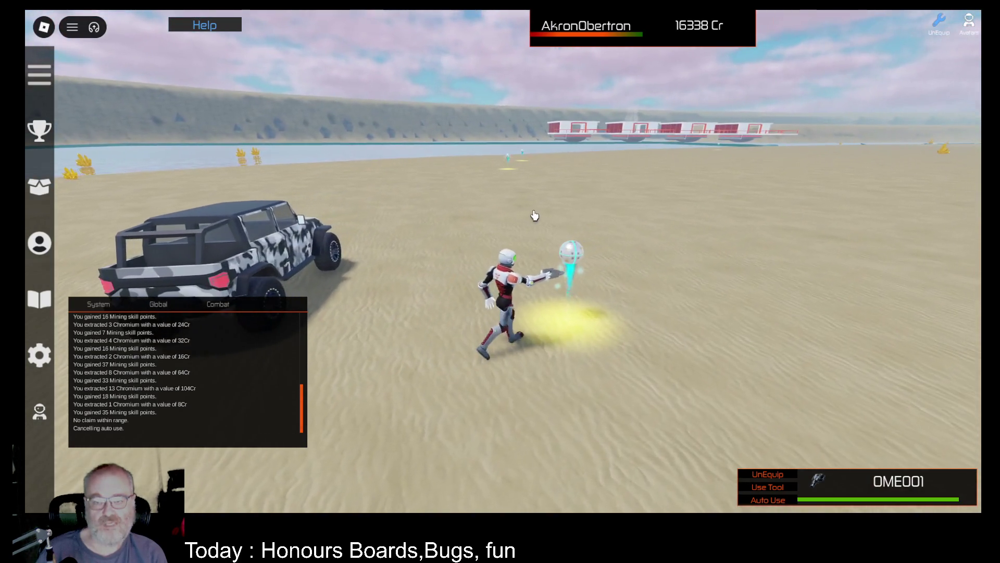
scroll(648, 259, up, 3)
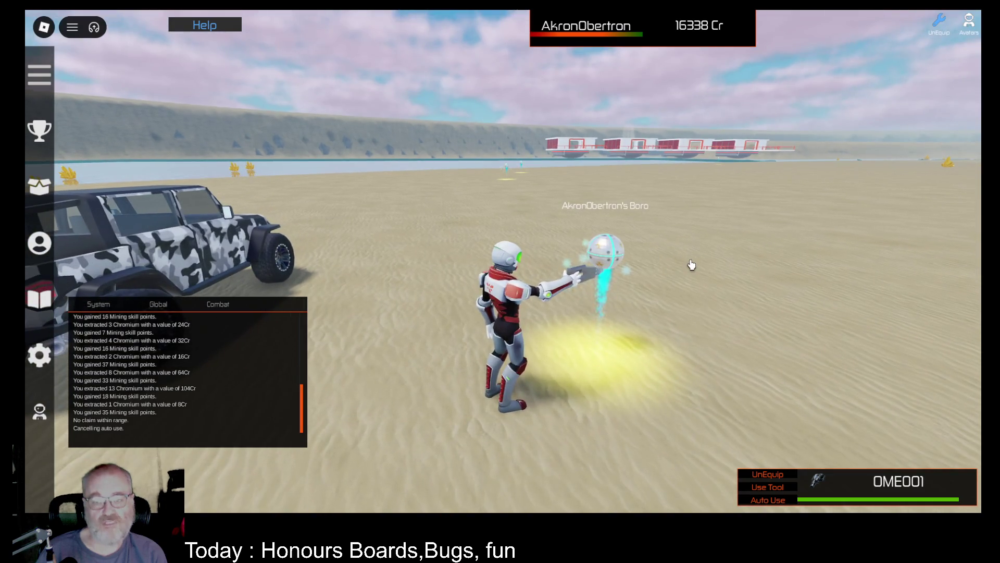
click(792, 501)
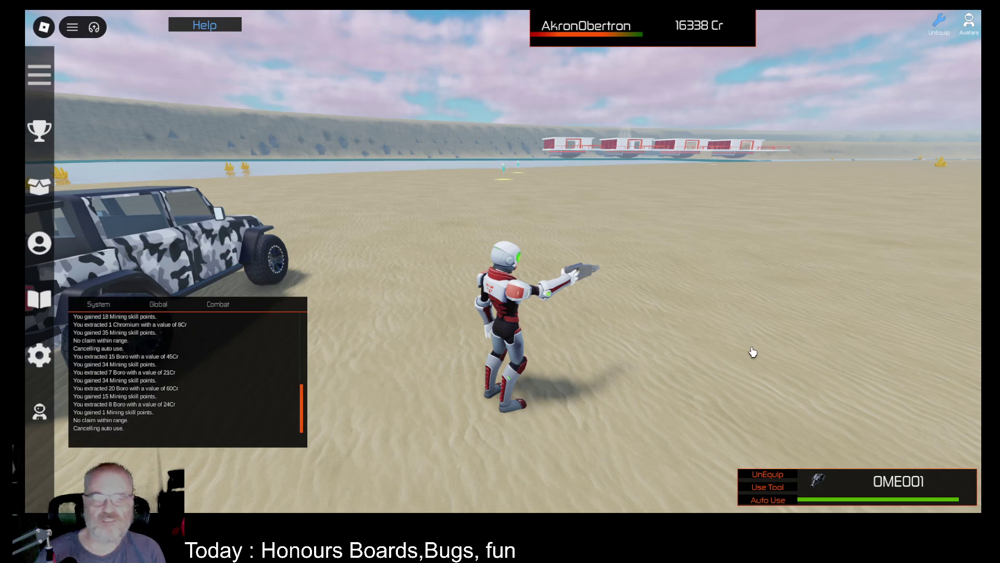
Drive the jeep left to the Chromium claim, exit, and Auto Use mine it.
key(a)
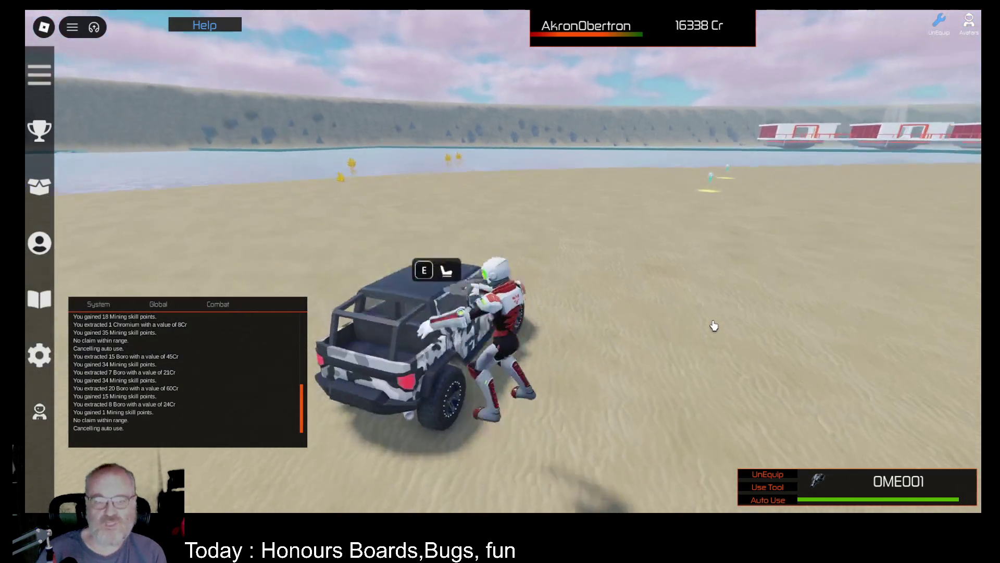
key(e)
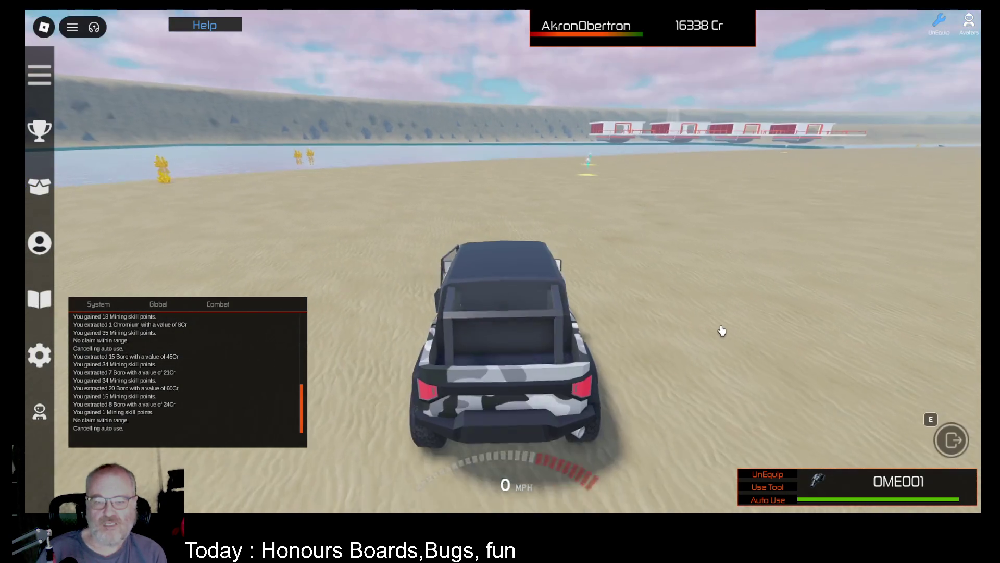
key(w)
key(a)
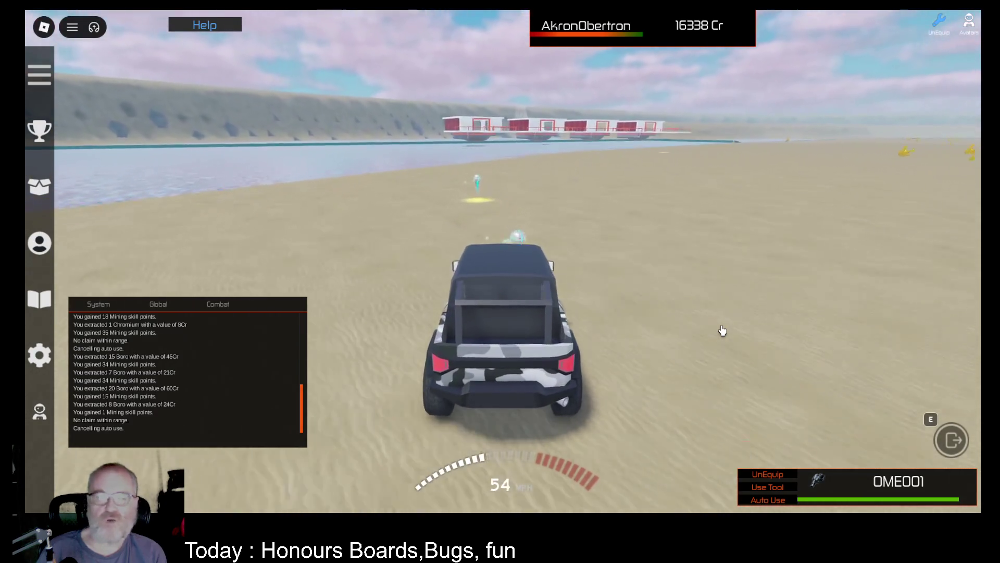
key(s)
key(w)
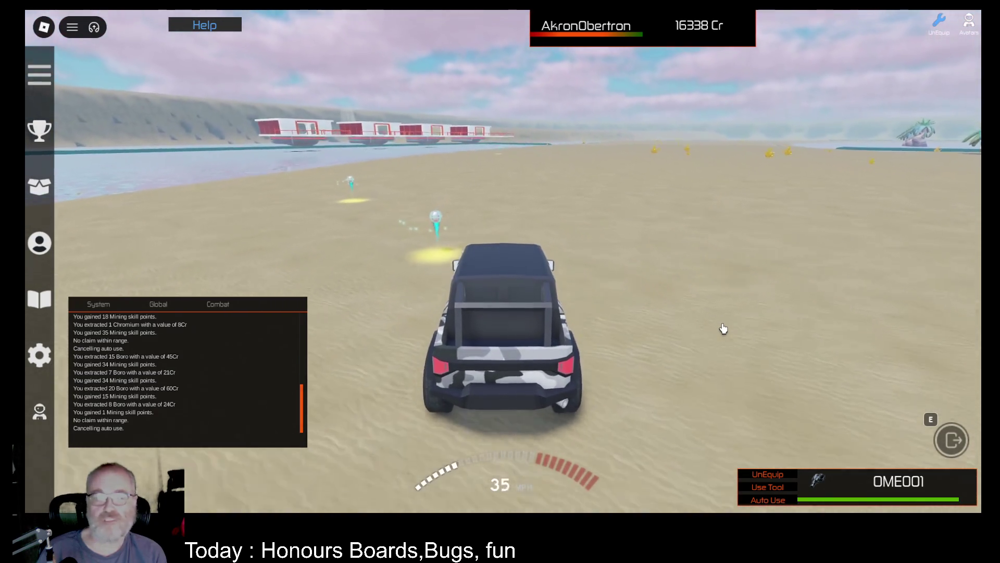
key(e)
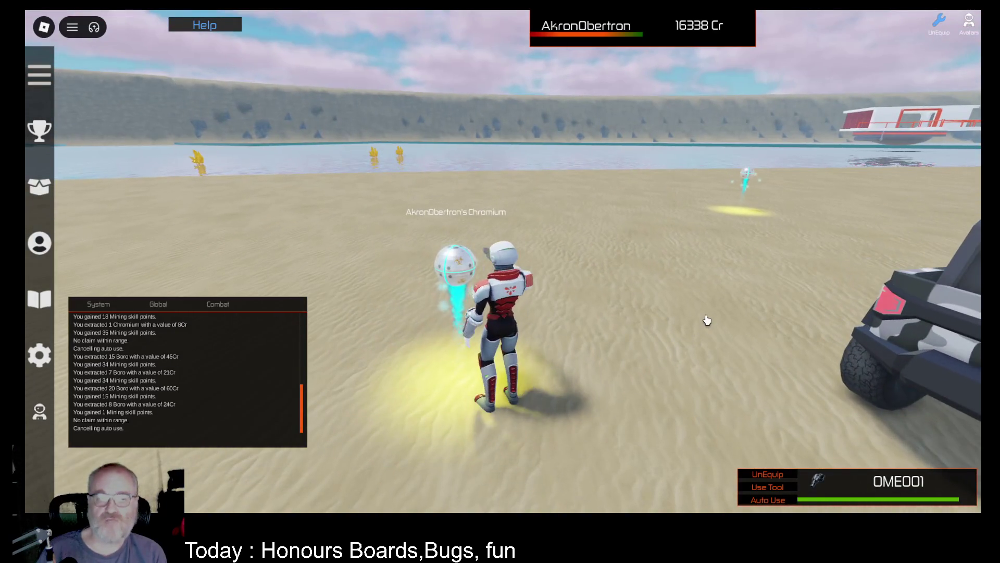
click(751, 456)
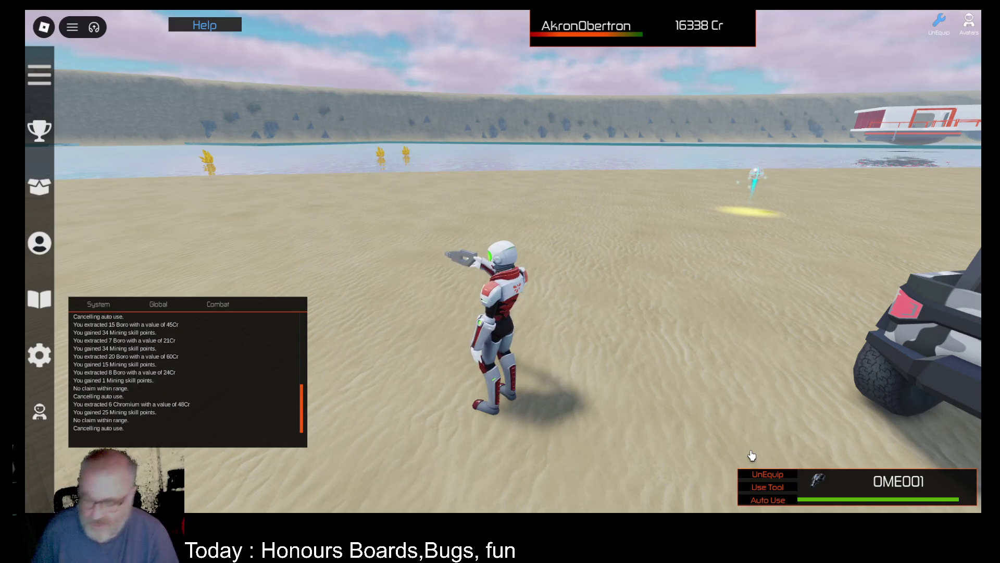
Run to the glowing Platinum orb and Auto Use mine it.
key(d)
key(w)
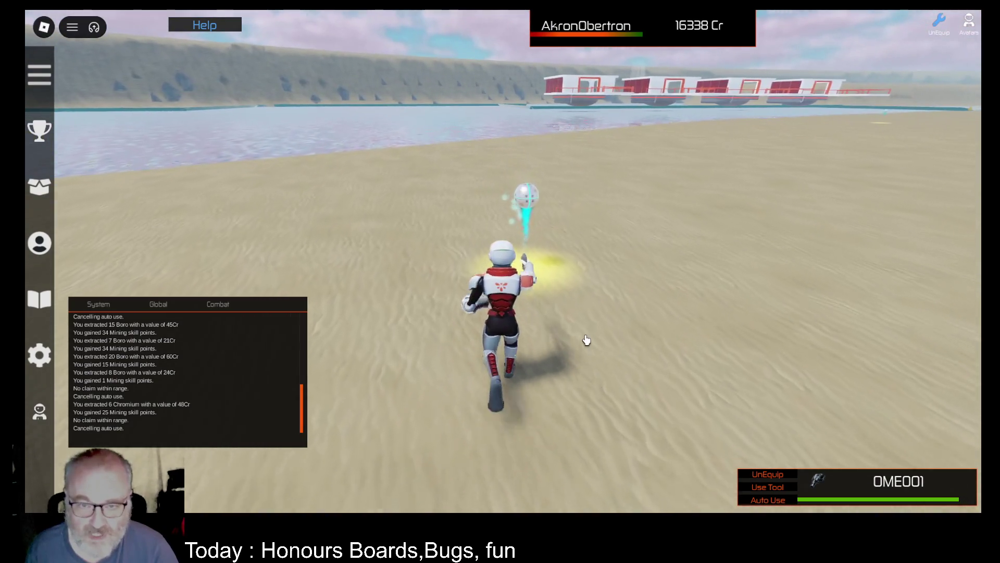
click(761, 501)
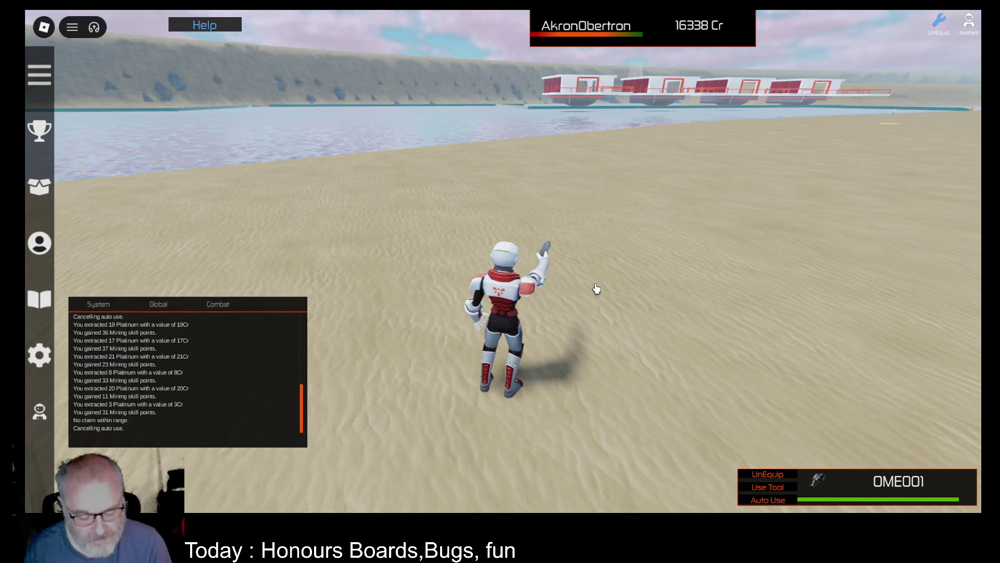
Run back to the parked jeep, climb in, and drive forward.
key(Left)
key(w)
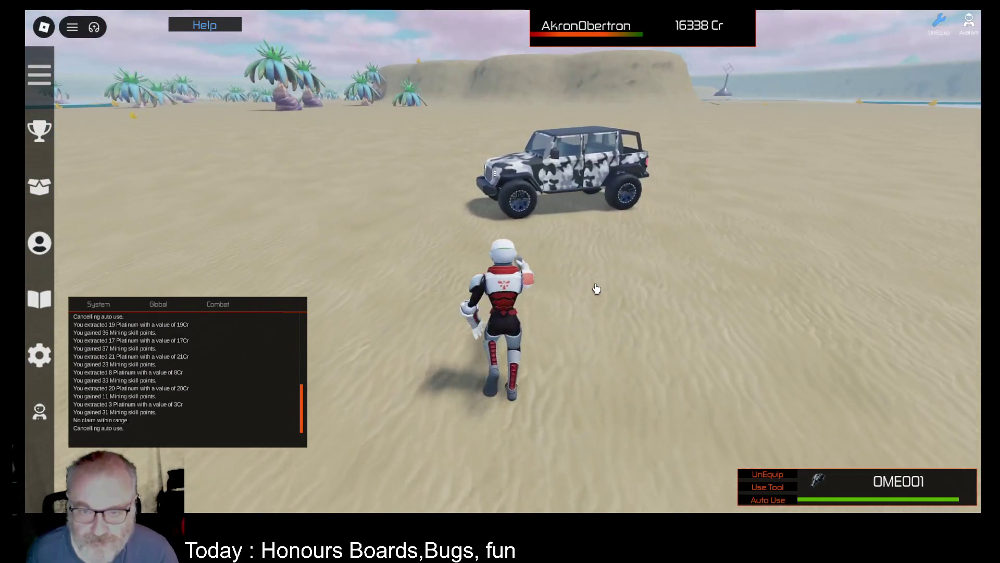
key(space)
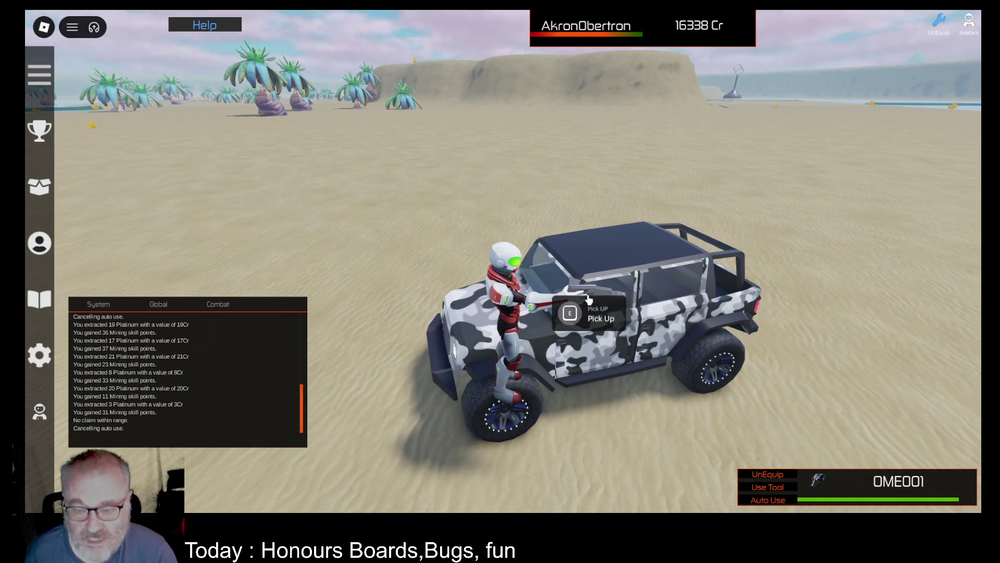
key(e)
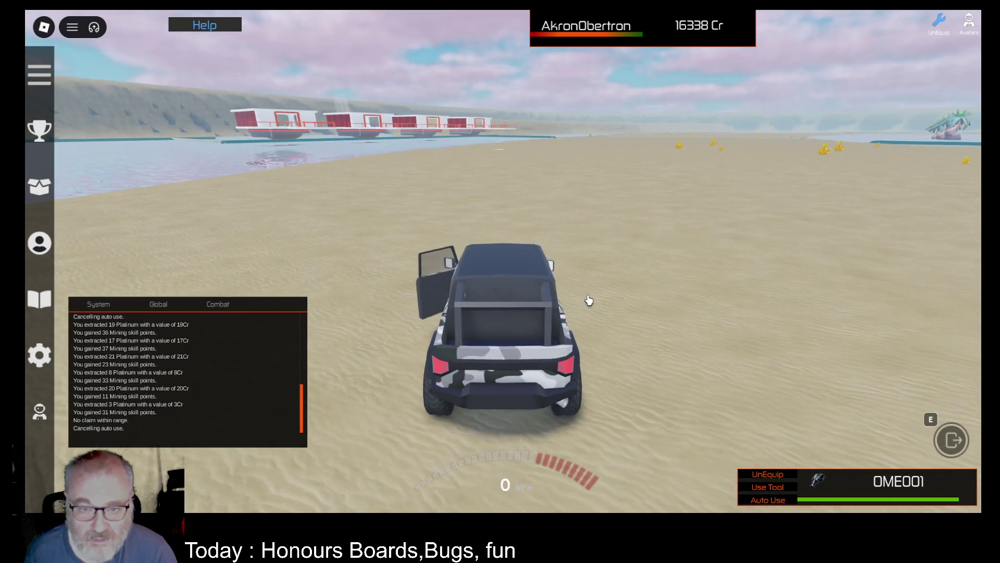
key(w)
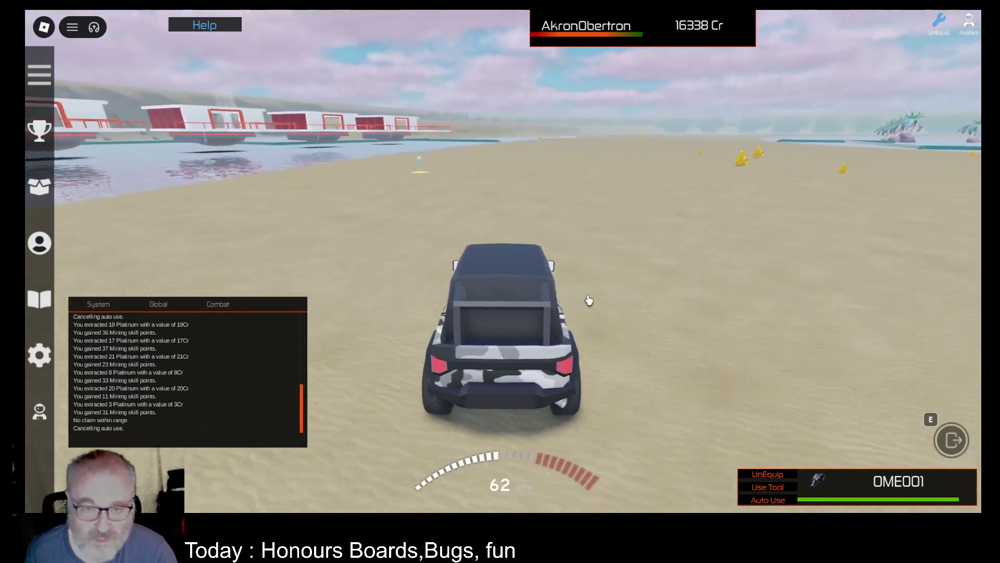
Exit, face the Platinum orb, and mine it until no claim remains.
key(e)
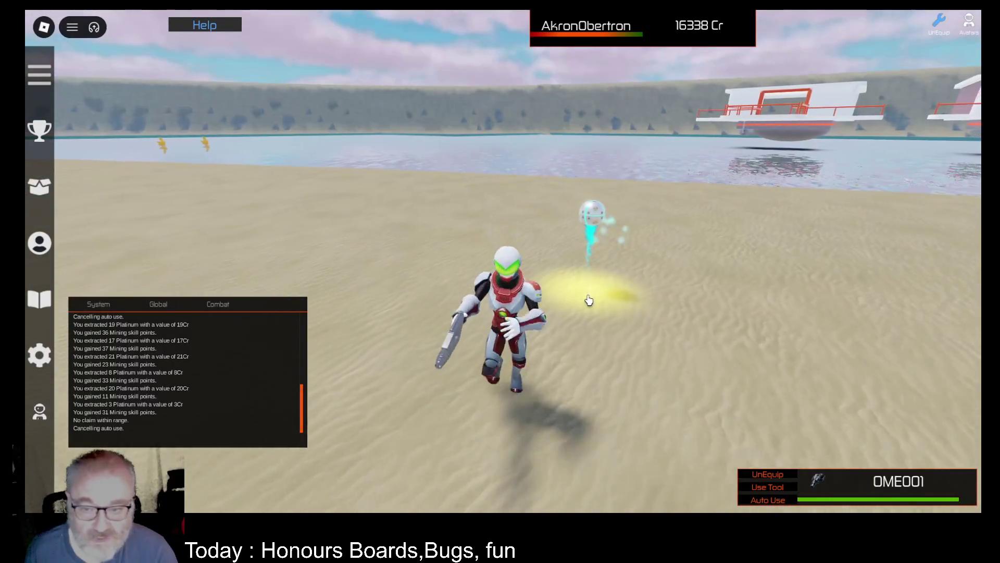
mouse_move(589, 300)
mouse_down()
mouse_move(512, 292)
mouse_move(695, 317)
mouse_up()
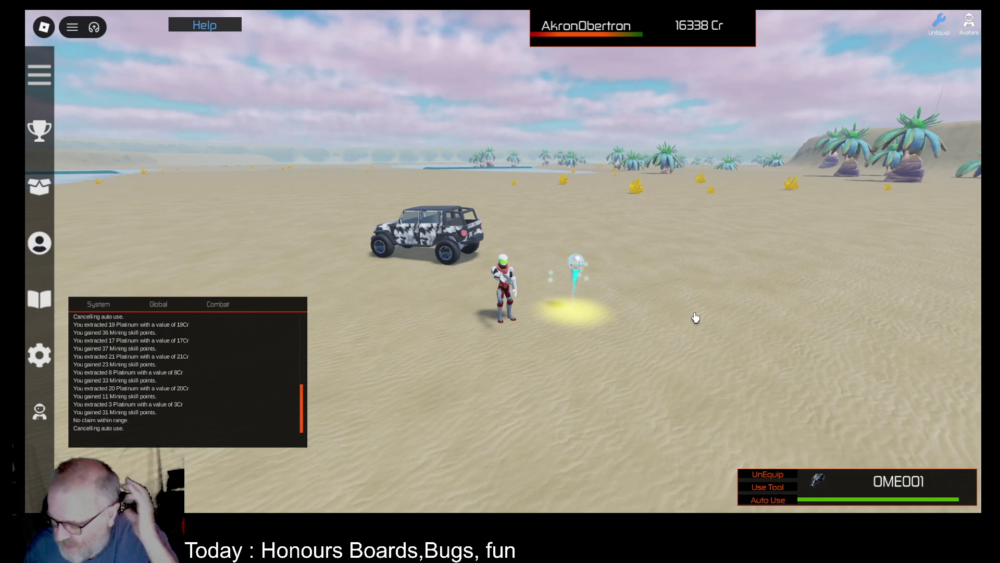
click(645, 289)
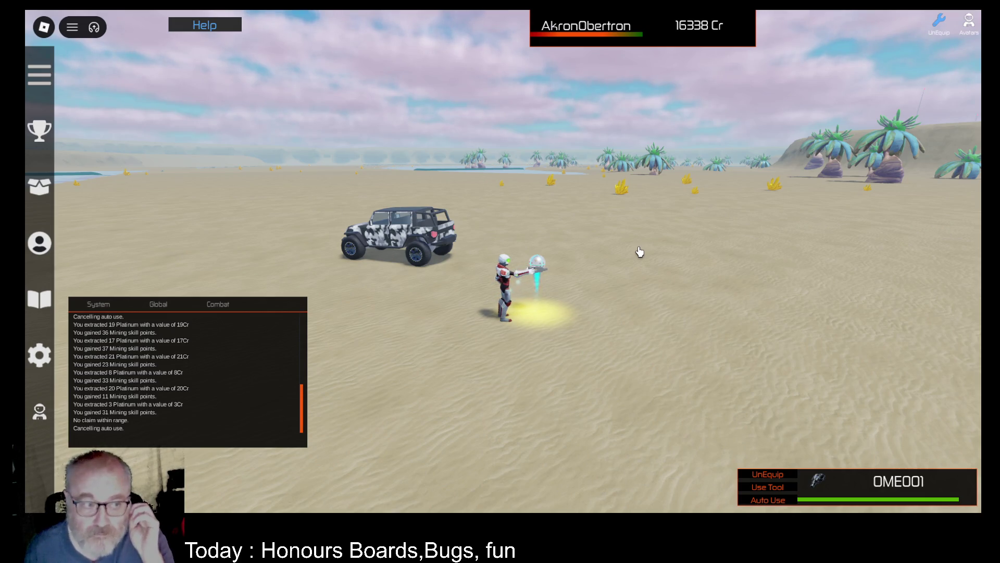
Mine the Hafnium claim on Auto Use until exhausted, batches up to 20 units for 140Cr.
key(Left)
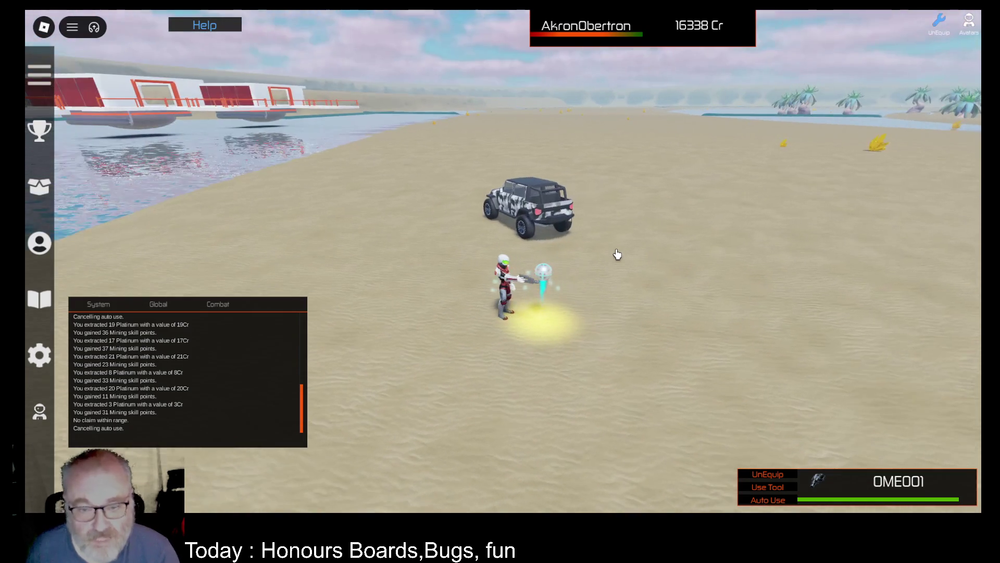
click(618, 252)
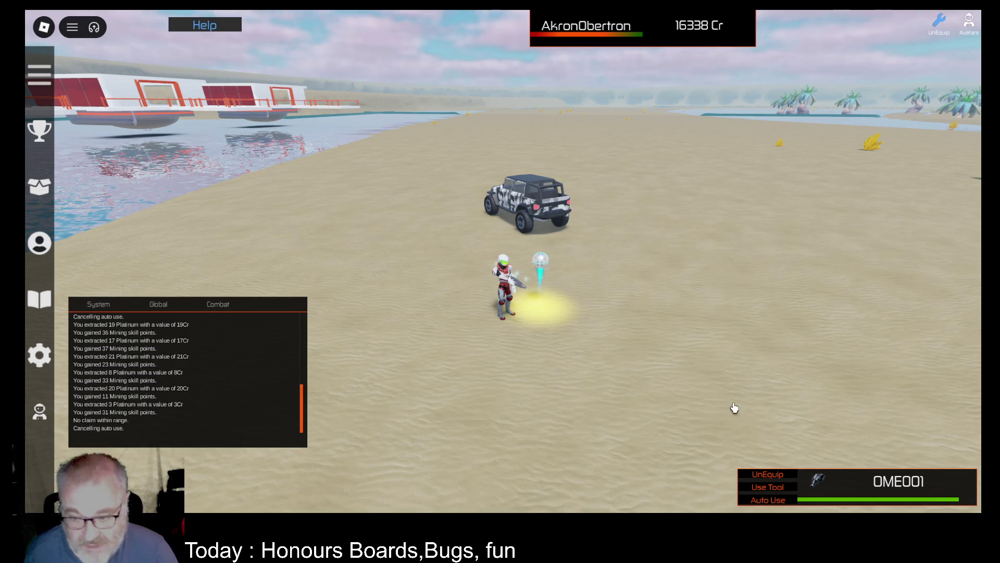
click(761, 501)
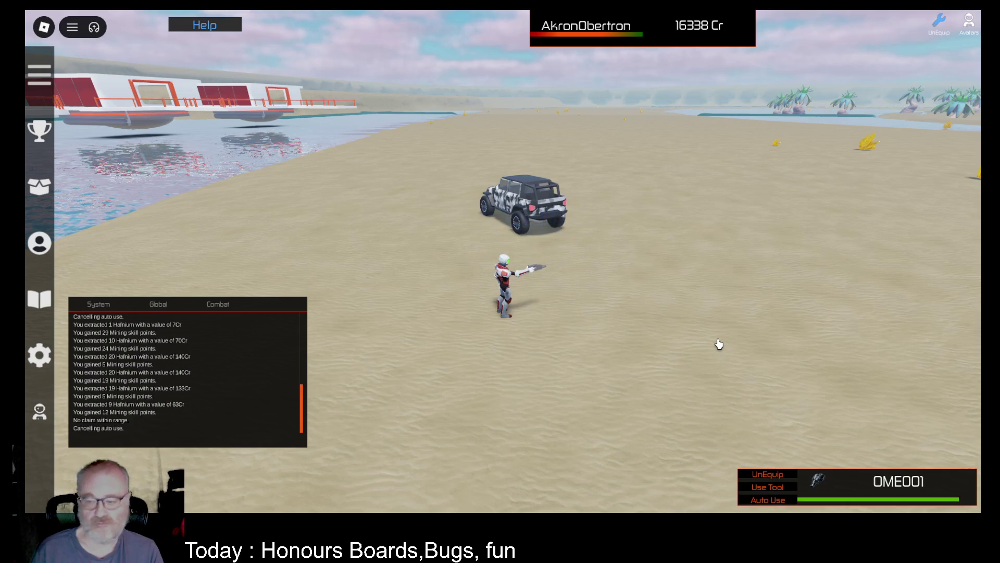
key(w)
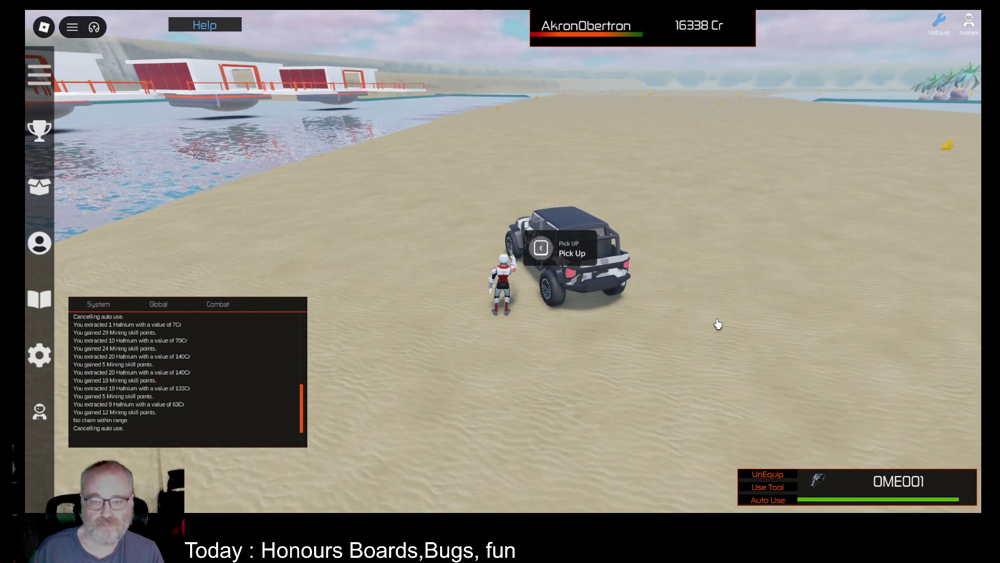
Enter the camo jeep, drive left along the shore, and open the Tools inventory.
key(e)
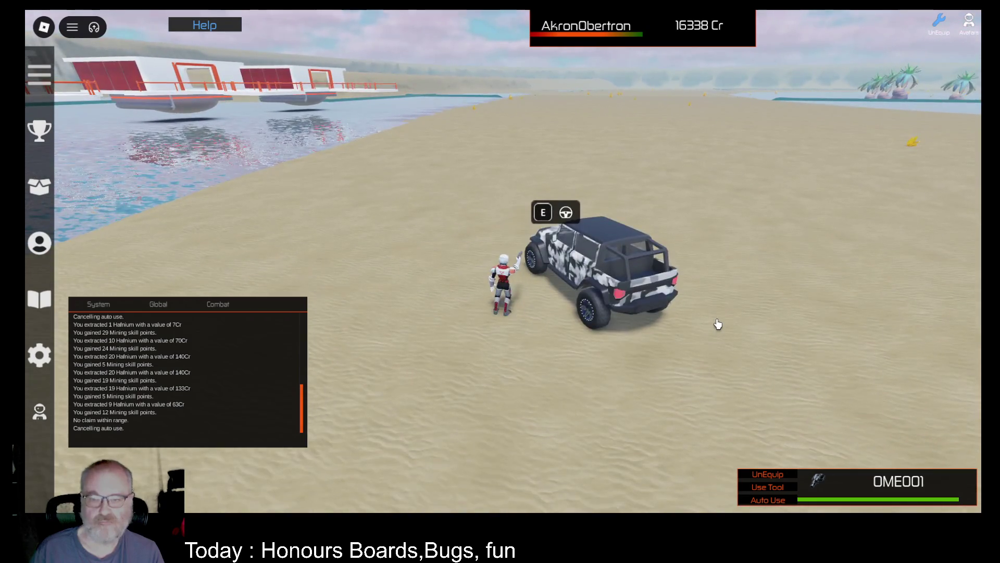
key(e)
key(w)
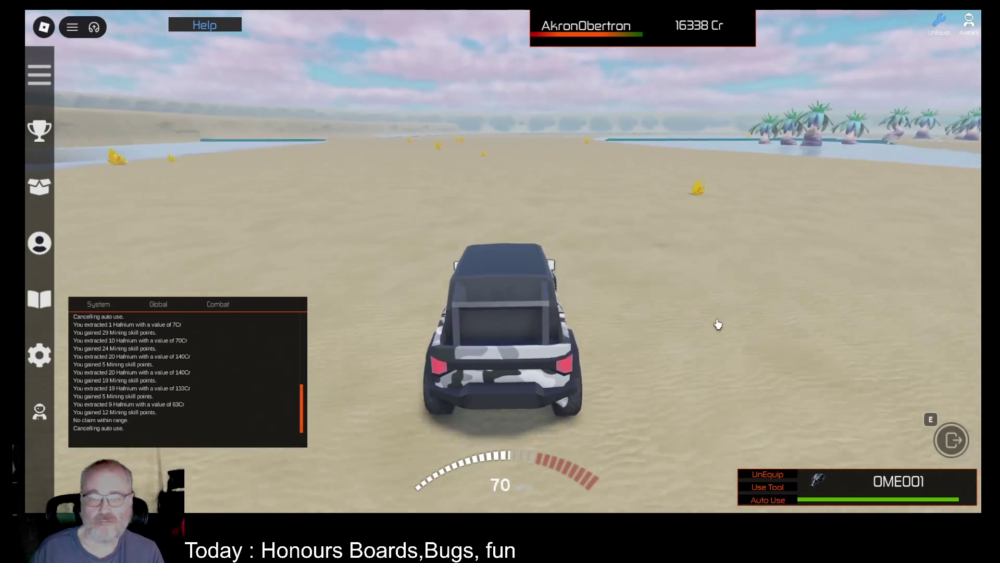
key(a)
key(a)
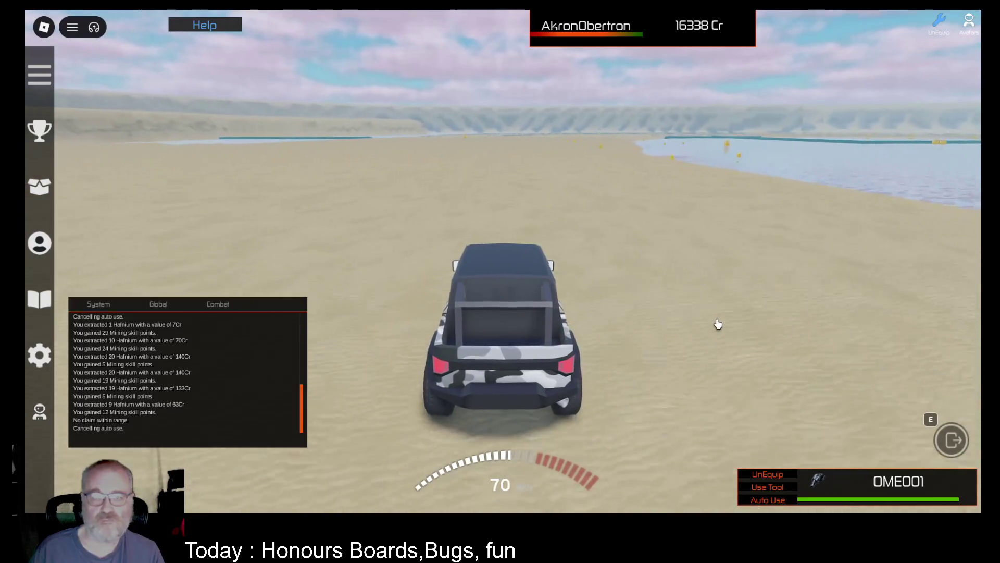
key(i)
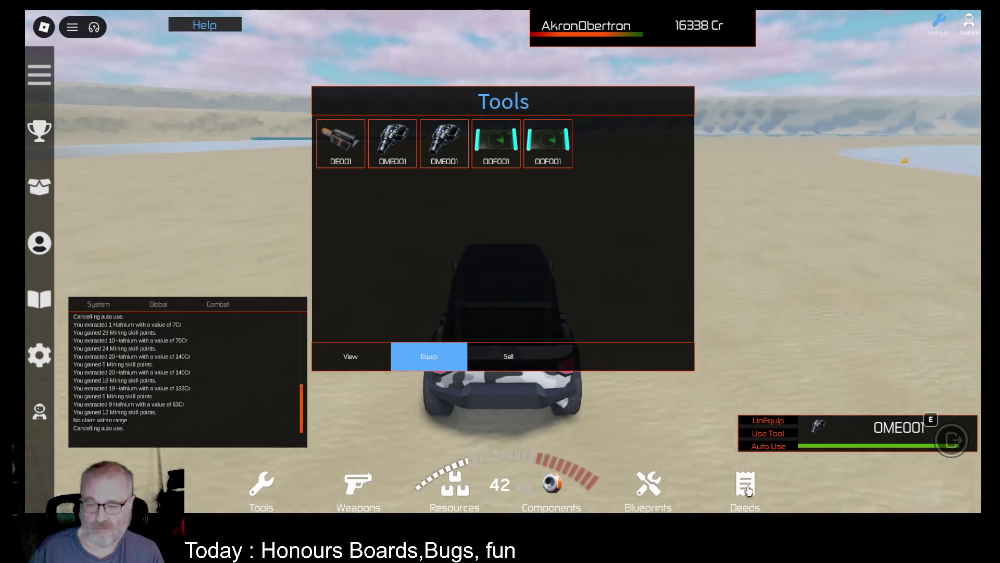
Select the Rhenium deed, then drive across the lagoon to the far beach and exit.
click(771, 499)
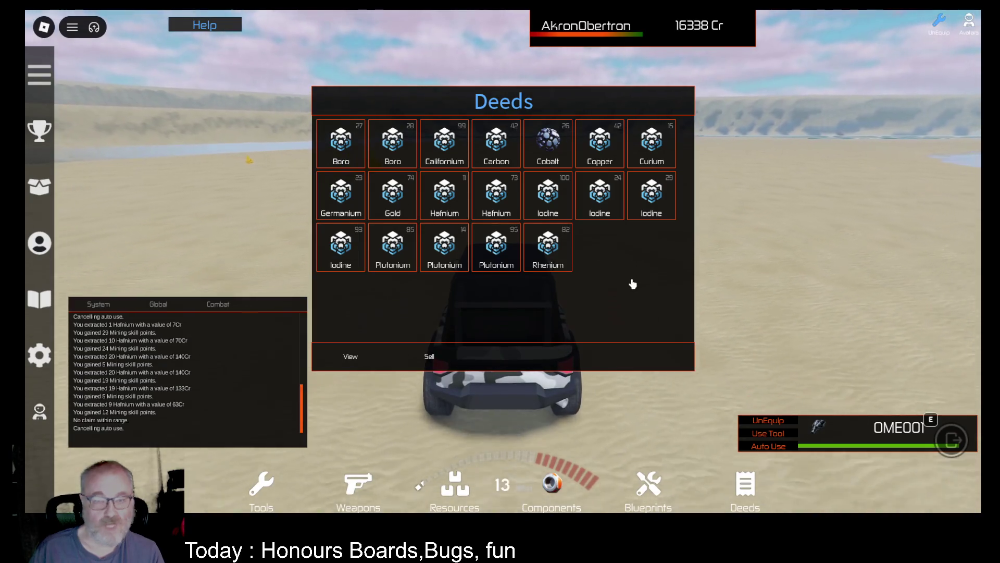
click(554, 252)
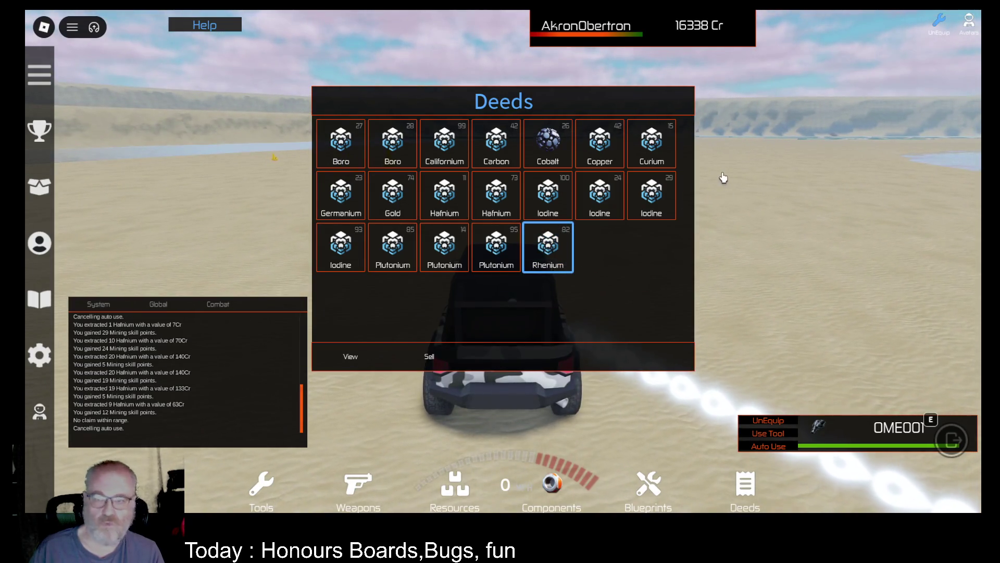
key(w)
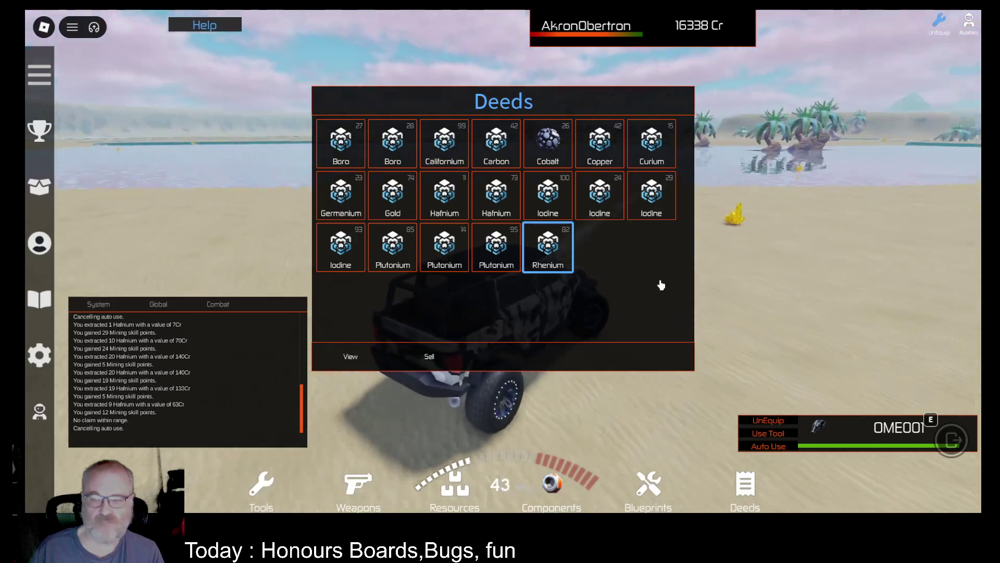
key(a)
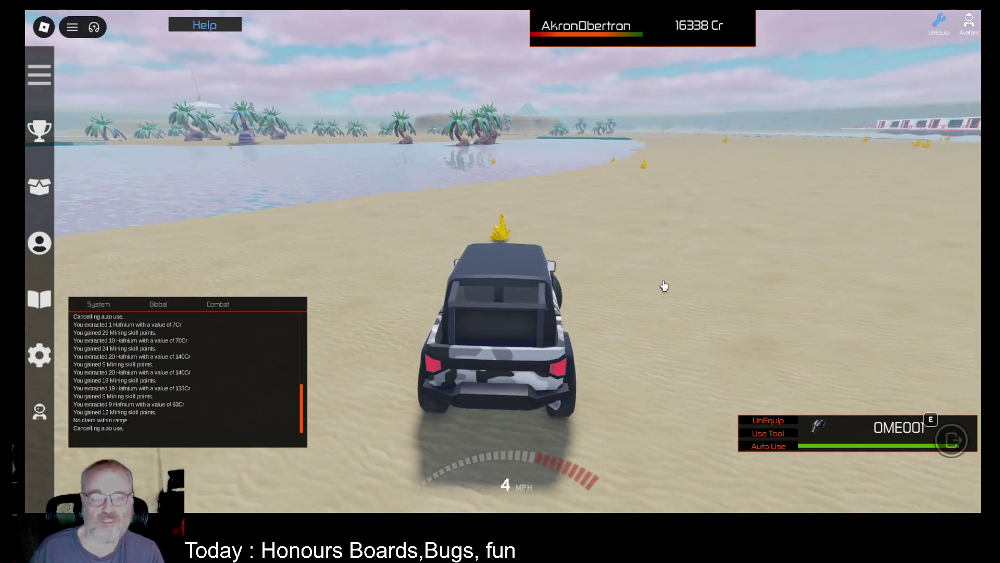
key(w)
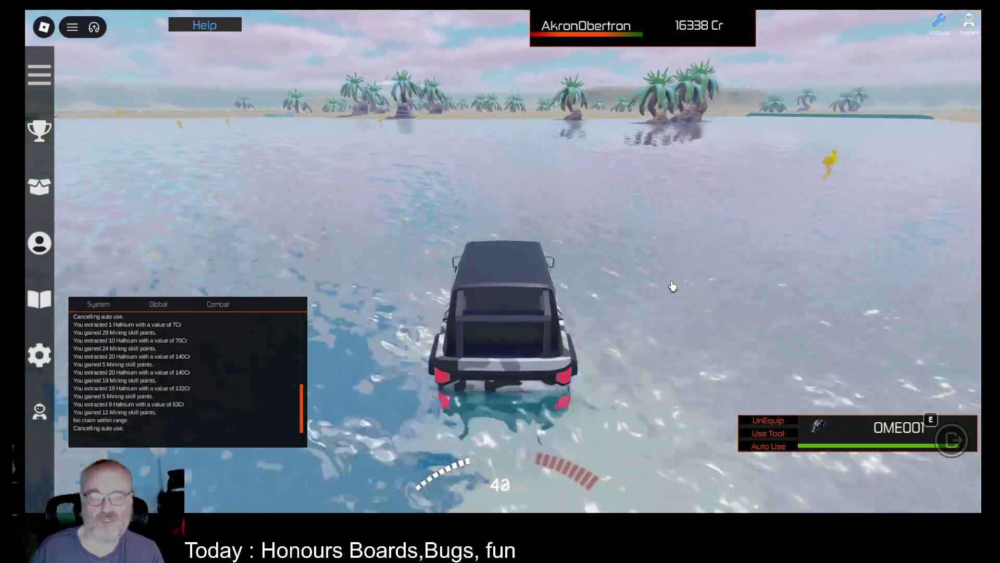
key(w)
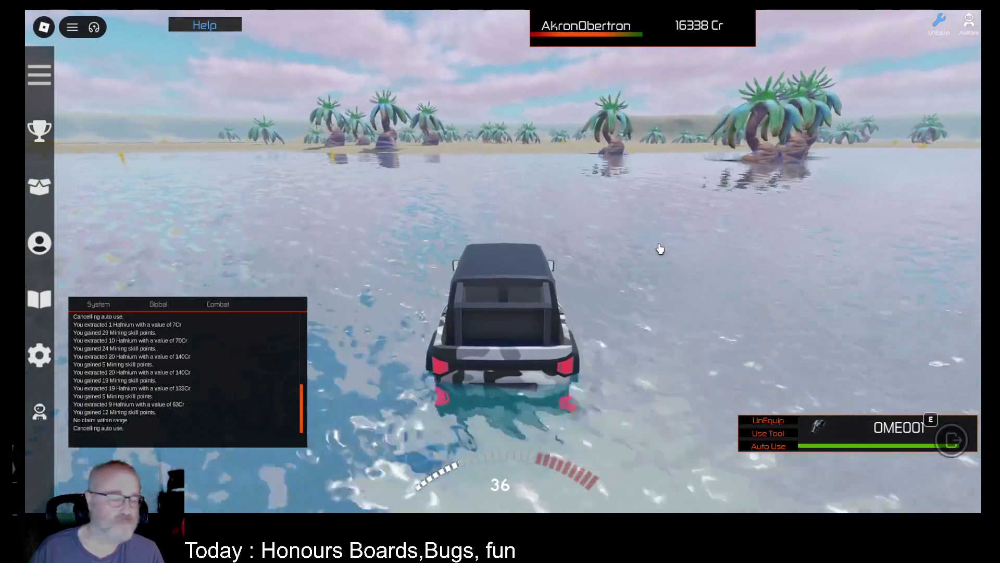
key(w)
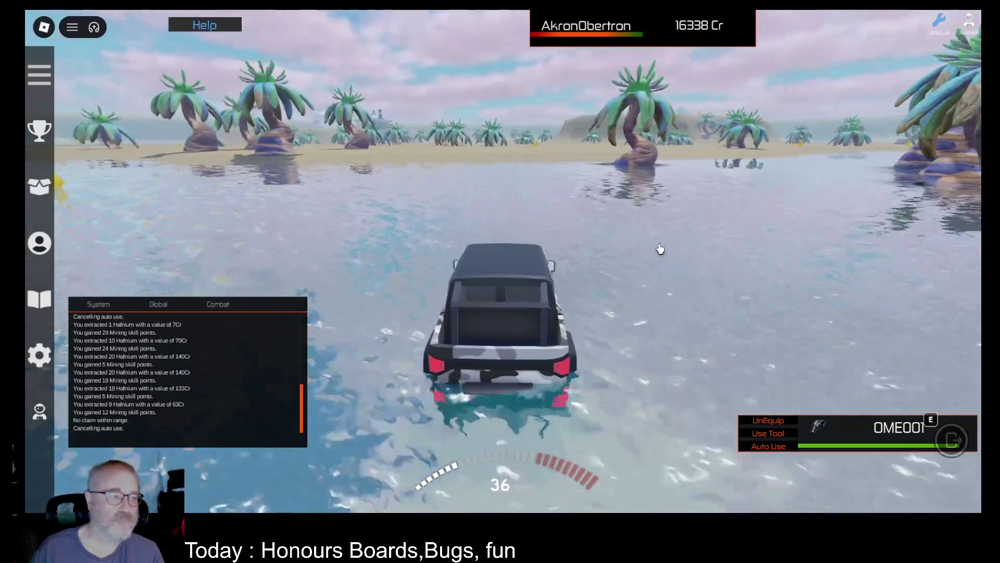
key(w)
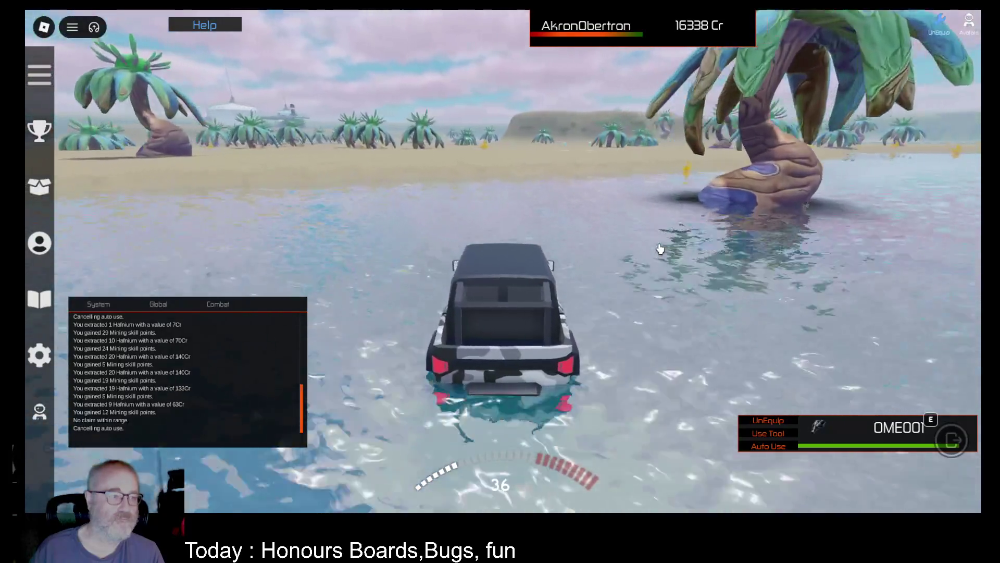
key(w)
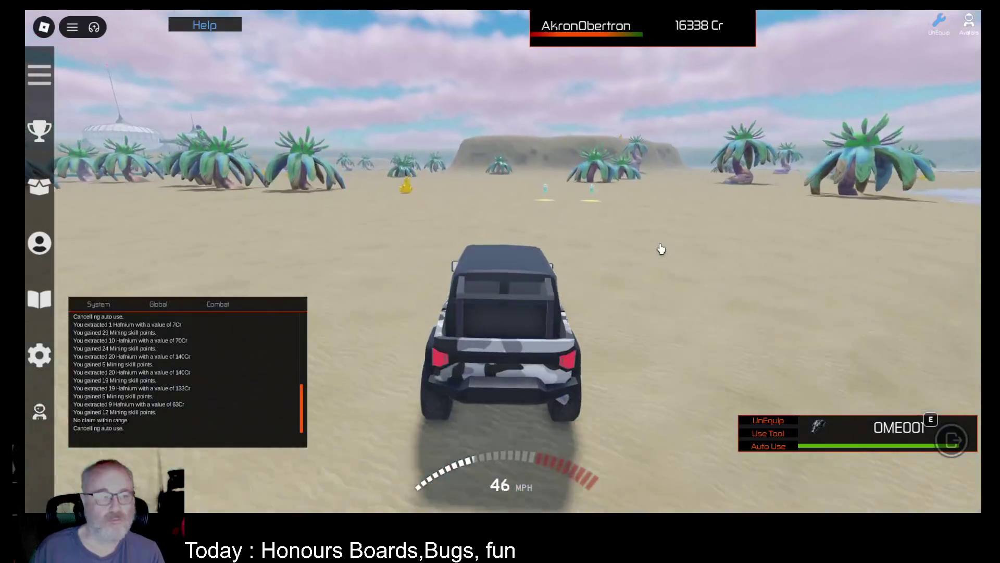
key(space)
Walk to the Plutonium claim and Auto Use mine it.
key(w)
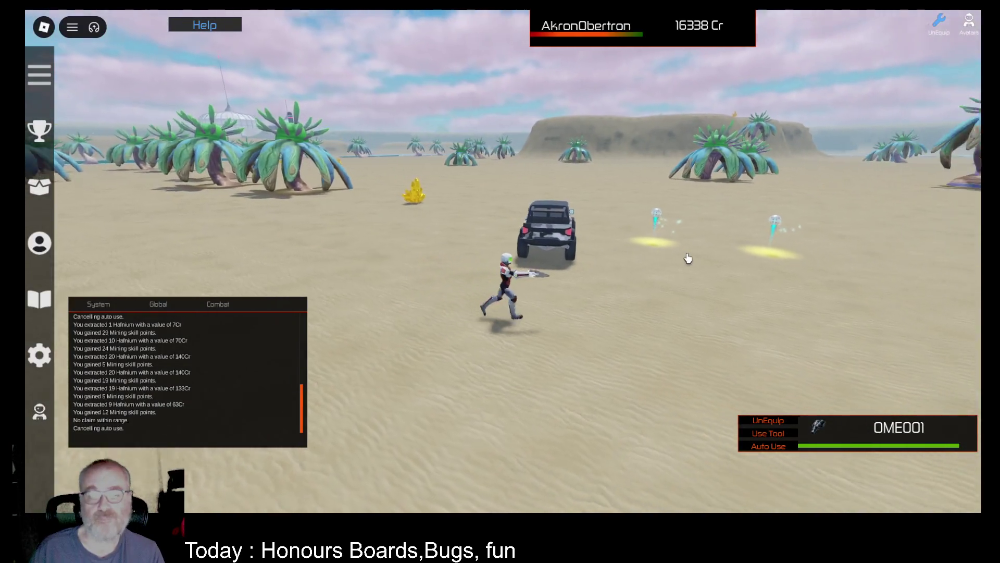
drag(689, 259, 655, 249)
key(w)
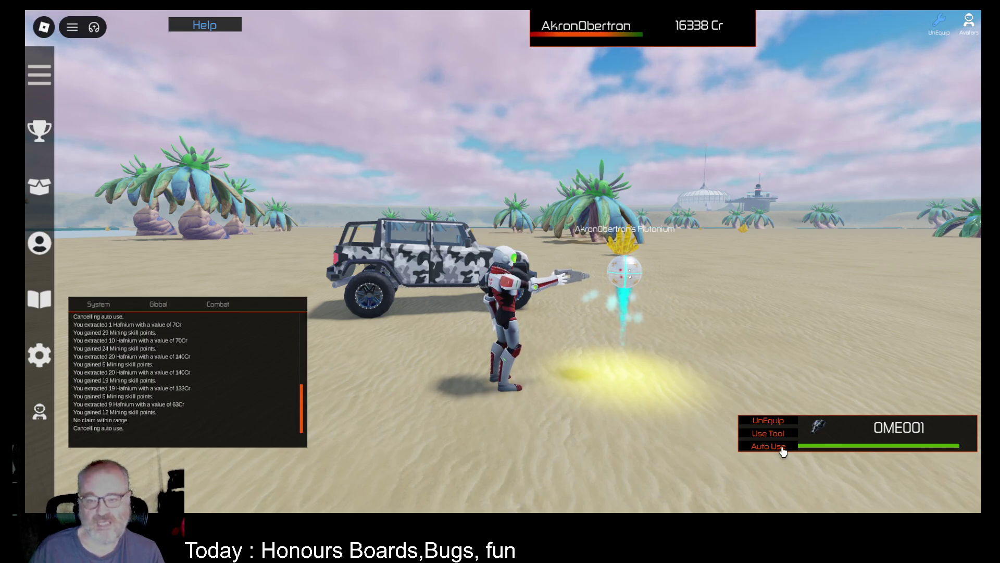
click(782, 447)
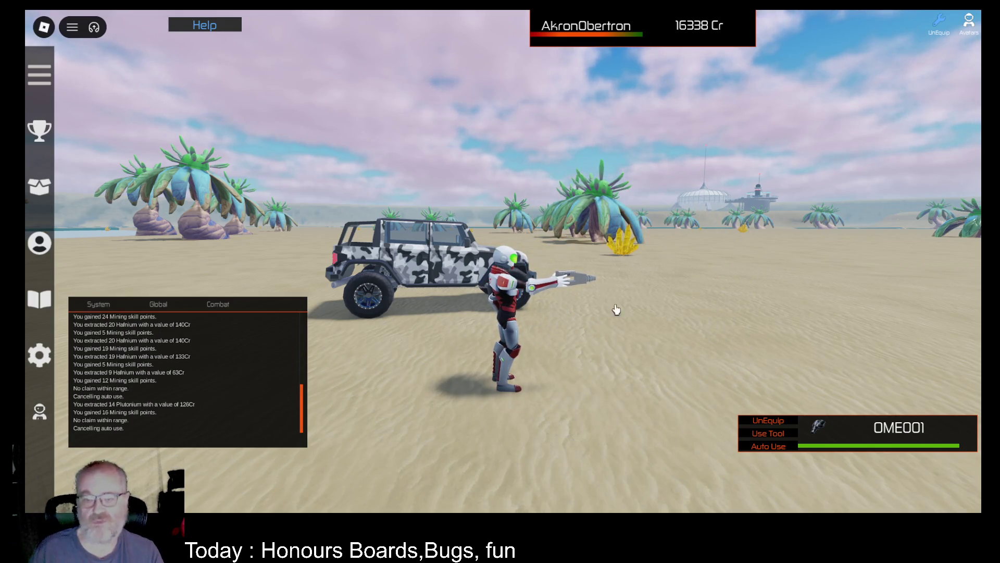
Walk to the Rhenium claim and Auto Use mine it until used up.
key(w)
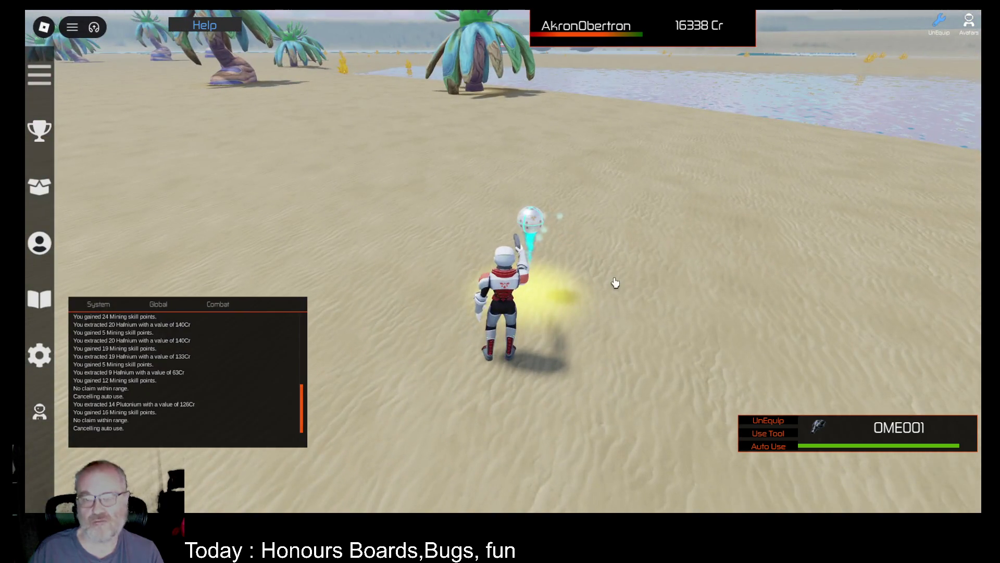
key(Left)
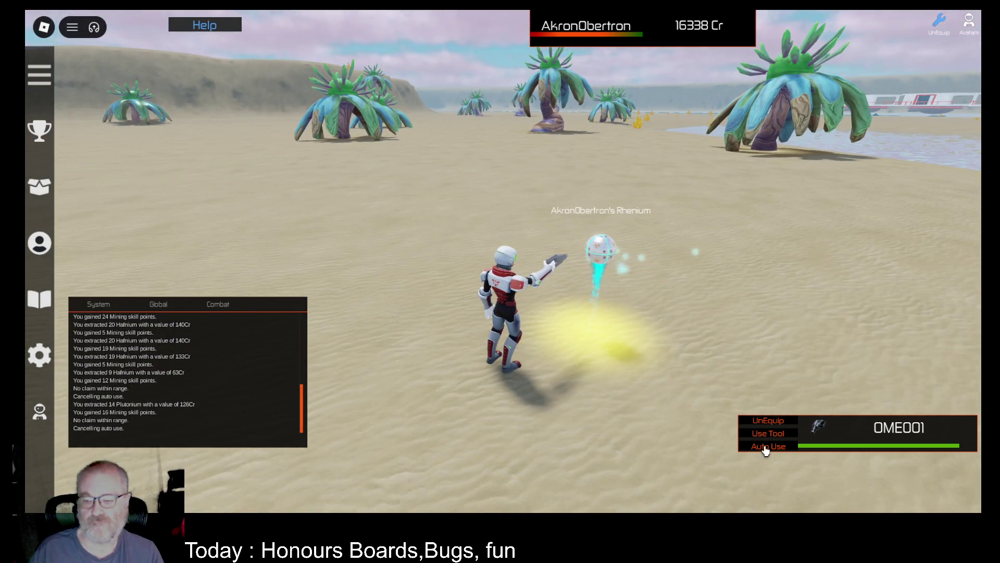
click(765, 448)
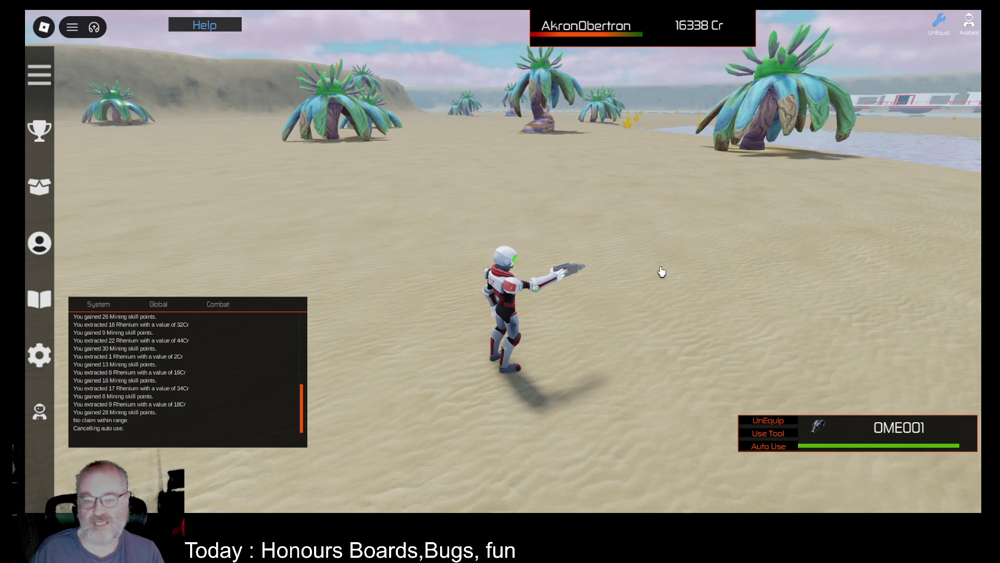
key(Left)
key(Left)
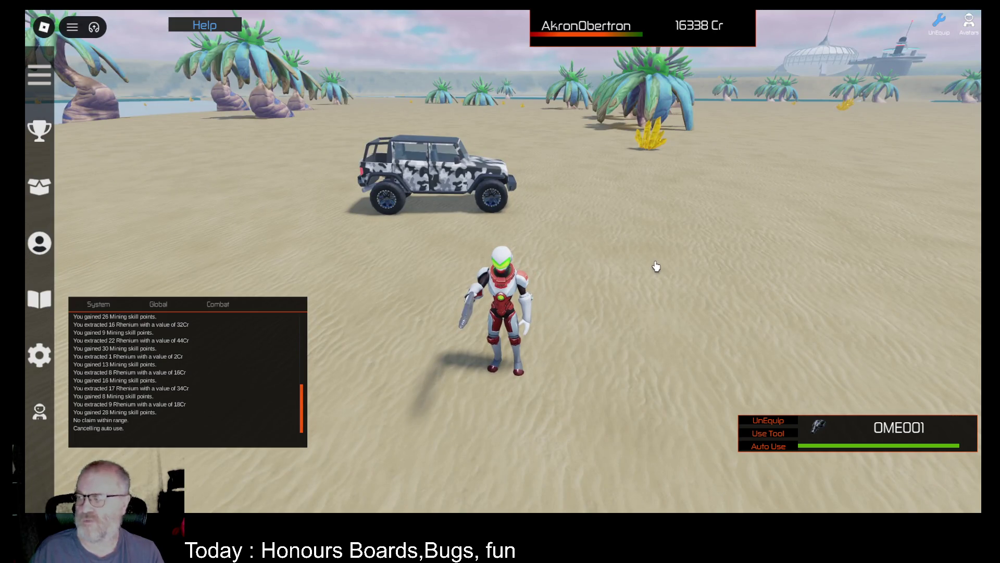
Walk up to the camo jeep, climb onto it, and take the driver seat.
key(w)
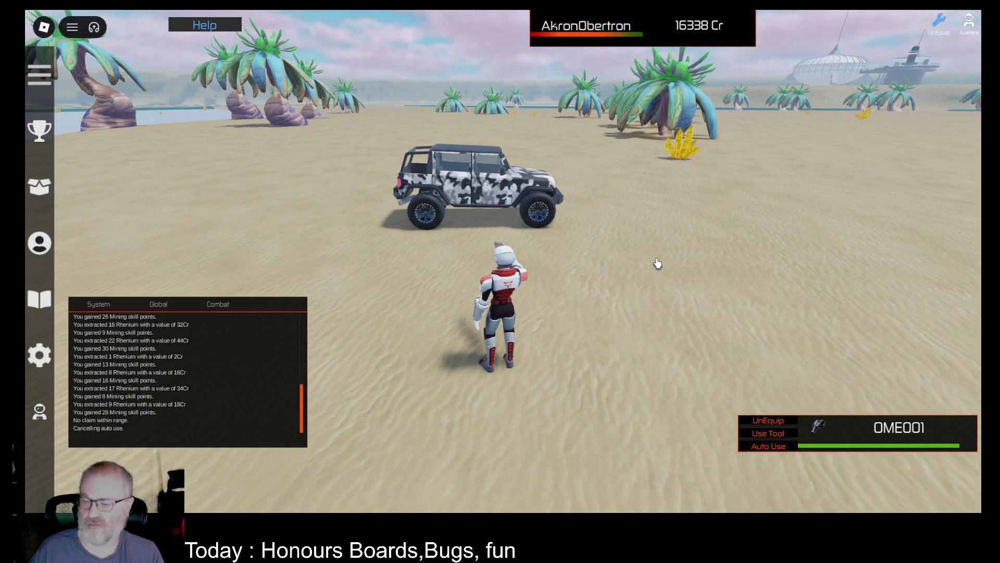
key(w)
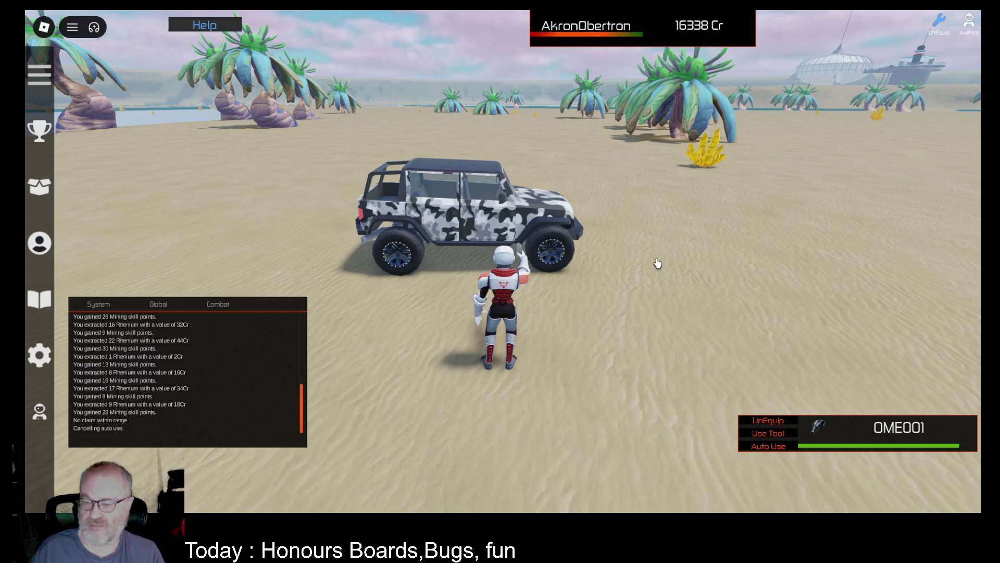
key(a)
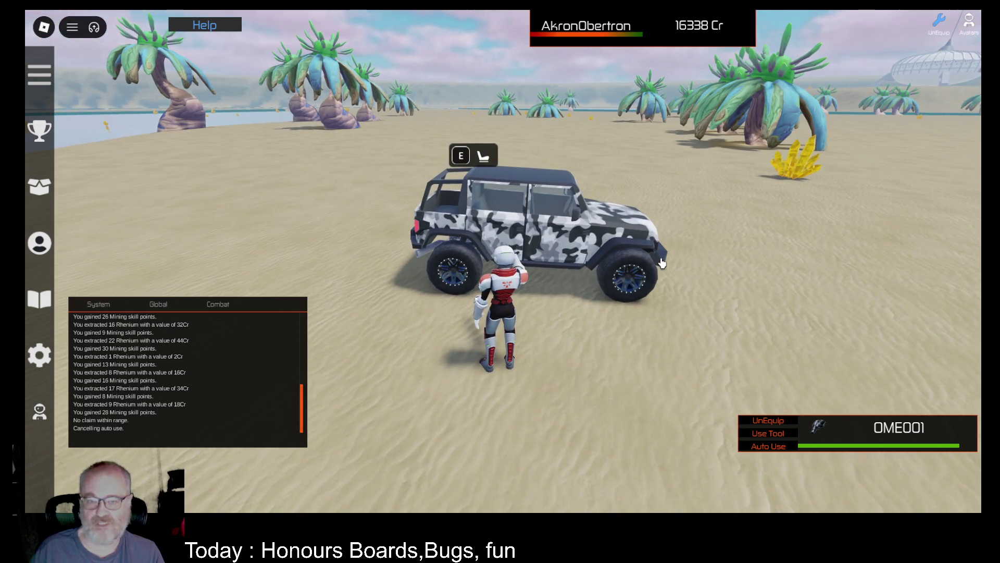
key(w)
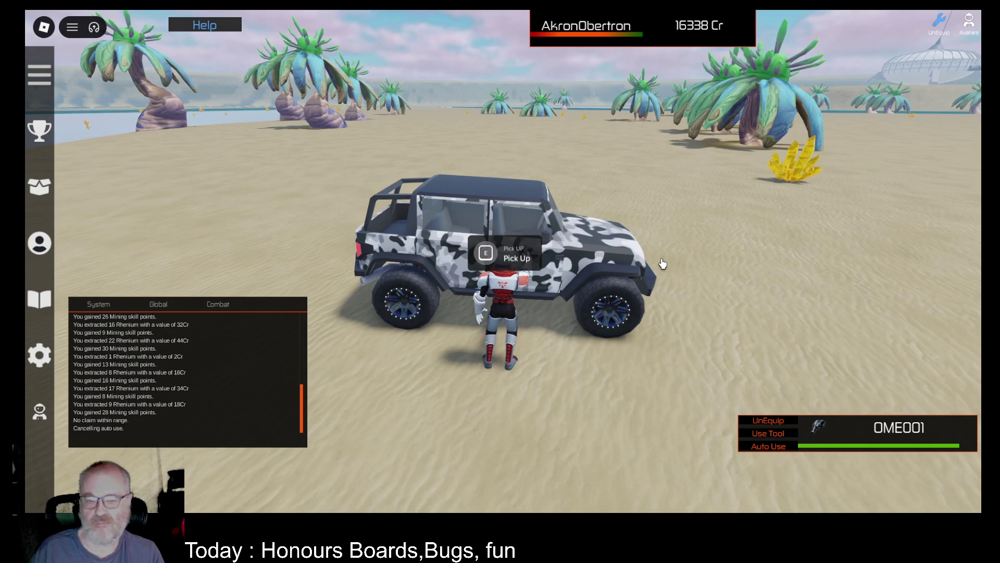
key(w)
key(space)
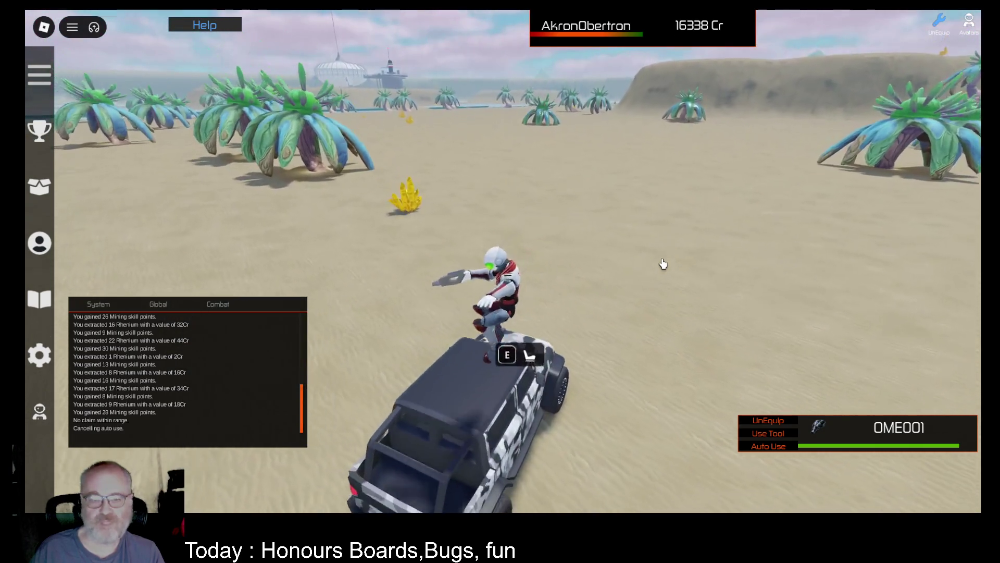
key(w)
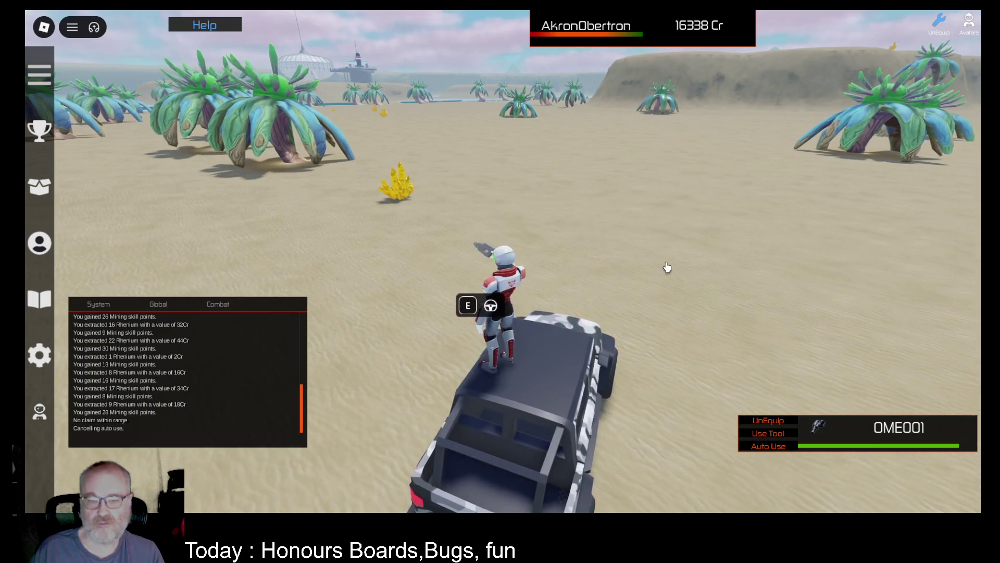
key(e)
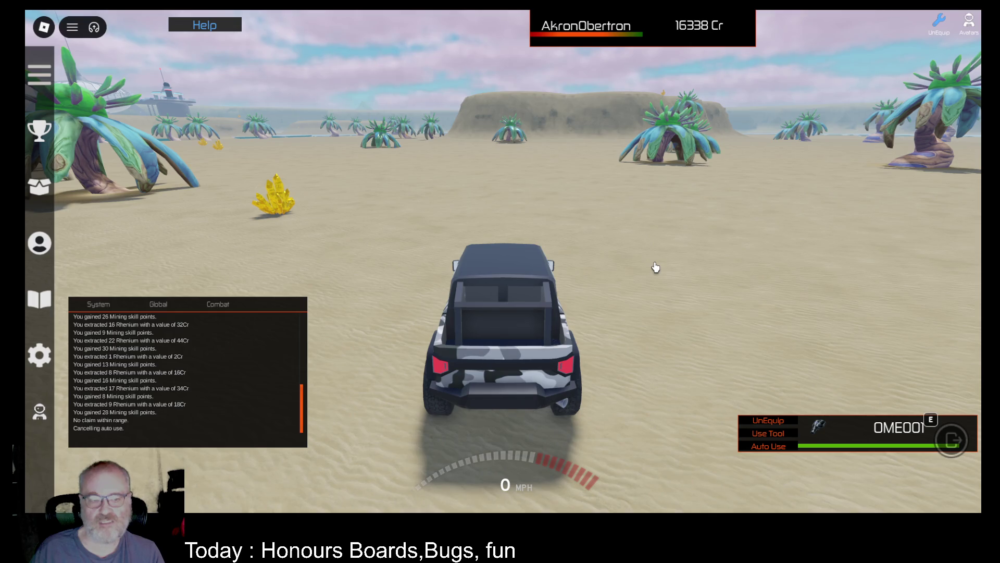
Drive across the desert, veering right past the large tree at top speed.
key(w)
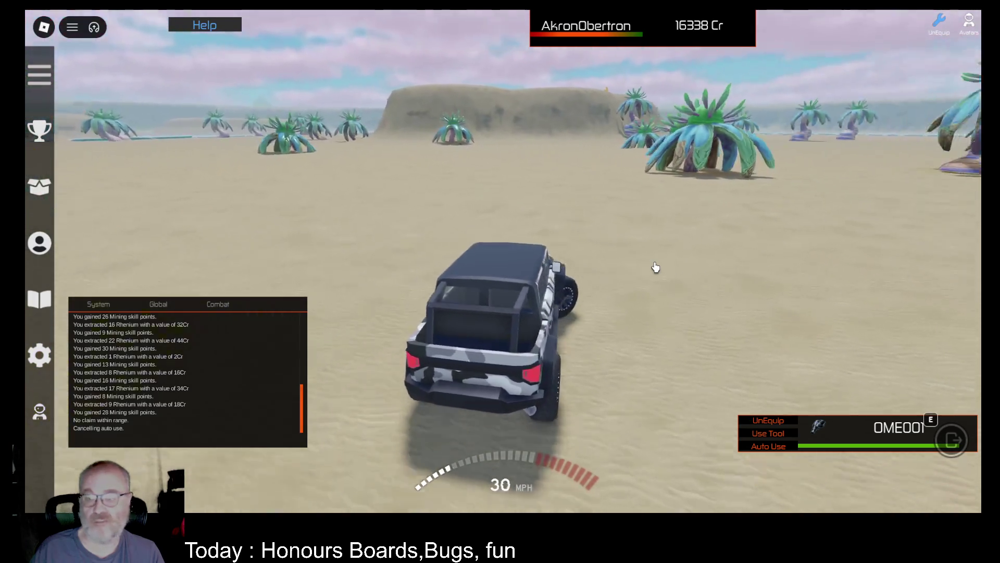
key(a)
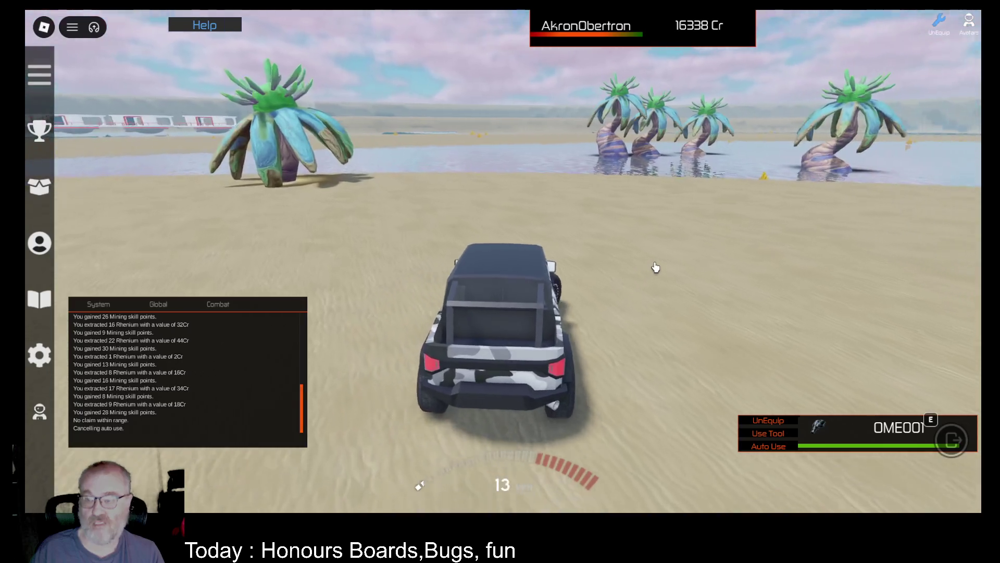
key(w)
key(d)
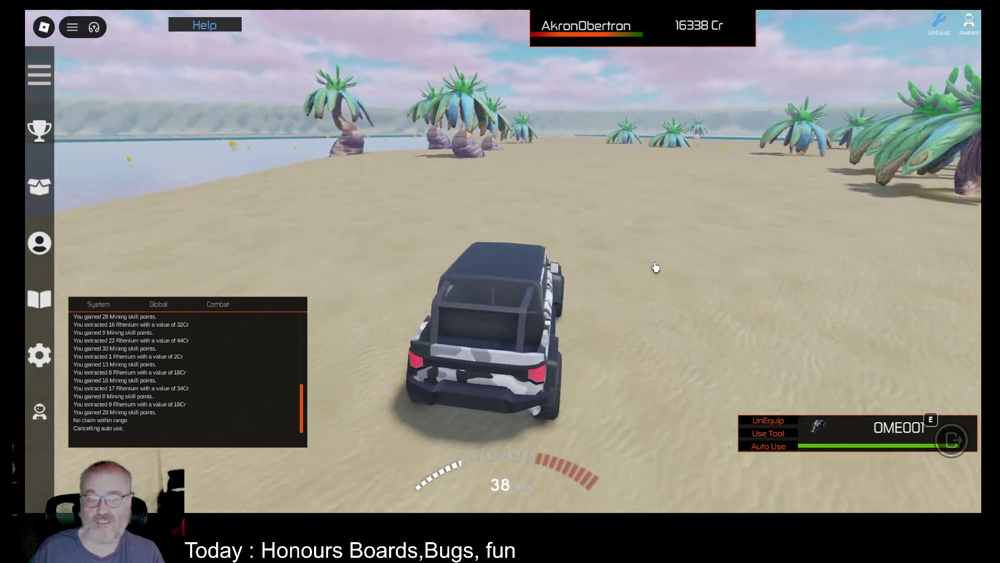
key(w)
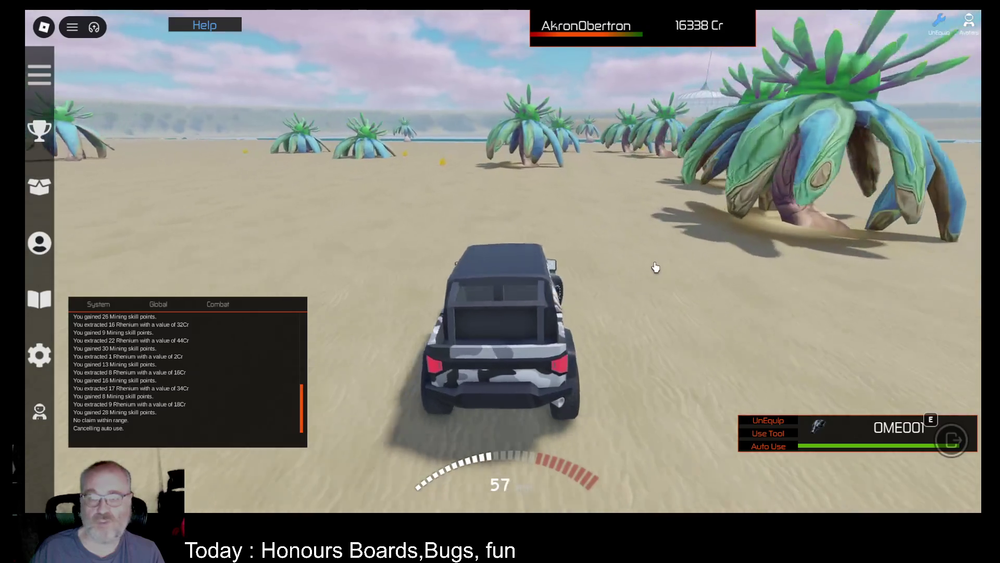
key(w)
key(d)
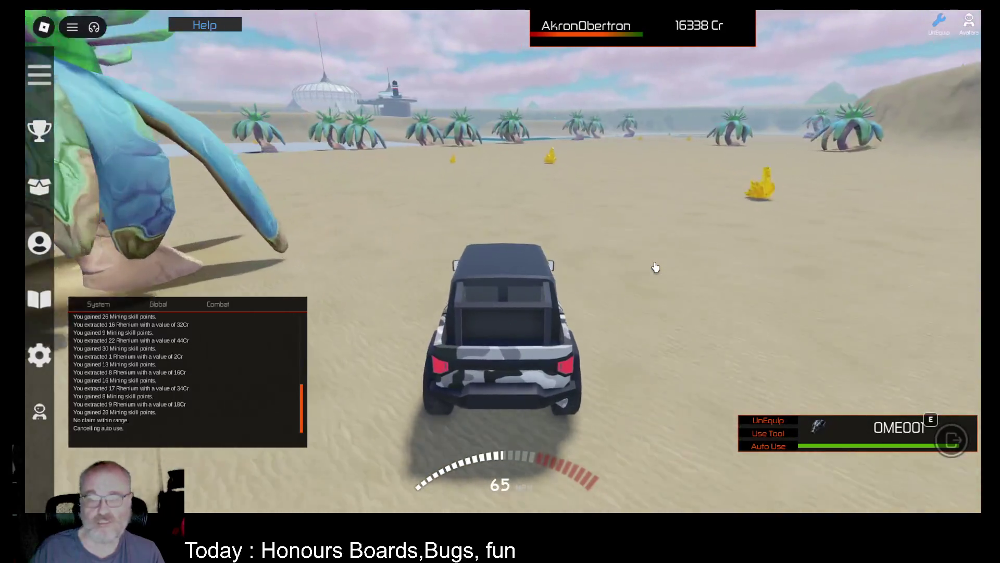
key(w)
key(d)
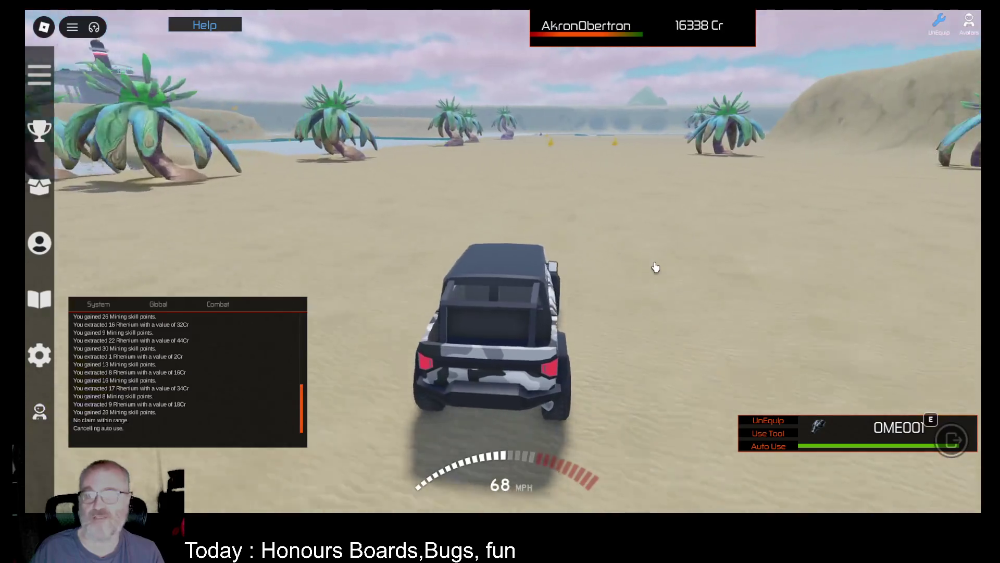
key(w)
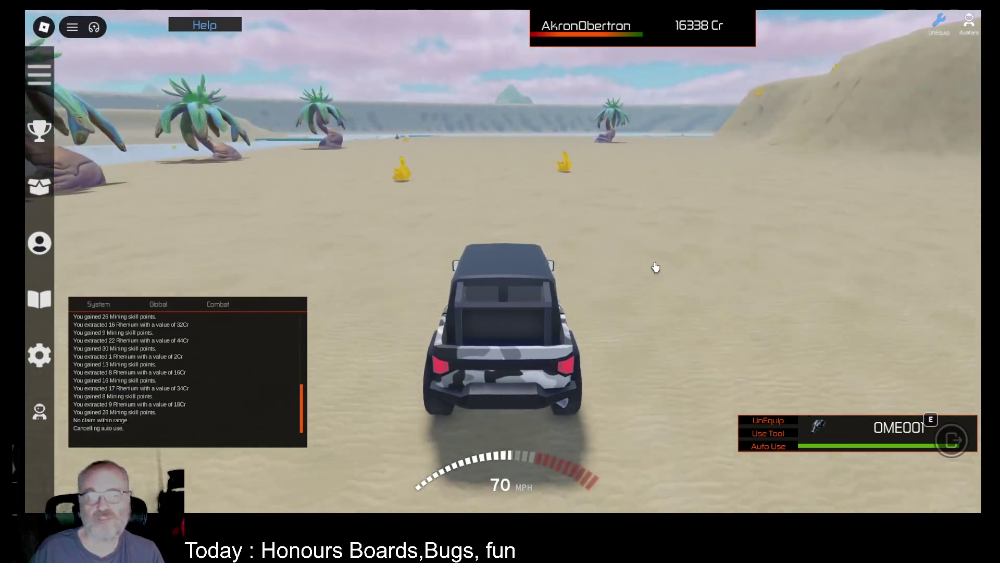
key(w)
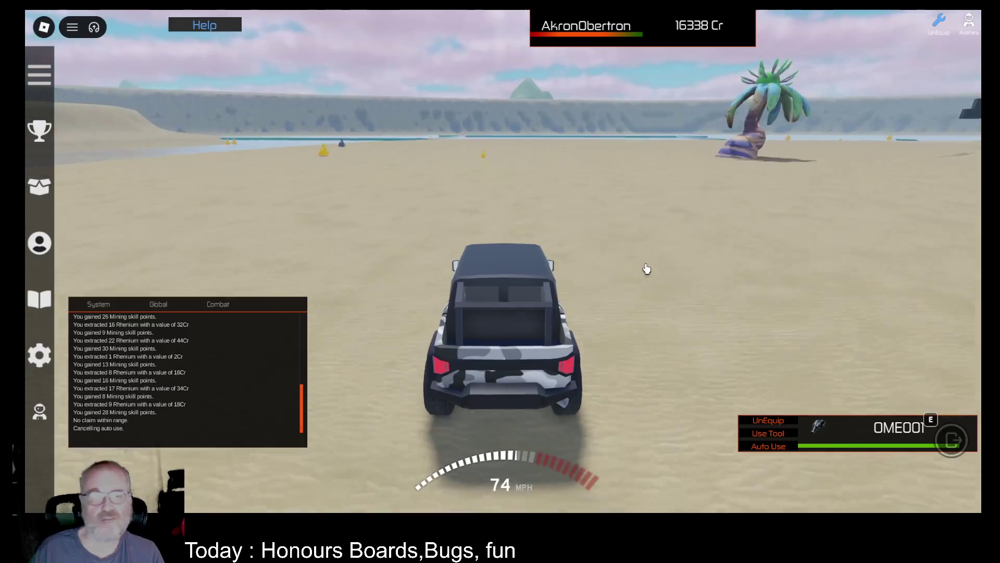
Steer left through the water onto the sand island and get out.
key(w)
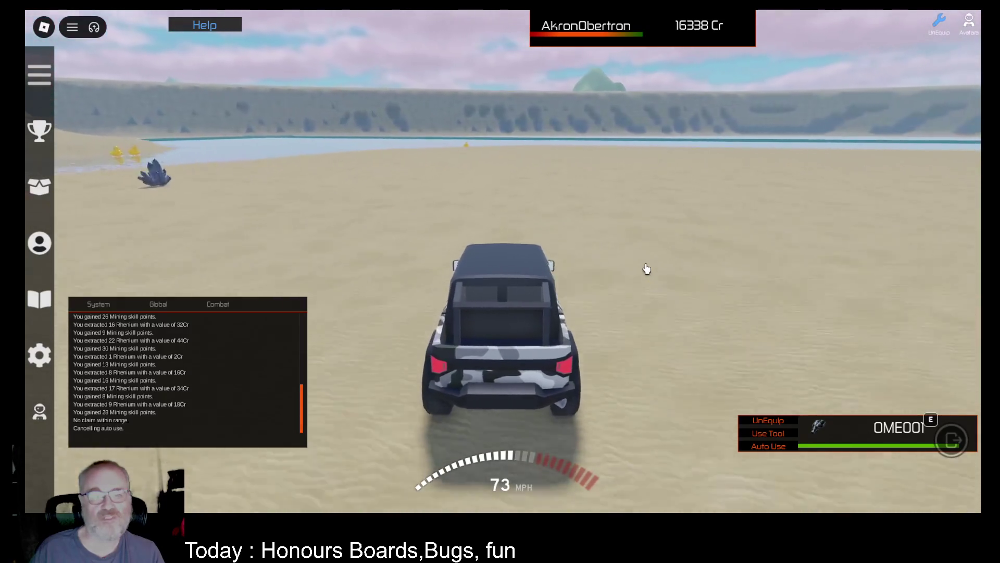
key(a)
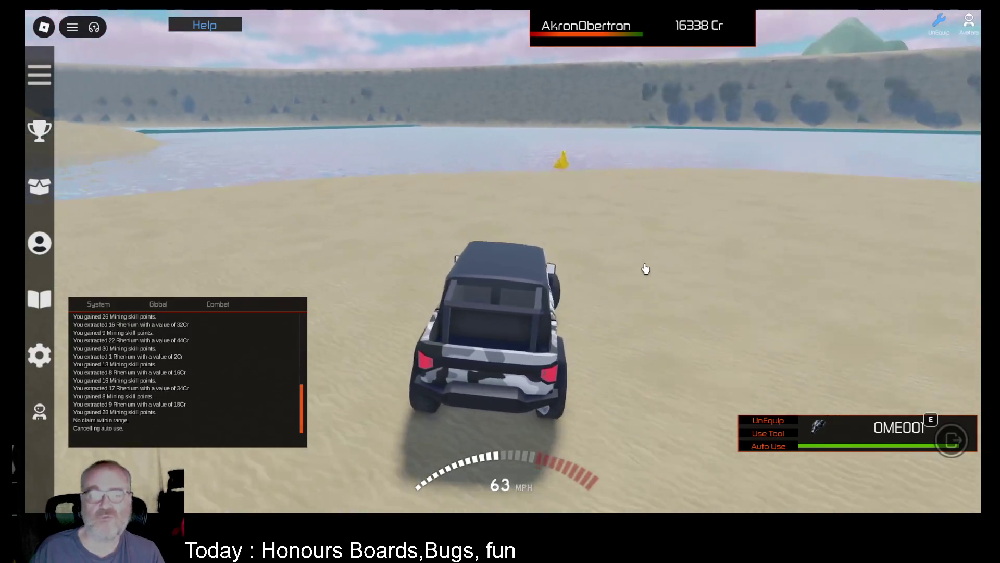
key(w)
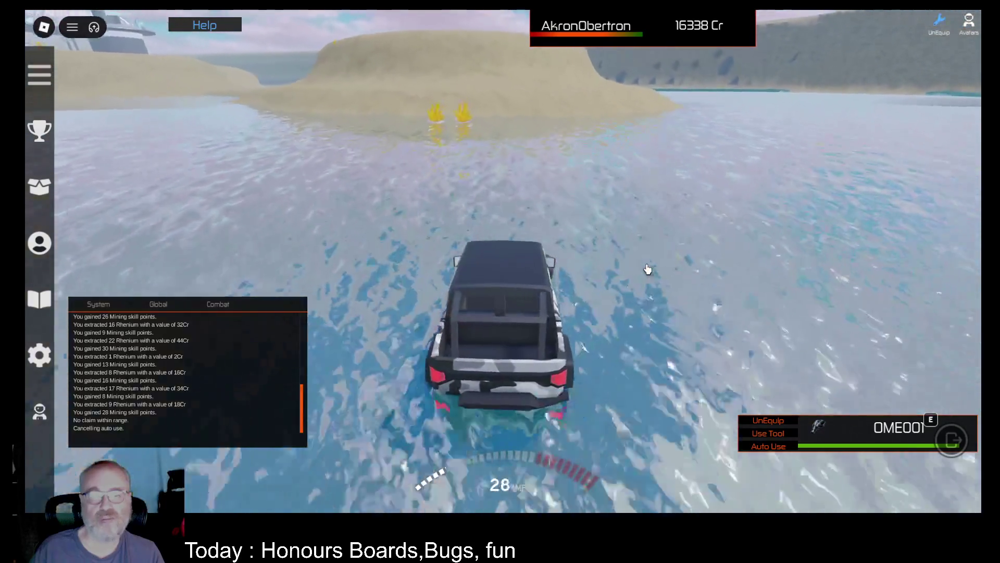
key(w)
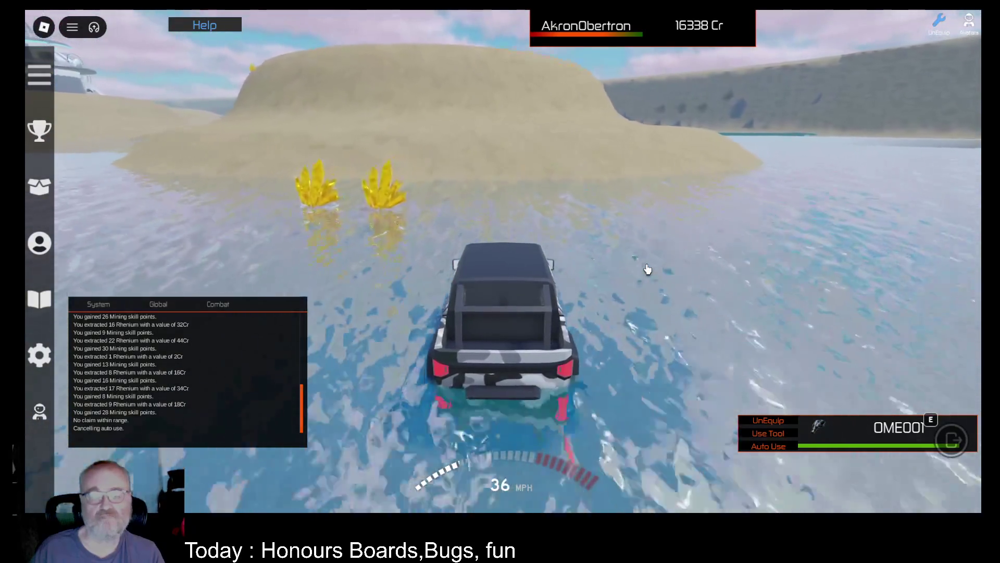
key(space)
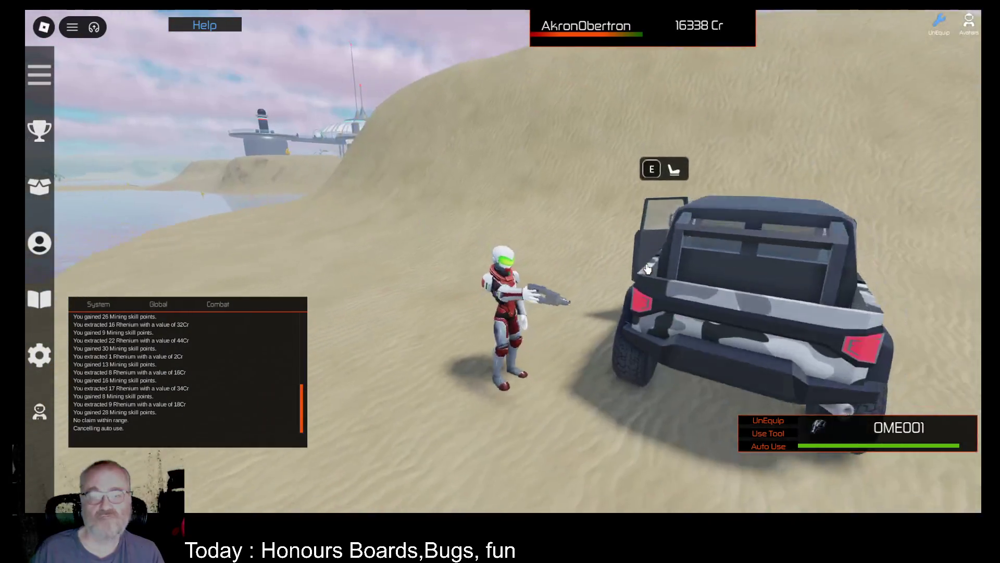
Run over the dune to the base and Auto Use mine the Hafnium deposit.
key(w)
key(w)
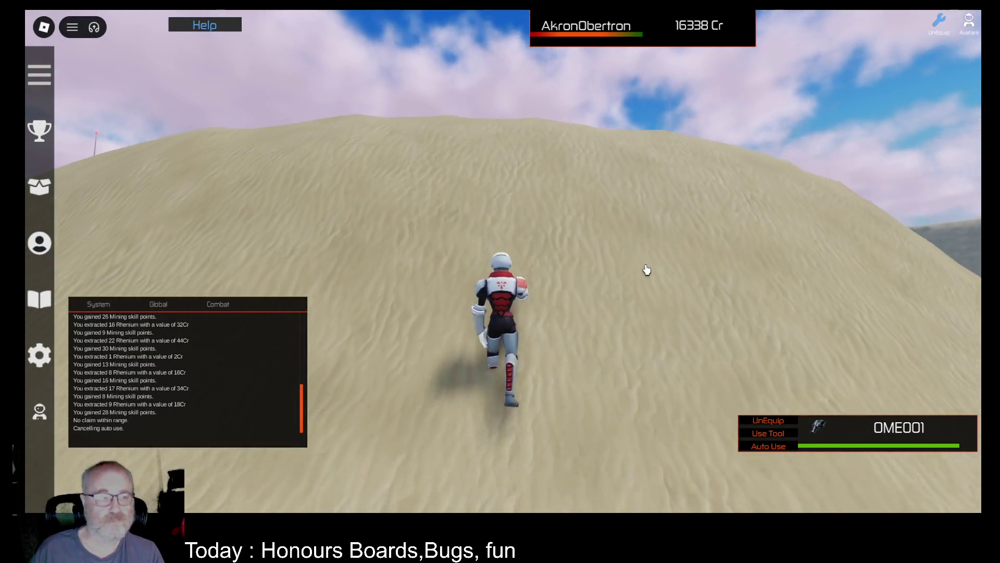
key(w)
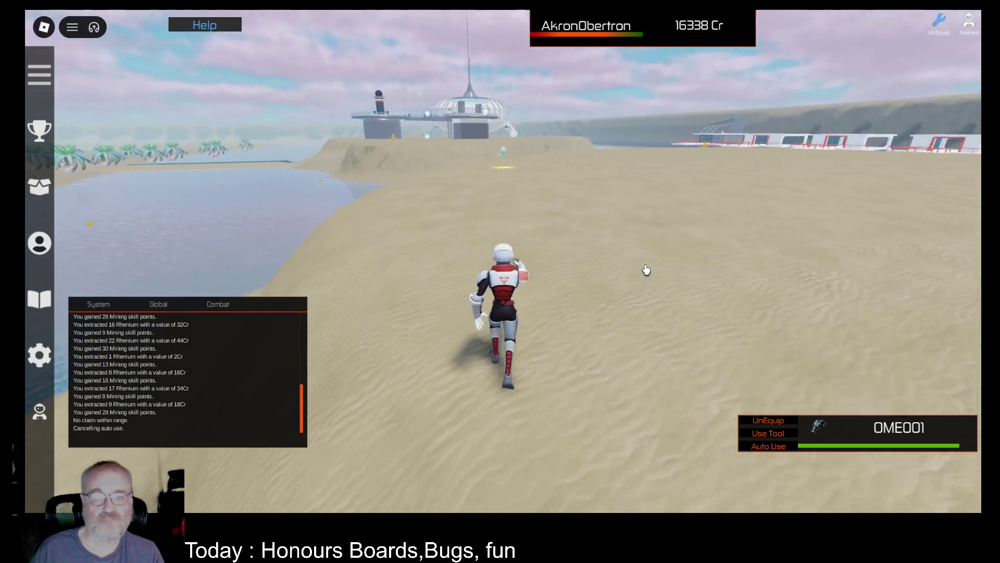
key(w)
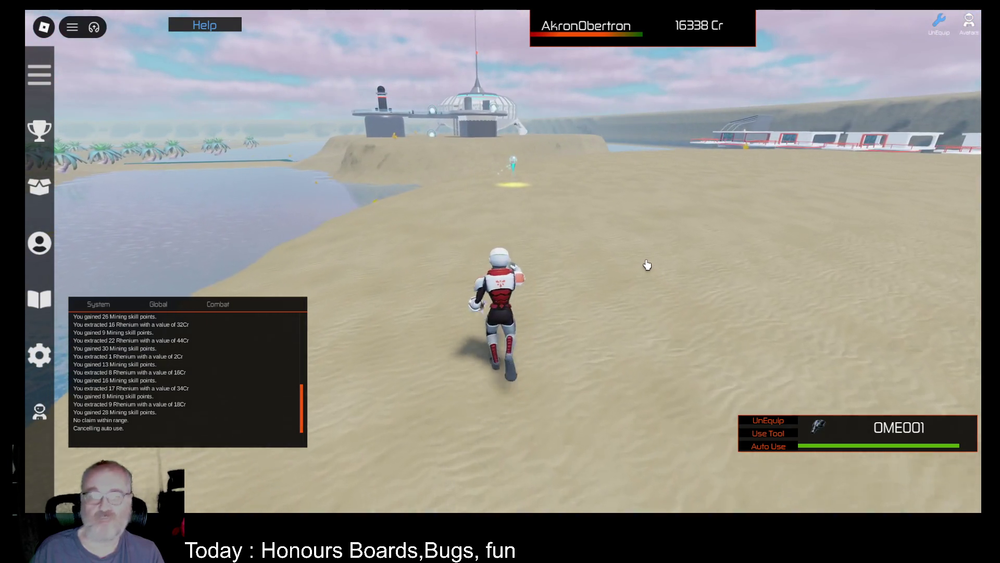
key(w)
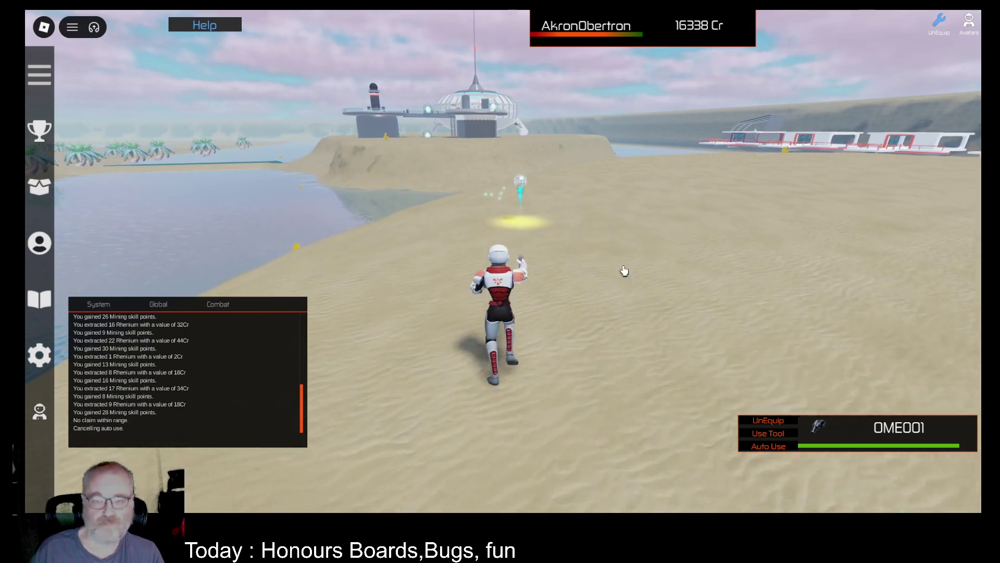
click(768, 447)
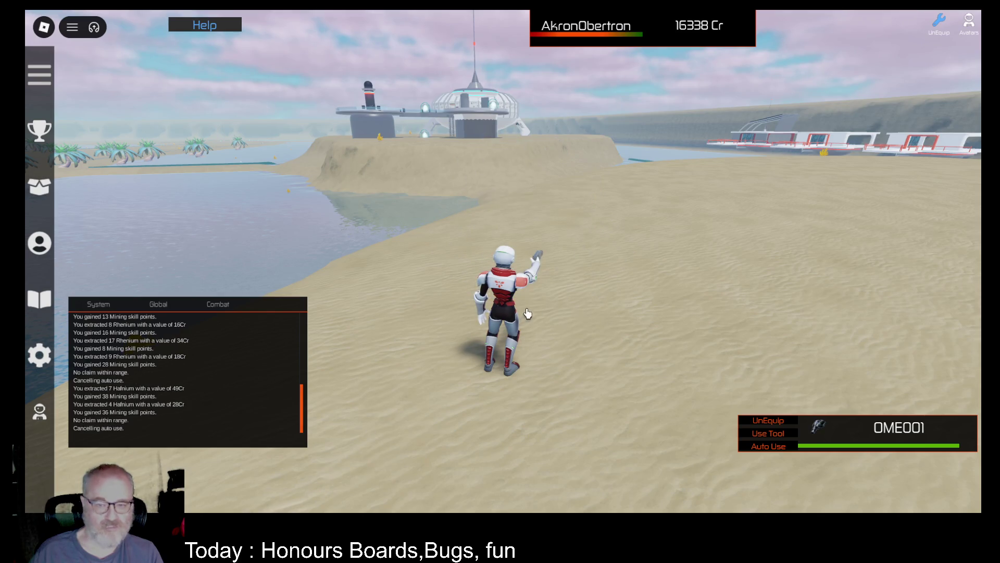
Turn around and run along the river back to the parked jeep.
key(period)
key(period)
key(period)
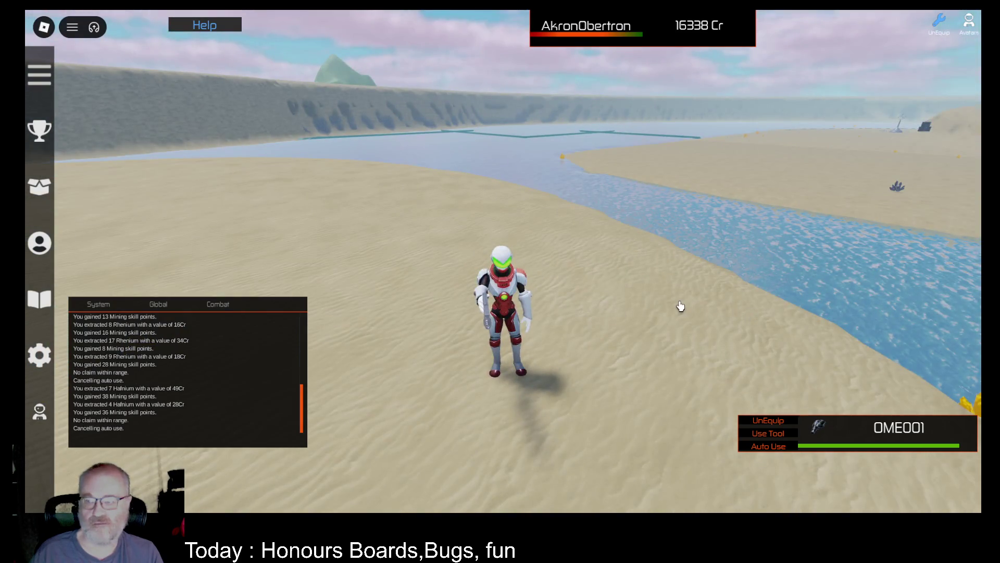
key(w)
key(a)
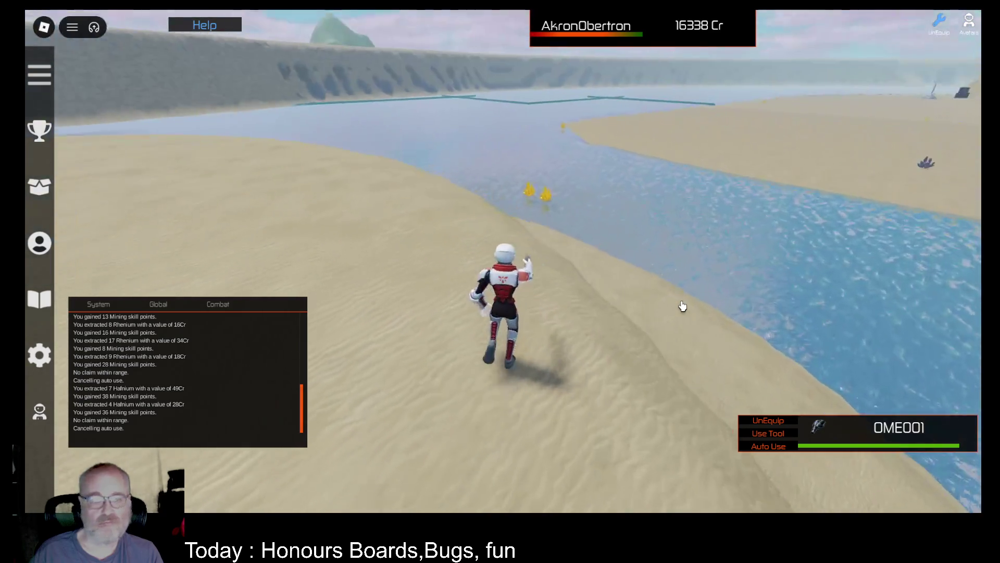
key(w)
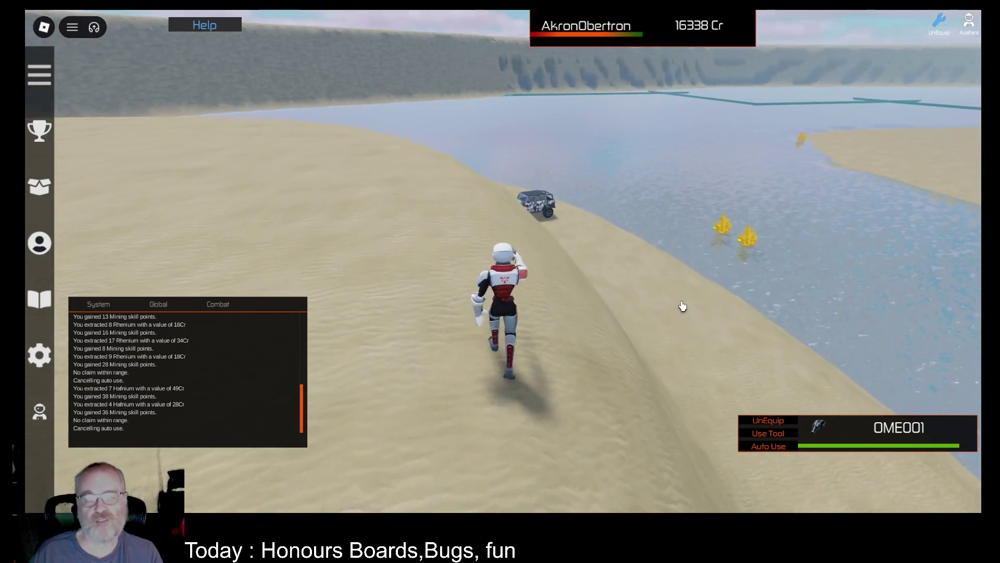